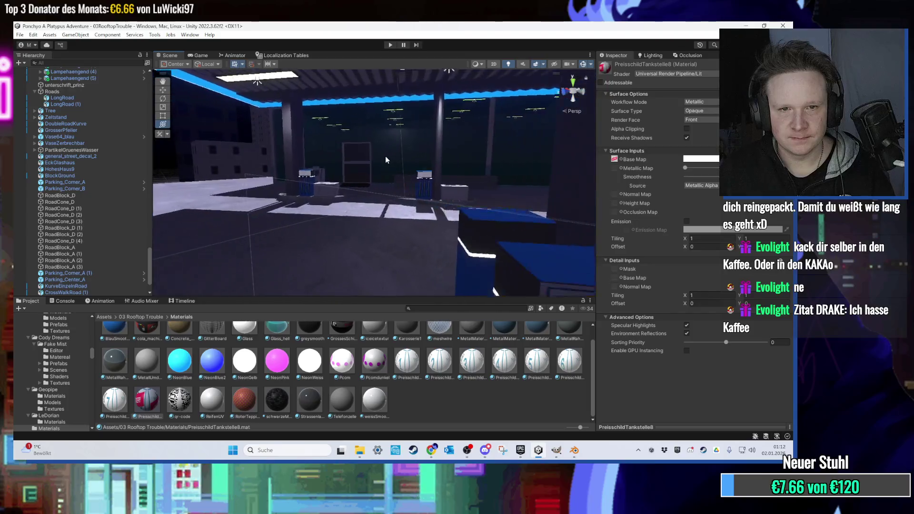
key("w")
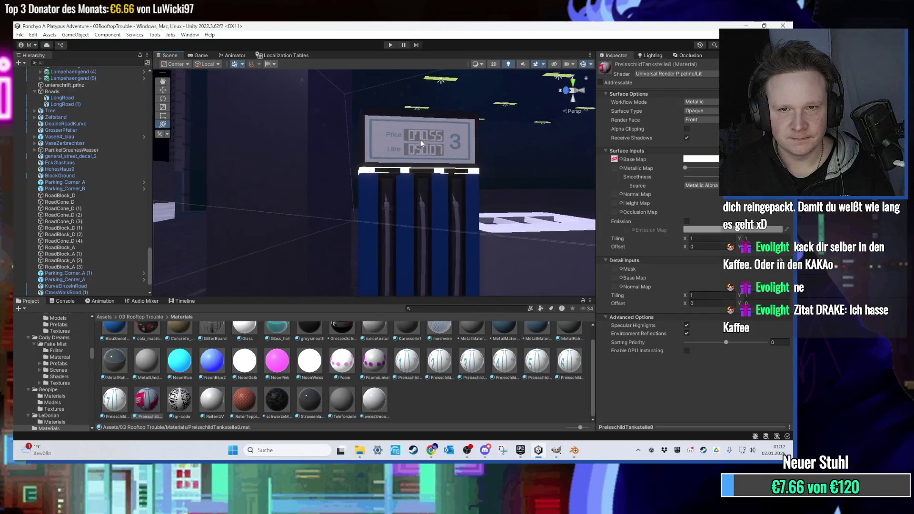
- Fly the Scene view camera in toward the blue pump
key("s")
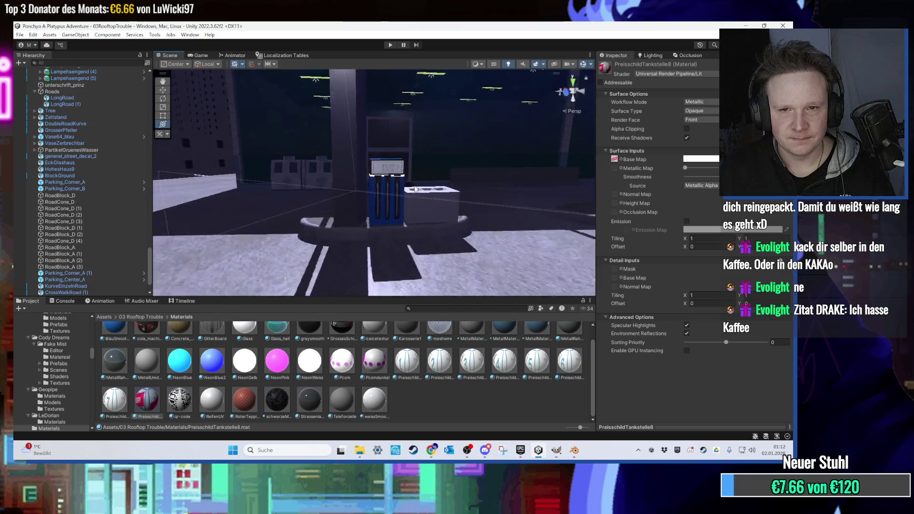
key("w")
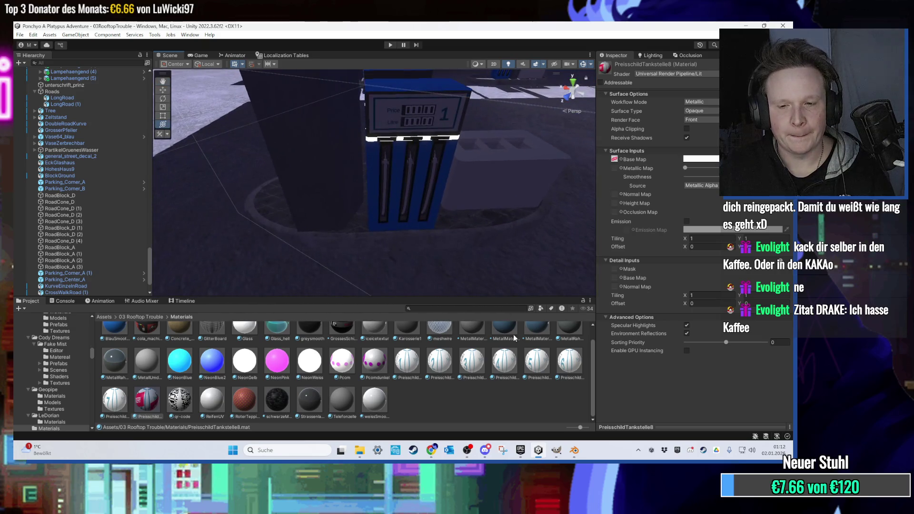
- Bring Blender to the front and quit it without saving changes
left_click(573, 452)
left_click(557, 452)
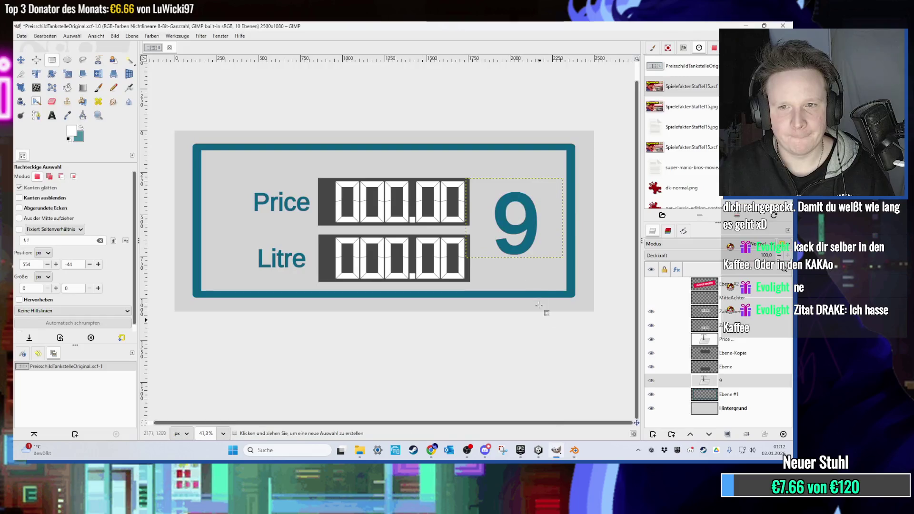
left_click(556, 452)
scroll(469, 221, "down", 5)
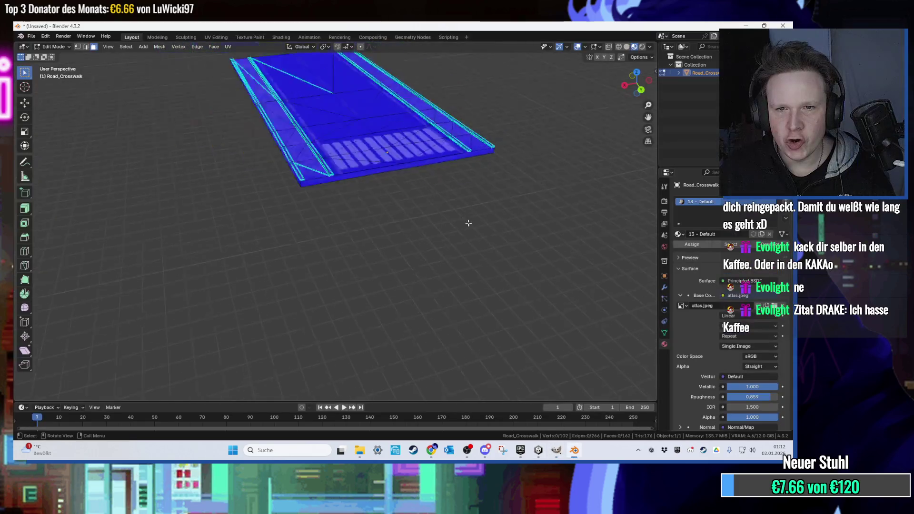
scroll(315, 271, "up", 5)
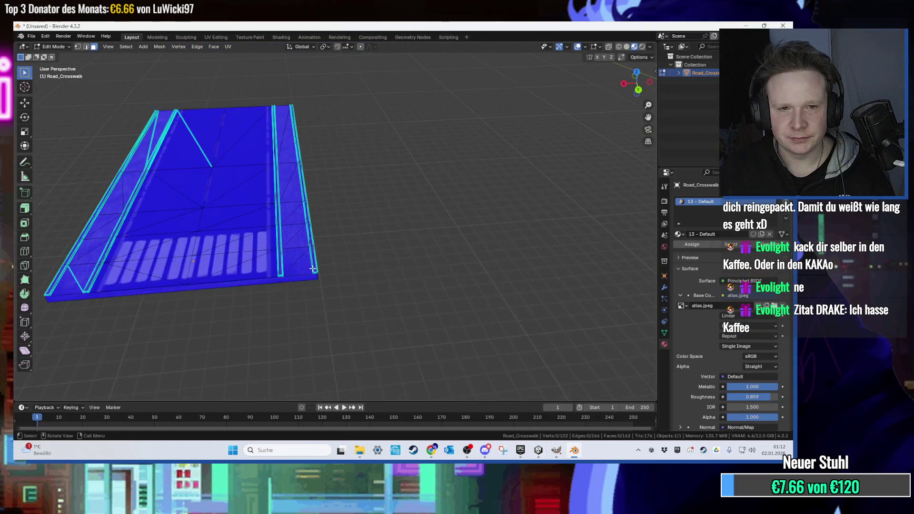
left_click(783, 25)
left_click(415, 249)
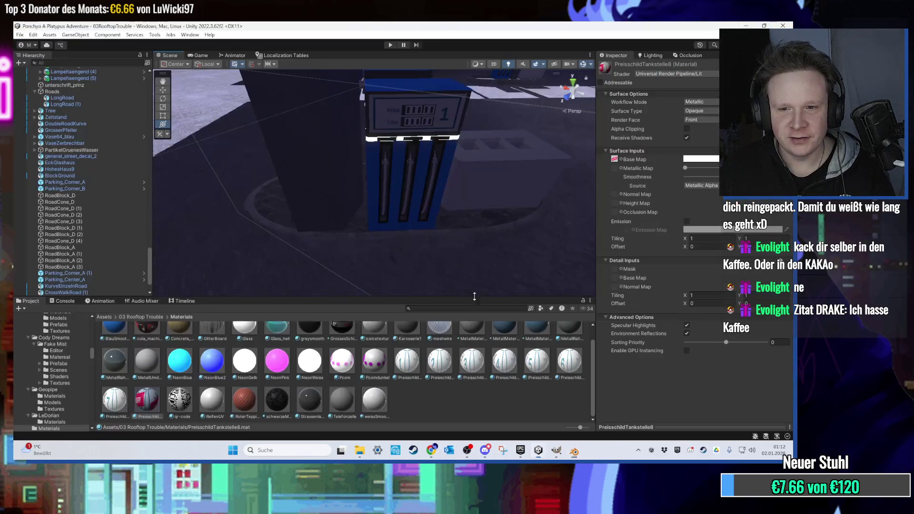
- Fly over the rooftop road, launch and dismiss Calculator ('rechner'), then return to the blue pump
mouse_move(470, 173)
left_mouse_down()
mouse_move(341, 156)
mouse_move(381, 190)
mouse_move(375, 230)
mouse_move(385, 172)
mouse_move(433, 178)
mouse_move(408, 182)
left_mouse_up()
key("super")
type("rechner")
key("Return")
key("alt+Tab")
mouse_move(323, 178)
left_mouse_down()
mouse_move(333, 239)
mouse_move(364, 177)
mouse_move(427, 178)
mouse_move(293, 192)
mouse_move(372, 180)
mouse_move(378, 153)
mouse_move(288, 165)
mouse_move(339, 179)
mouse_move(417, 163)
mouse_move(373, 181)
mouse_move(325, 183)
mouse_move(381, 229)
mouse_move(243, 212)
mouse_move(354, 222)
mouse_move(275, 230)
mouse_move(319, 235)
left_mouse_up()
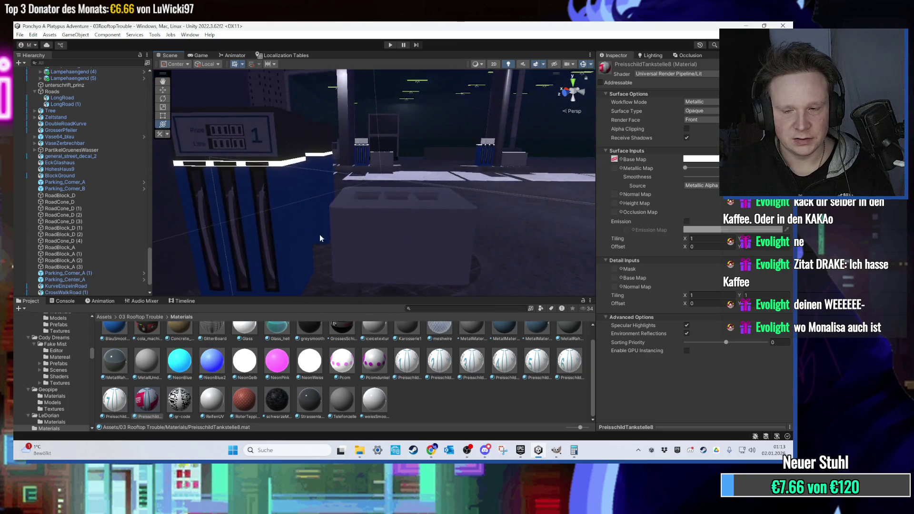
- On the Zahl_unten layer, fuzzy-select the upper- and lower-left bars of the second Litre digit
left_click(565, 456)
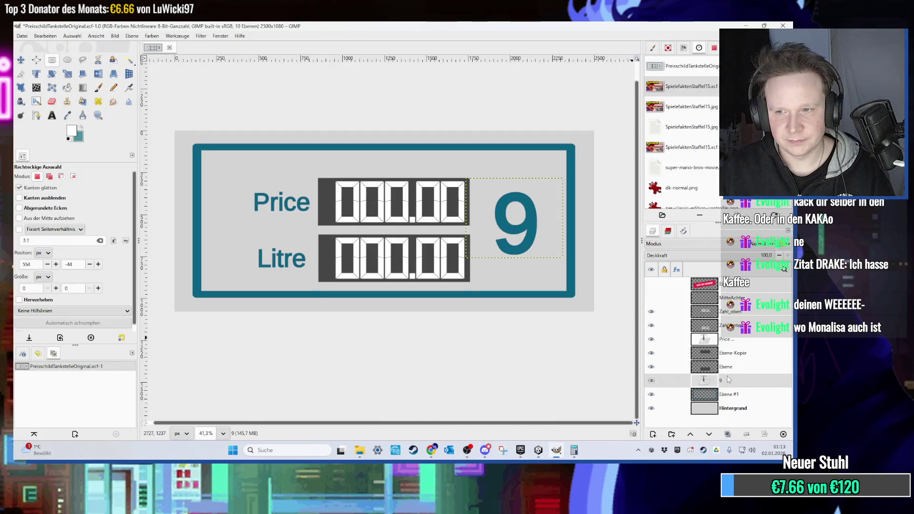
left_click(704, 326)
scroll(440, 270, "up", 2)
scroll(440, 270, "up", 3)
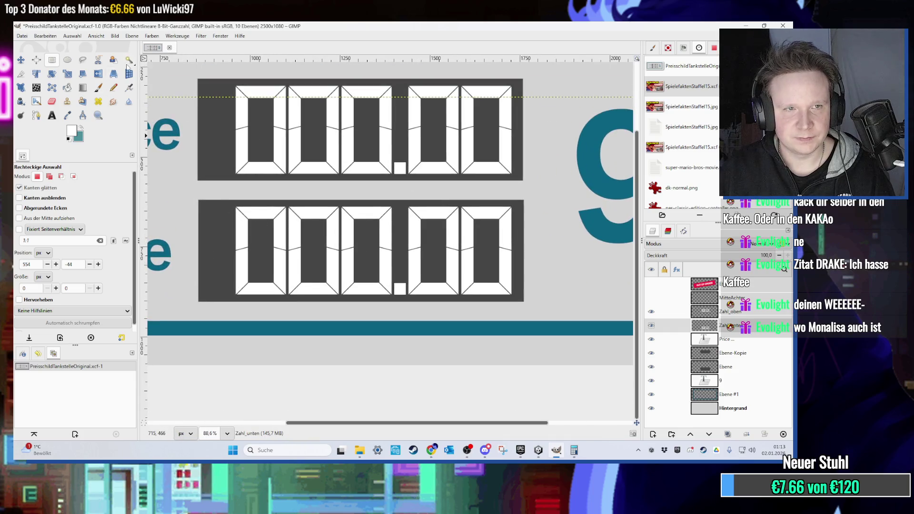
left_click(128, 61)
scroll(350, 222, "left", 2)
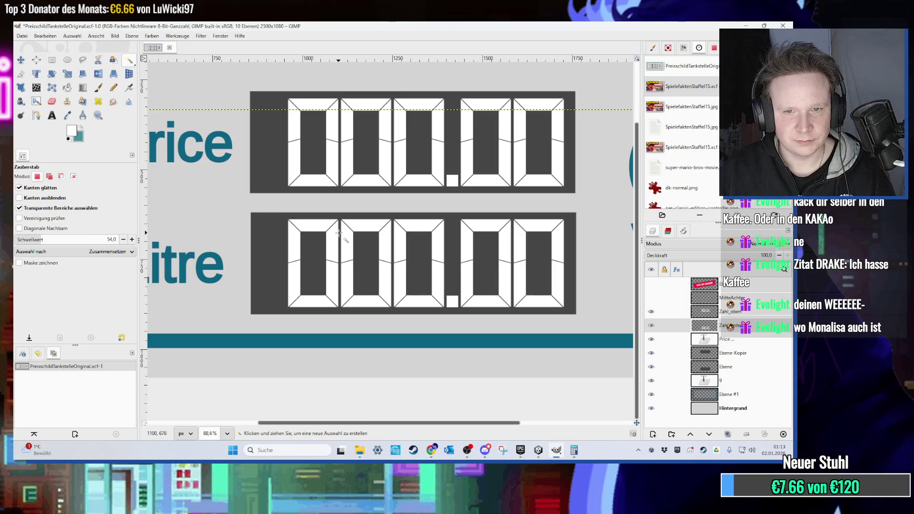
left_click(348, 239)
left_click(350, 288, "shift")
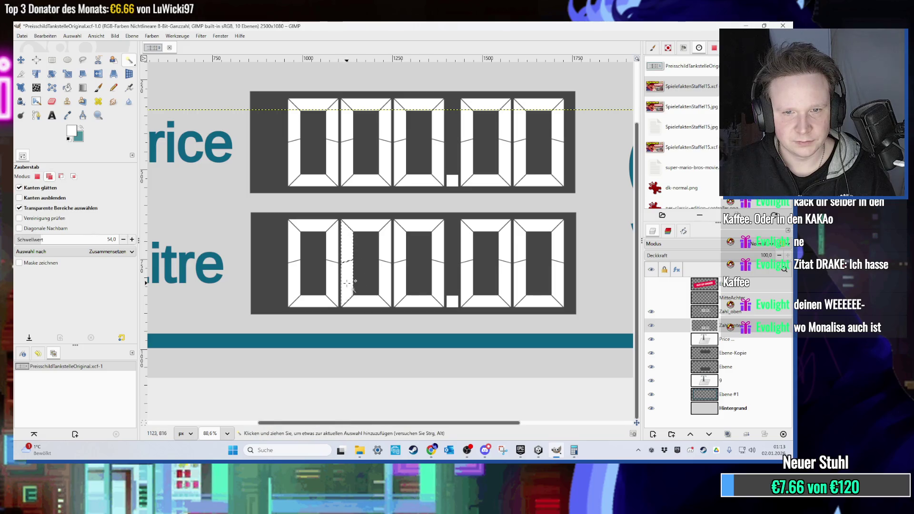
- Sample the dark grey background and paint over the selected bars with the Paintbrush
key("shift")
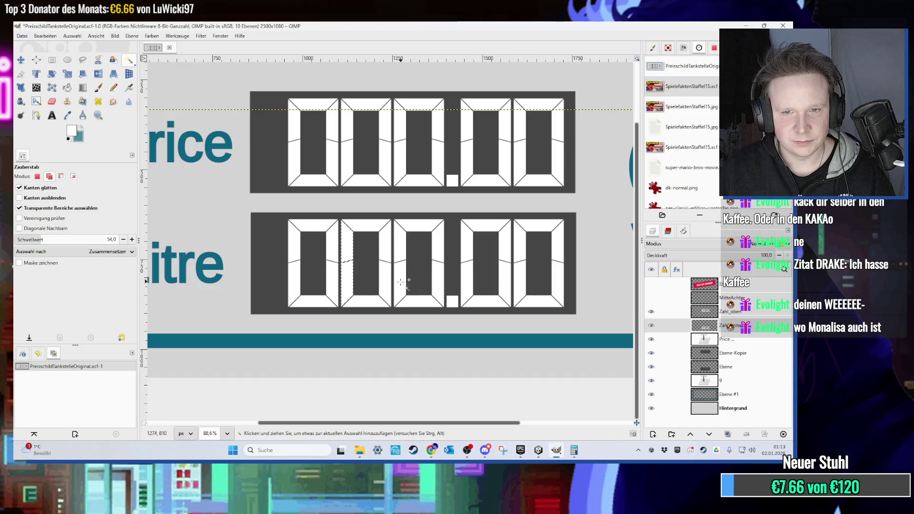
key("o")
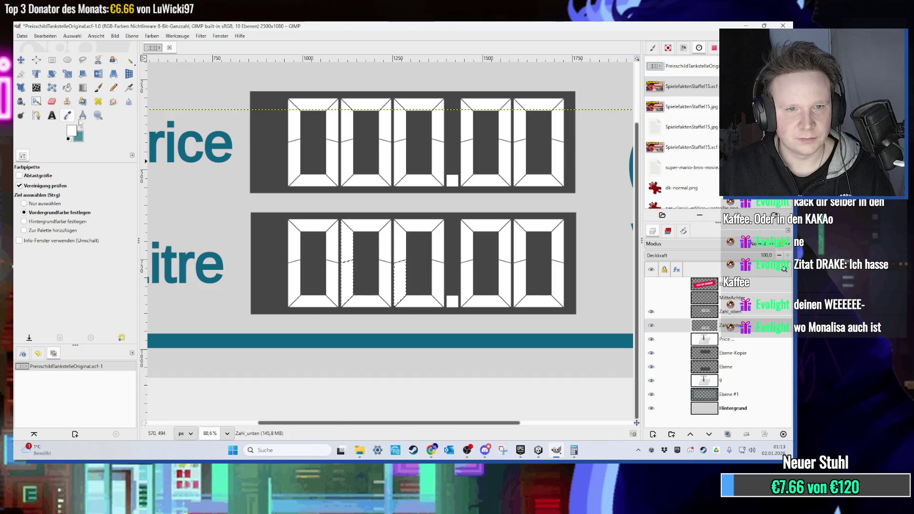
left_click(307, 258)
left_click(97, 88)
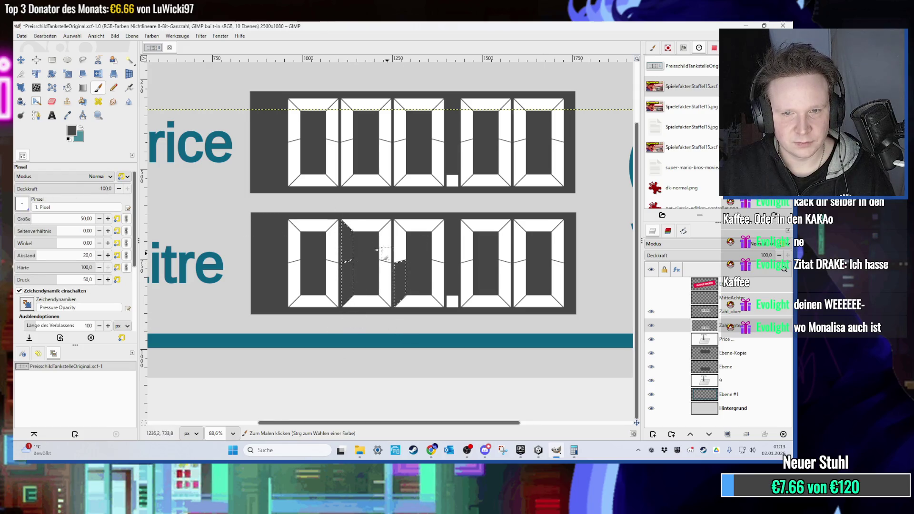
left_click(52, 61)
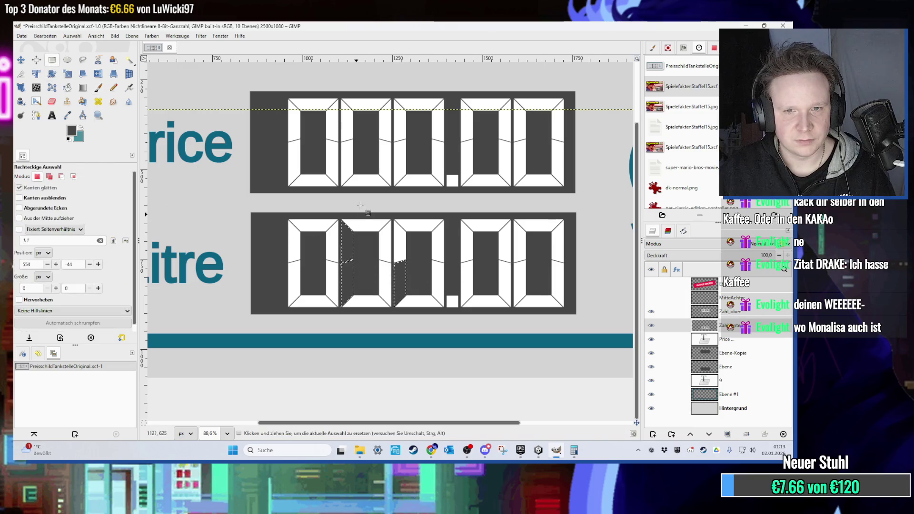
- Pencil out further Litre-row bars in dark grey, including the first decimal digit's lower-left bar
scroll(467, 281, "up", 4, "ctrl")
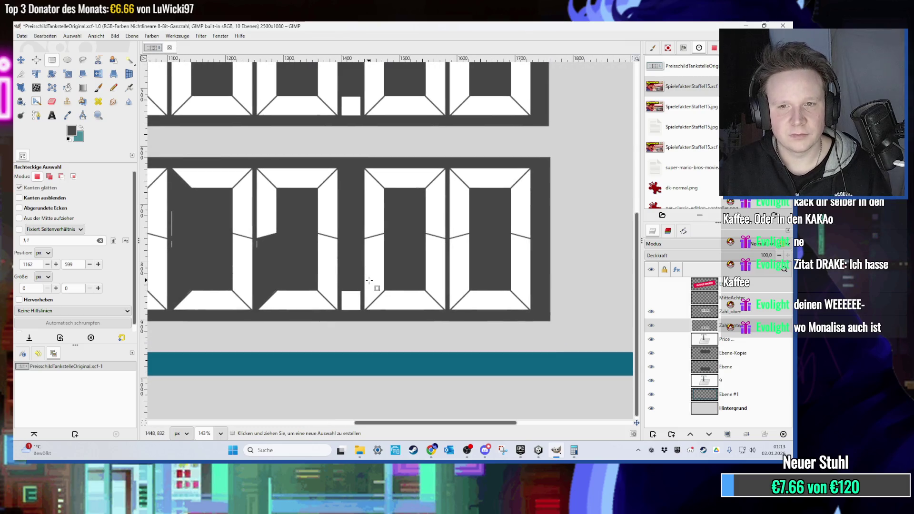
left_click(127, 61)
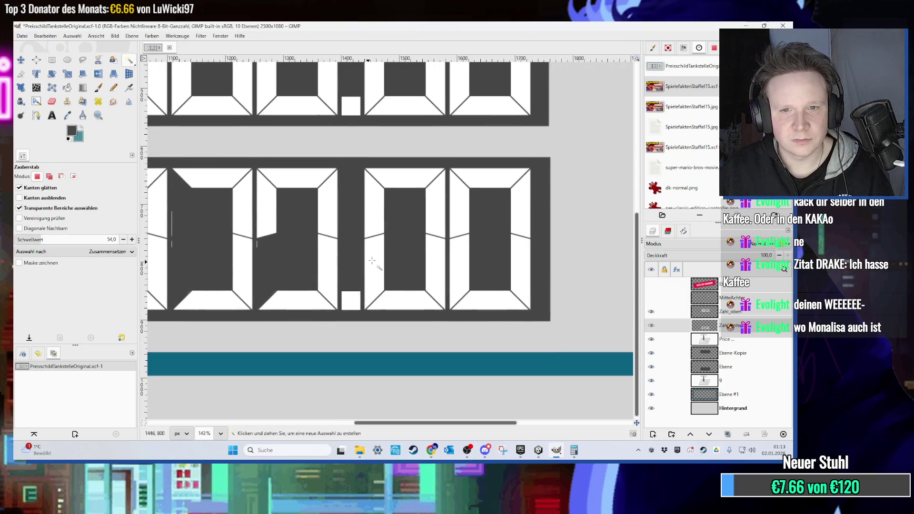
left_click(99, 89)
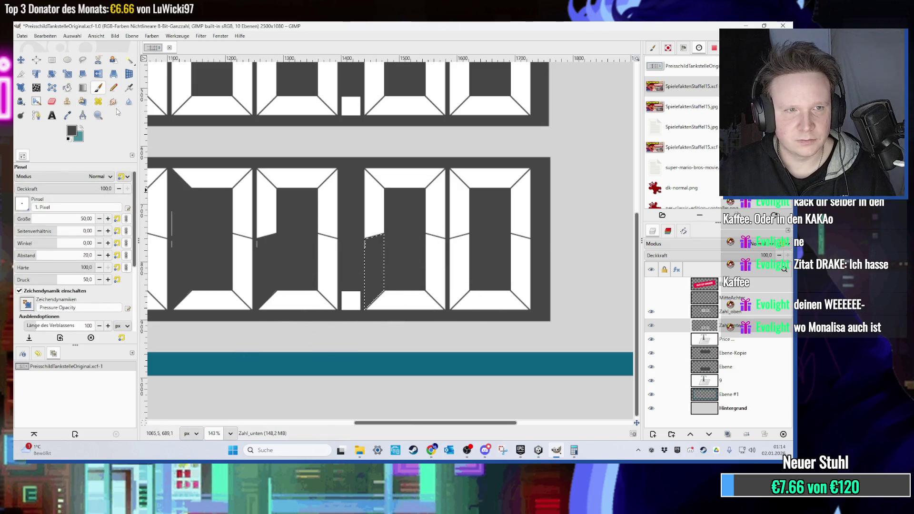
left_click(114, 88)
scroll(309, 200, "left", 5)
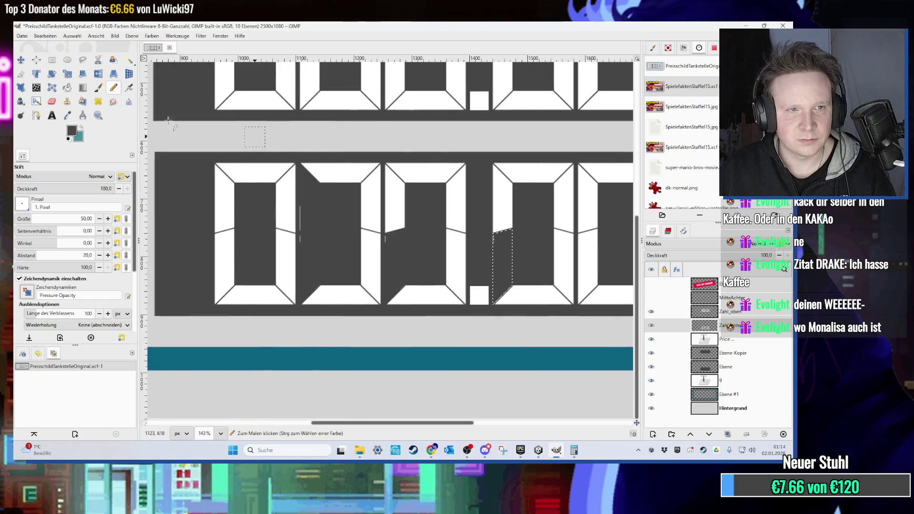
key("r")
left_click(219, 197)
left_click(113, 89)
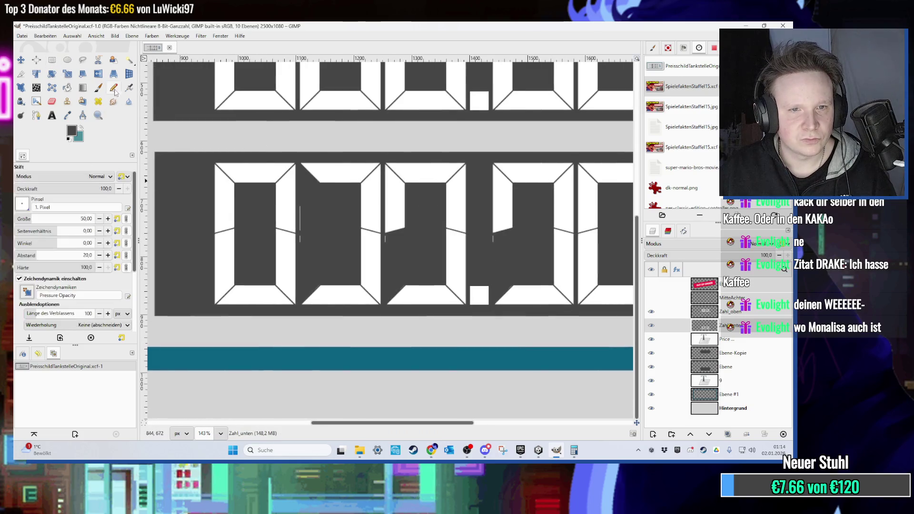
left_click(310, 239)
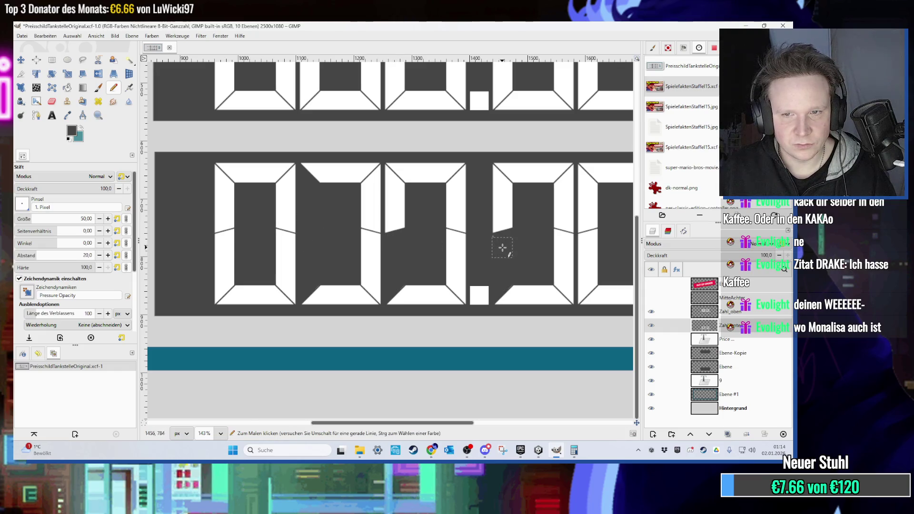
mouse_move(502, 248)
left_mouse_down()
mouse_move(329, 240)
mouse_move(469, 251)
mouse_move(457, 224)
mouse_move(422, 259)
left_mouse_up()
scroll(422, 259, "down", 3)
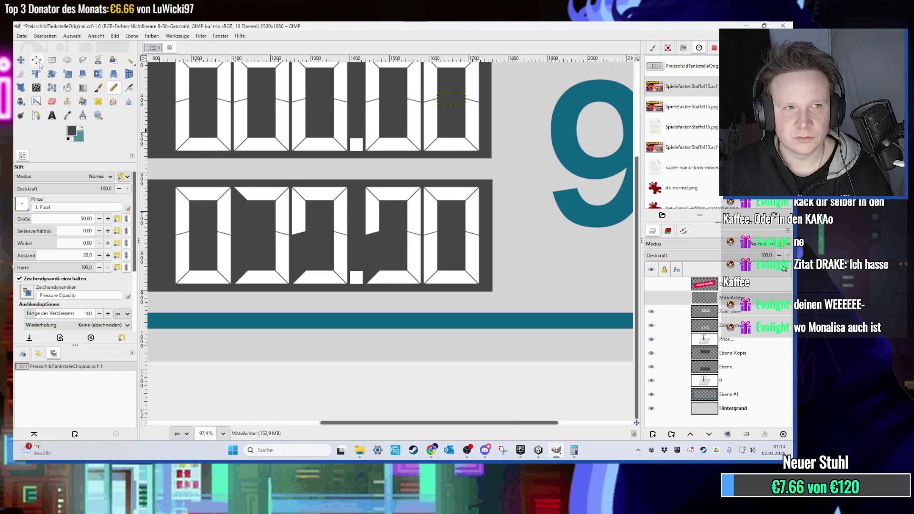
- Paste the MitteAchter middle bar and move it into the last Litre digit, making an 8
left_click(52, 60)
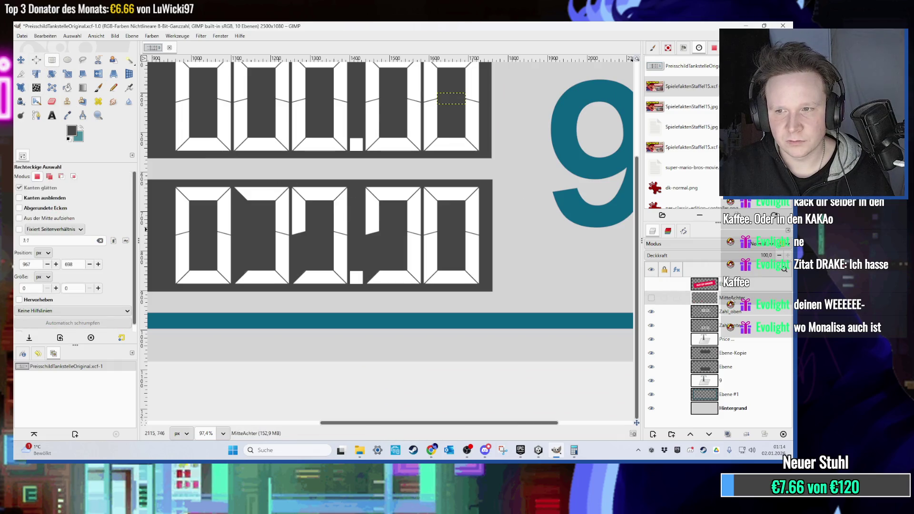
key("ctrl+v")
key("m")
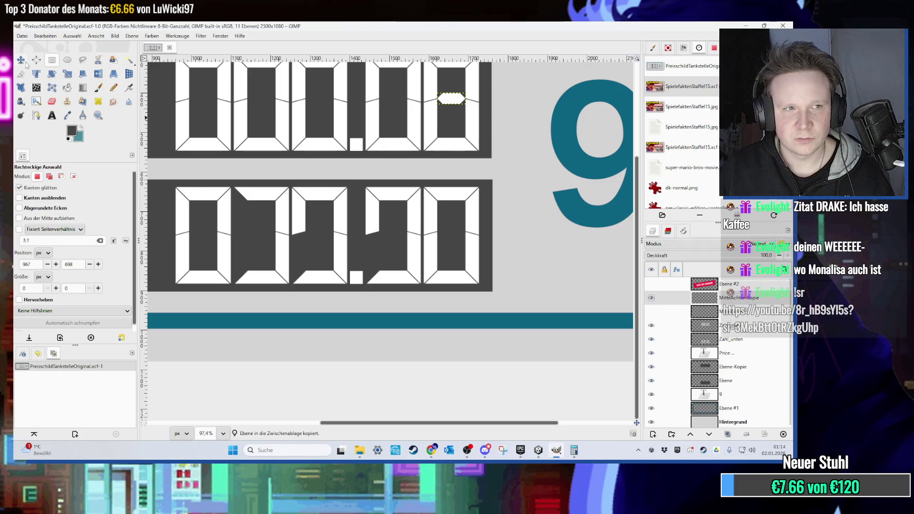
mouse_move(457, 102)
left_mouse_down()
mouse_move(452, 236)
mouse_move(449, 224)
left_mouse_up()
scroll(452, 236, "up", 5)
scroll(448, 237, "up", 3)
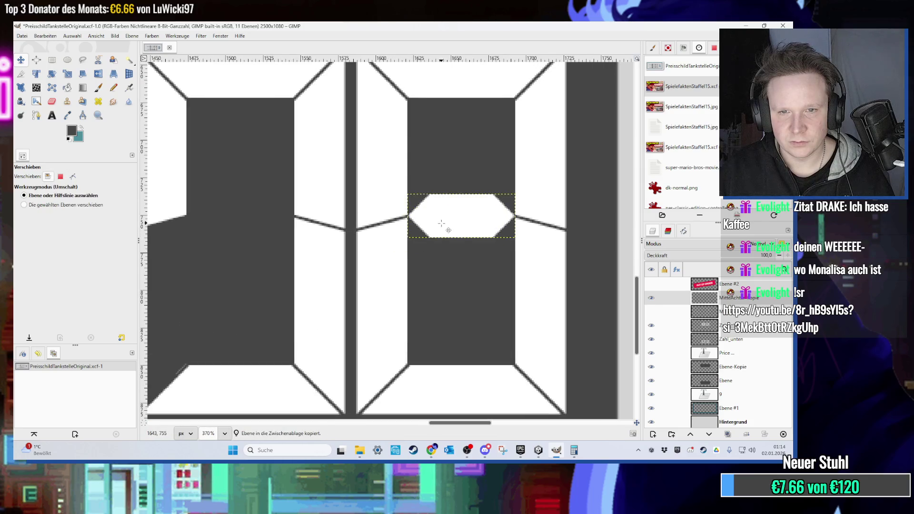
scroll(442, 223, "down", 6)
- Paste another middle-bar copy into the first digit after the decimal, making a 9
key("ctrl+c")
key("ctrl+v")
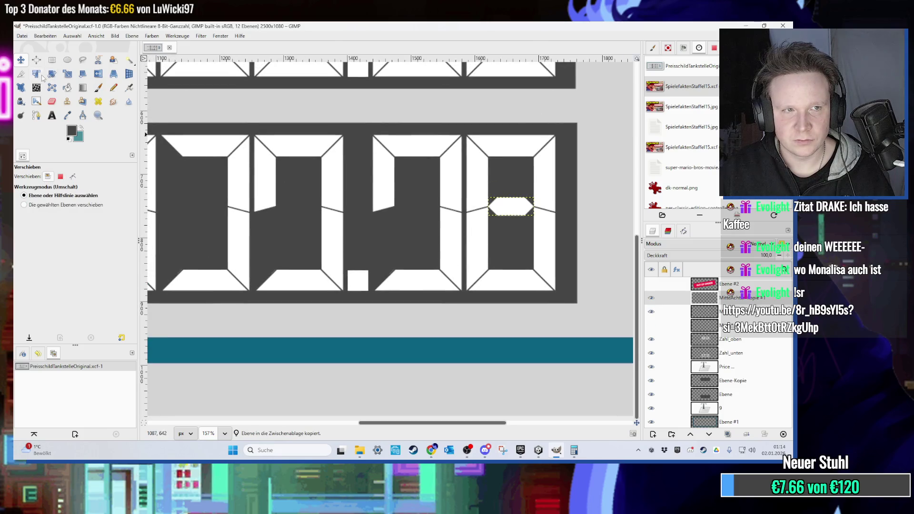
left_click_drag(495, 206, 416, 206)
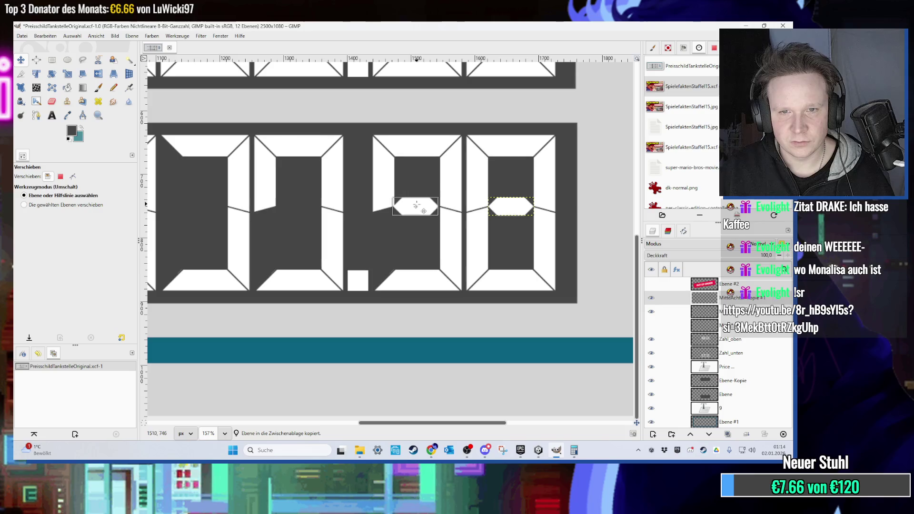
scroll(425, 213, "up", 4)
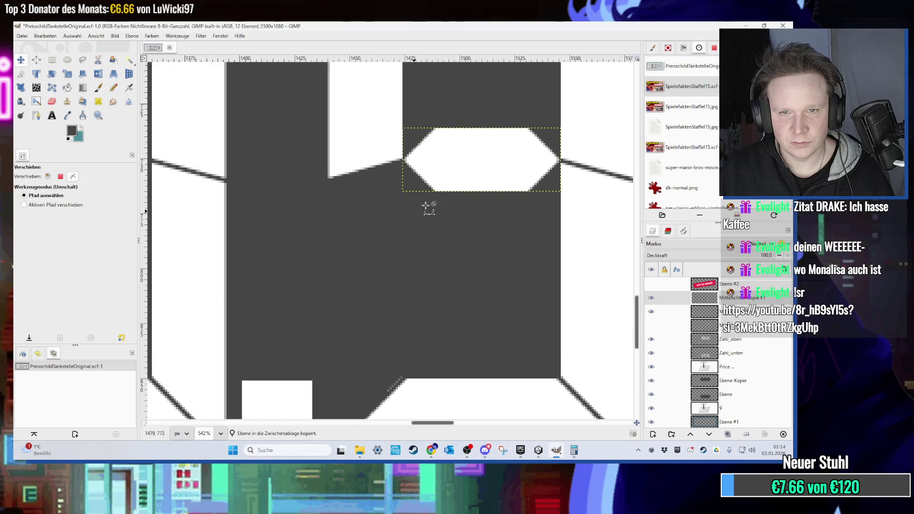
scroll(437, 213, "down", 5)
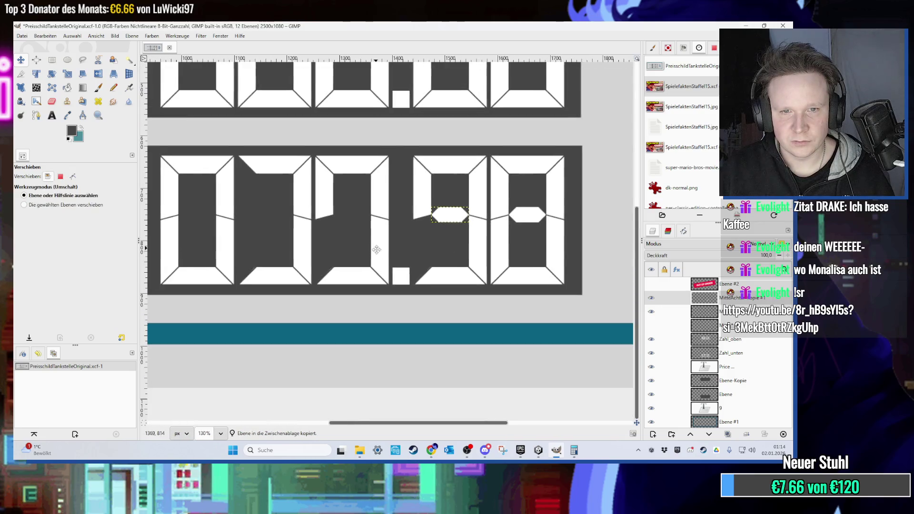
scroll(489, 265, "up", 2)
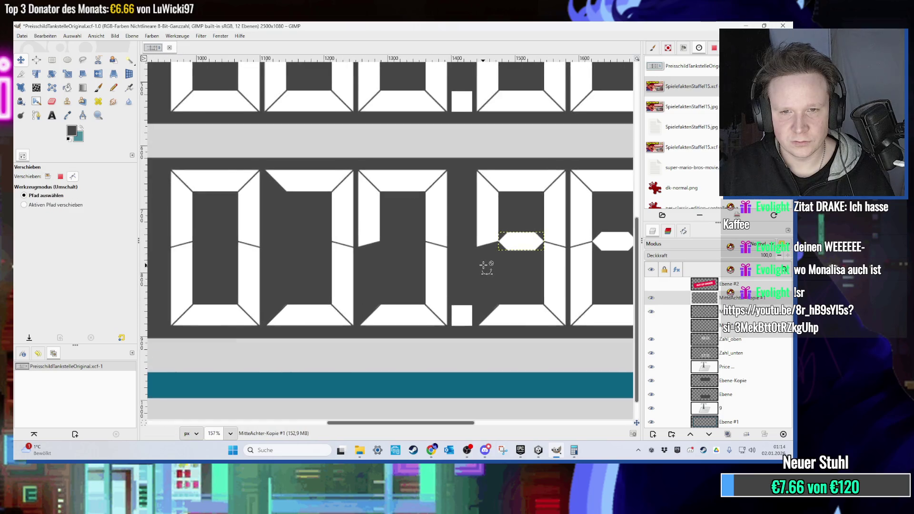
- On Zahl_unten, pencil the third lower digit's bottom segment dark grey, leaving a clean 7
left_click(52, 61)
left_click(128, 61)
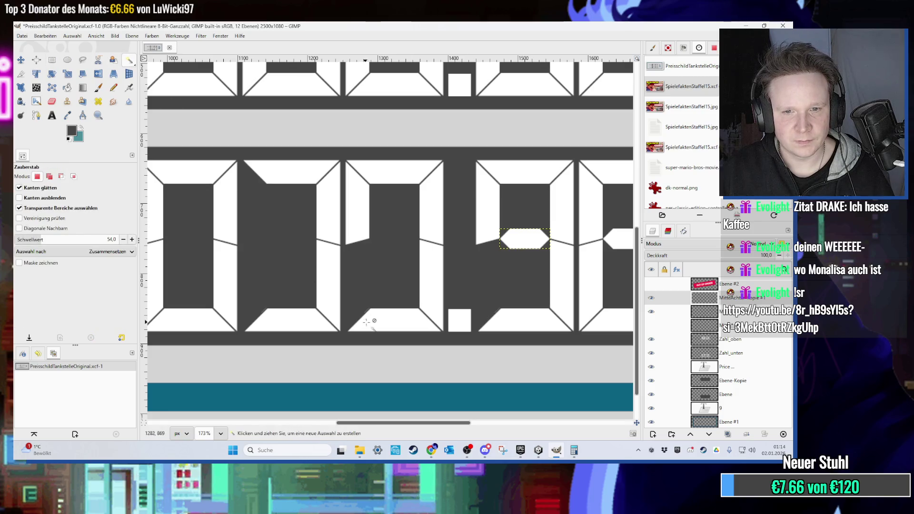
left_click(727, 356)
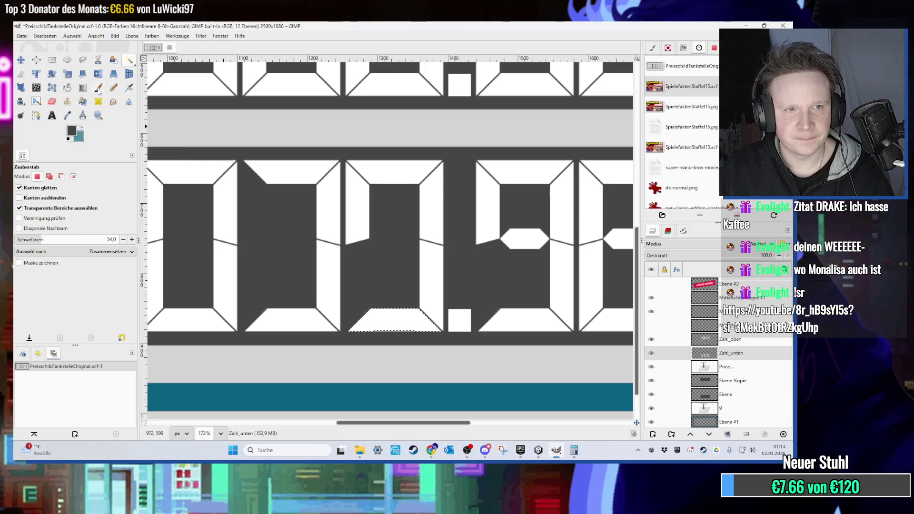
left_click(99, 88)
left_click(113, 88)
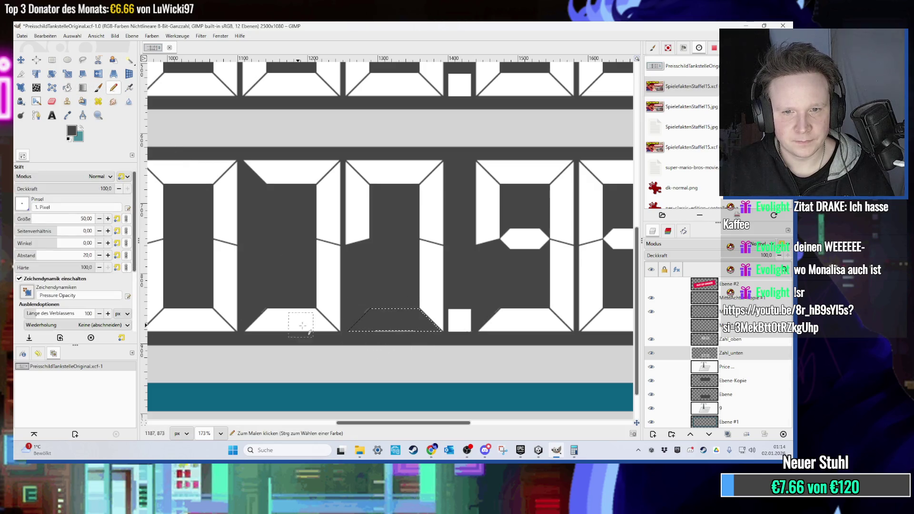
left_click(67, 60)
left_click(52, 60)
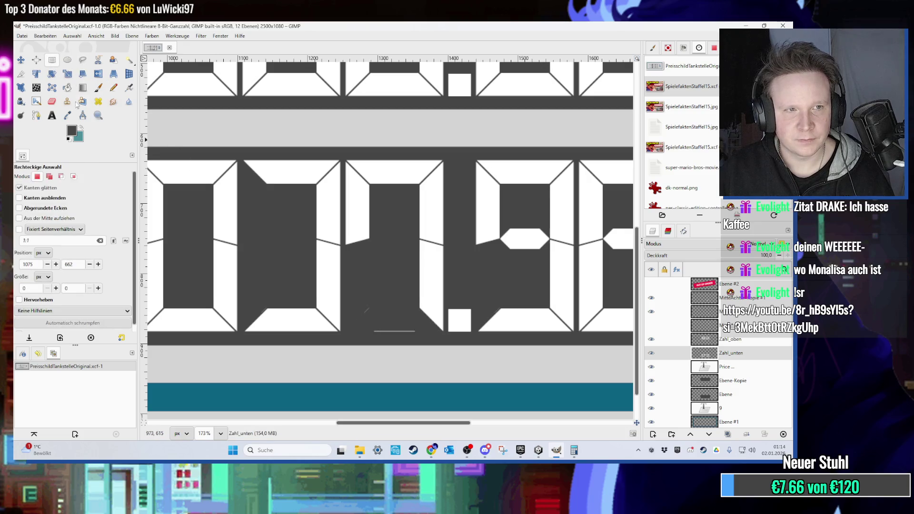
left_click(113, 87)
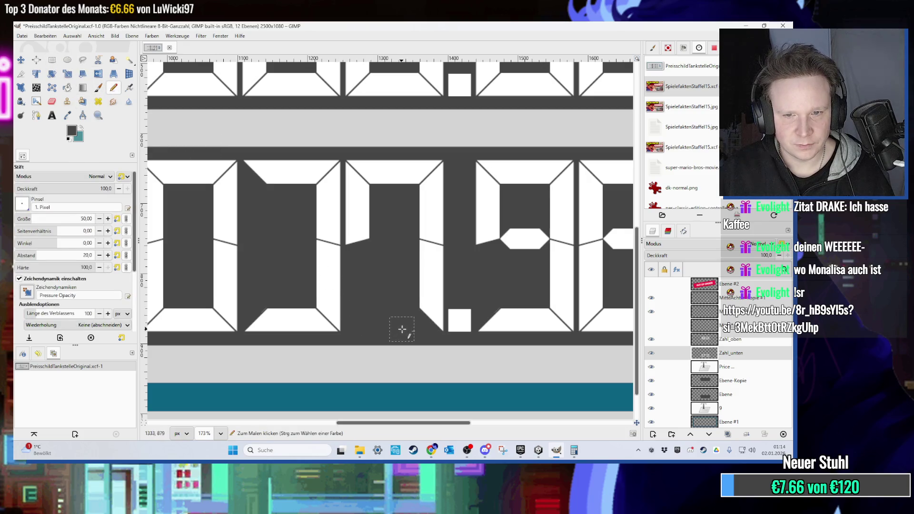
scroll(261, 293, "up", 5)
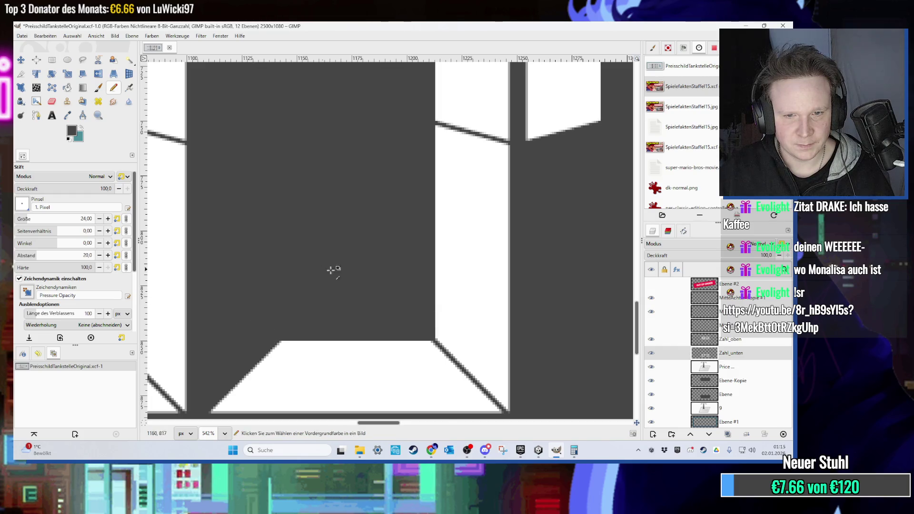
scroll(331, 267, "down", 5)
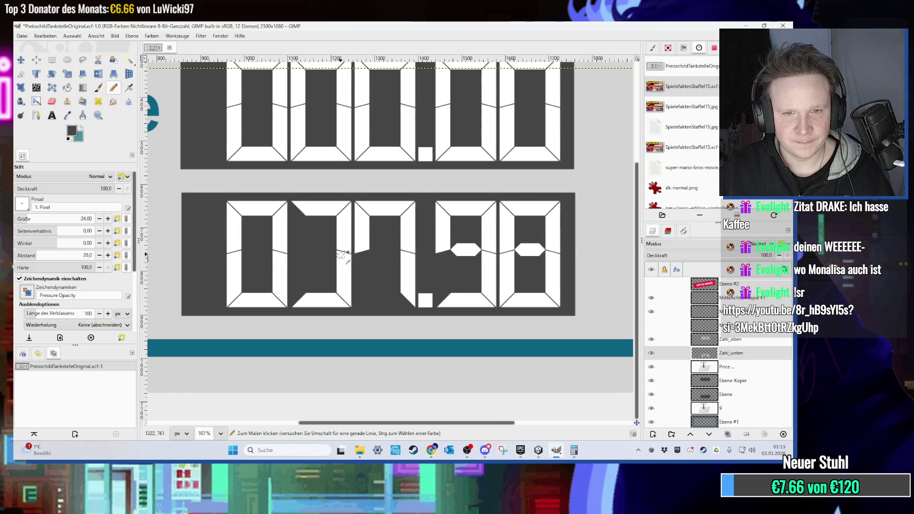
scroll(360, 257, "up", 2)
- Paste a copy of the MitteAchter-Kopie #1 hexagon into the second lower digit, making the row 037.98
key("r")
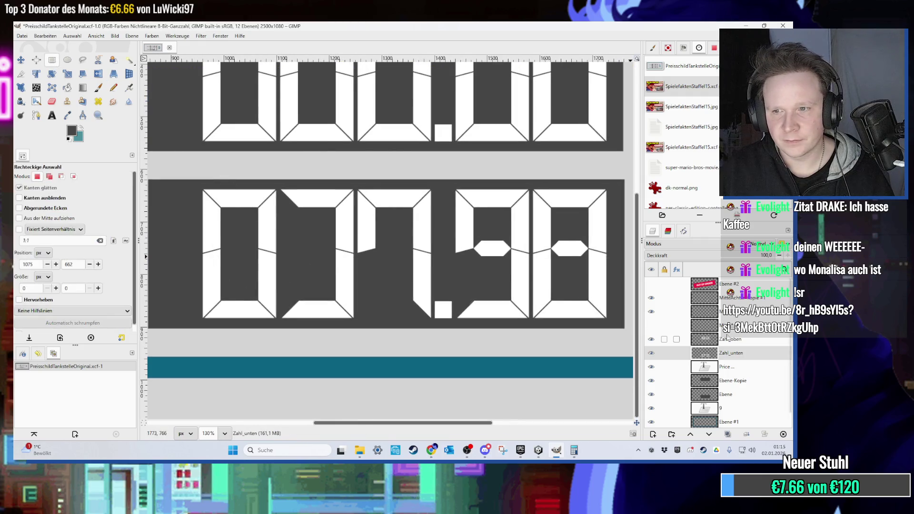
left_click(748, 298)
key("ctrl+c")
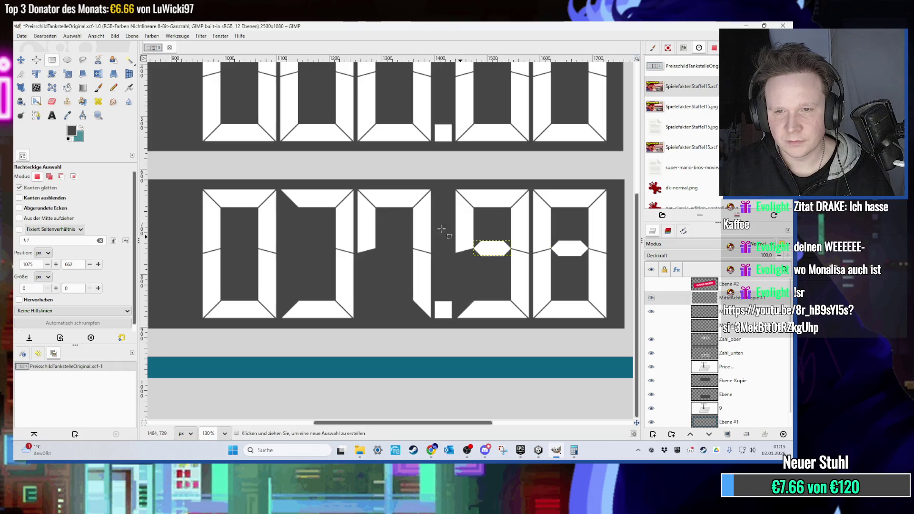
key("ctrl+v")
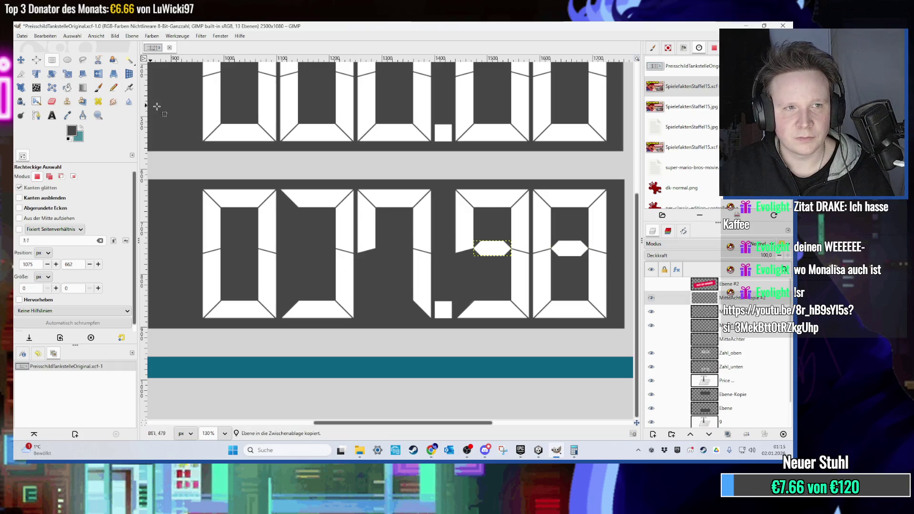
left_click(21, 60)
left_click_drag(491, 255, 309, 257)
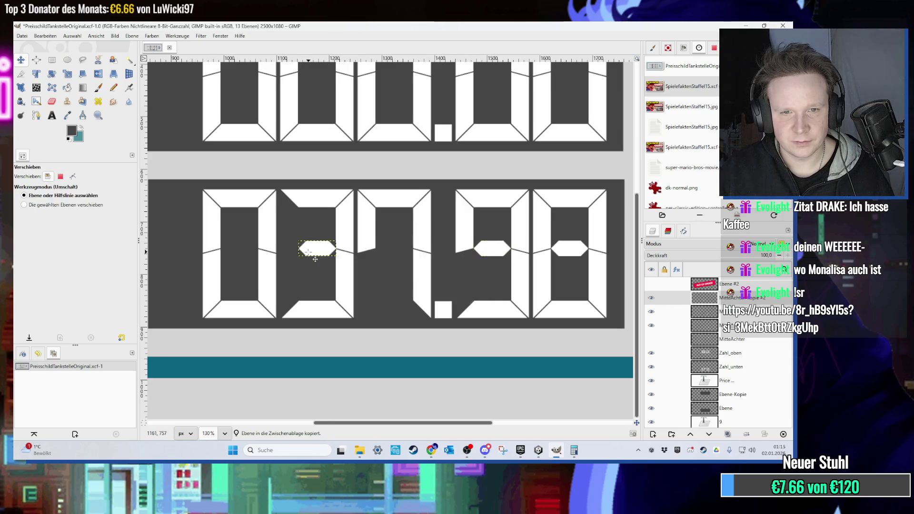
scroll(315, 259, "up", 10)
left_click(336, 231)
left_click_drag(336, 231, 333, 233)
scroll(418, 254, "down", 10)
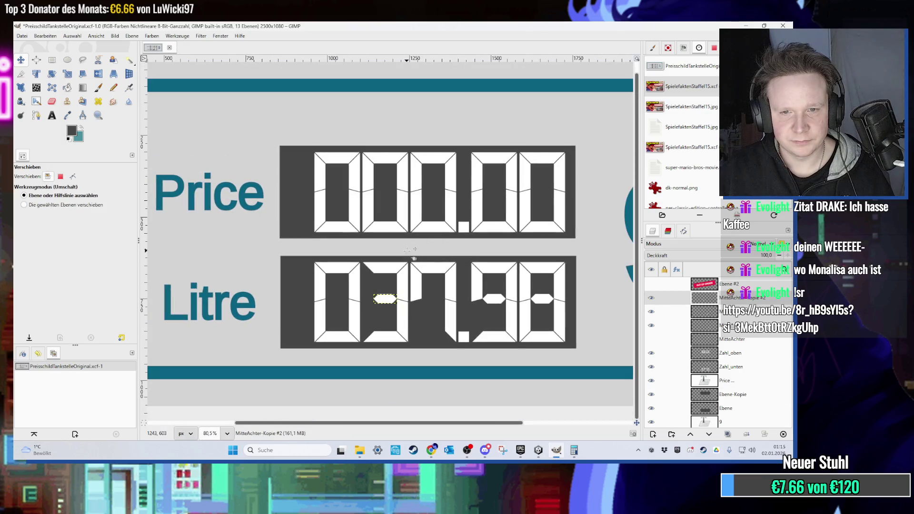
key("super")
- In Calculator, multiply 37,98 by 3,109 to get 118,07982, then return to GIMP
type("calc")
key("Return")
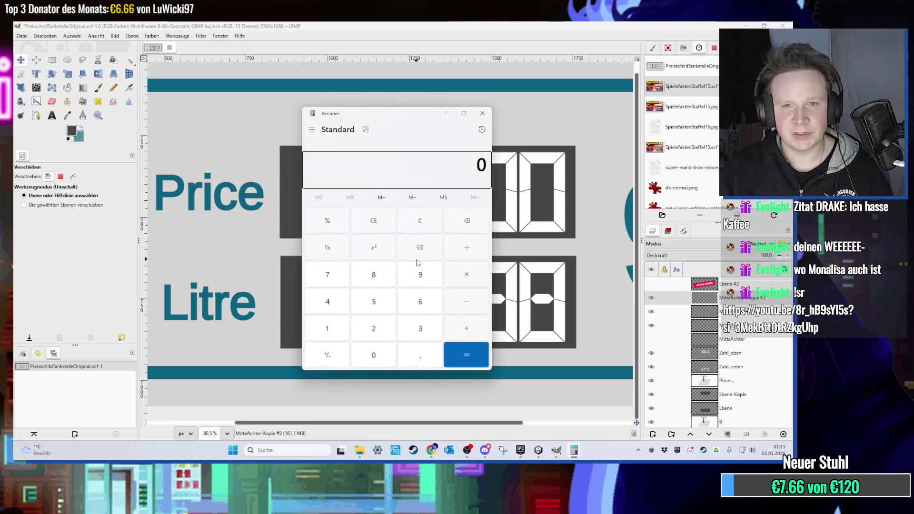
mouse_move(389, 142)
left_mouse_down()
mouse_move(551, 96)
mouse_move(606, 103)
mouse_move(471, 89)
mouse_move(274, 93)
left_mouse_up()
left_click(636, 295)
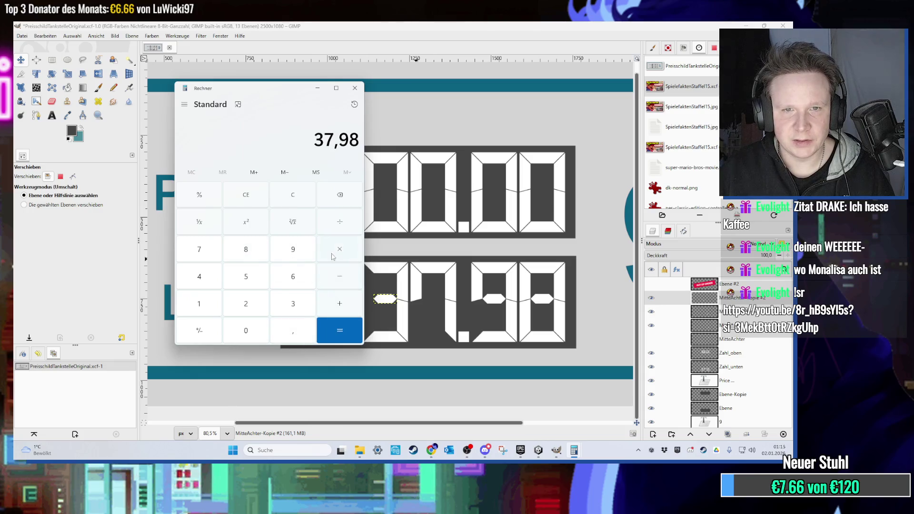
mouse_move(281, 91)
left_mouse_down()
mouse_move(190, 92)
mouse_move(419, 100)
mouse_move(504, 87)
mouse_move(661, 86)
mouse_move(665, 95)
mouse_move(608, 100)
left_mouse_up()
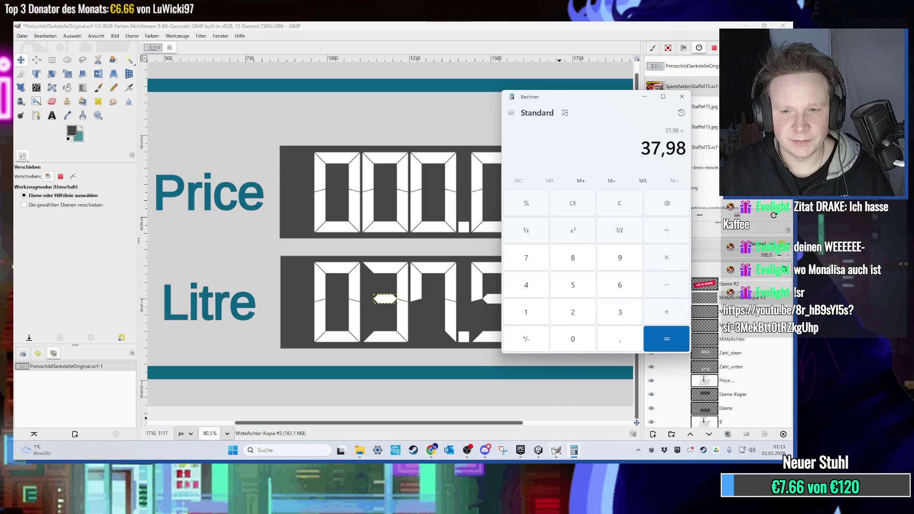
type("3,109")
left_click(659, 343)
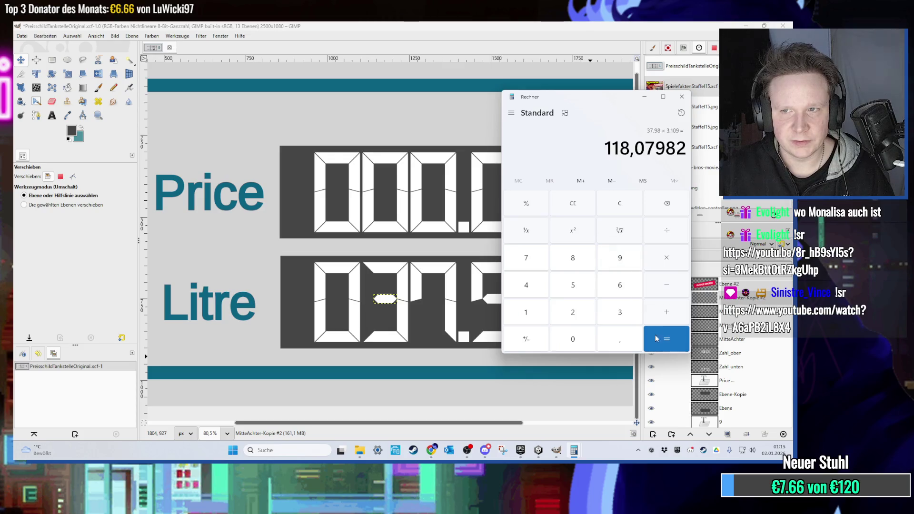
key("alt+Tab")
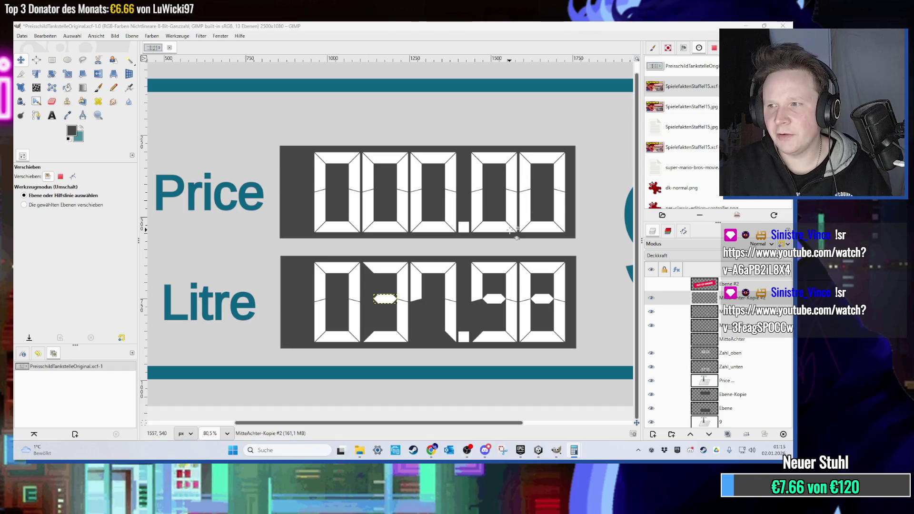
- On the Zahl_oben layer, fuzzy-select the segments of the first two upper-row digits
left_click(56, 59)
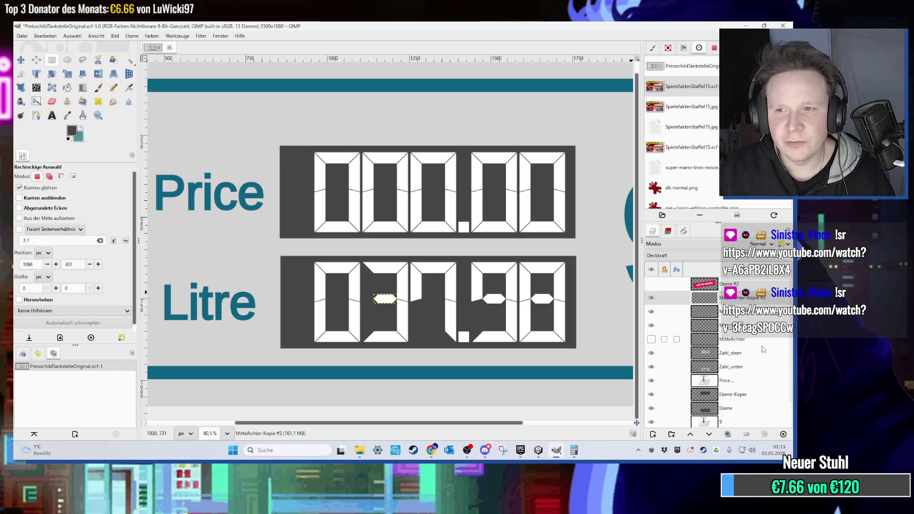
left_click(738, 358)
scroll(374, 206, "up", 4)
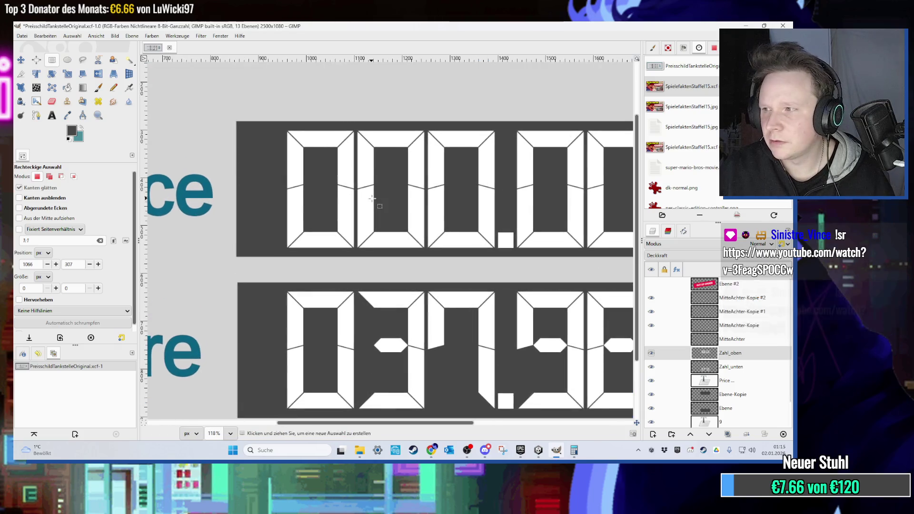
scroll(373, 206, "down", 5)
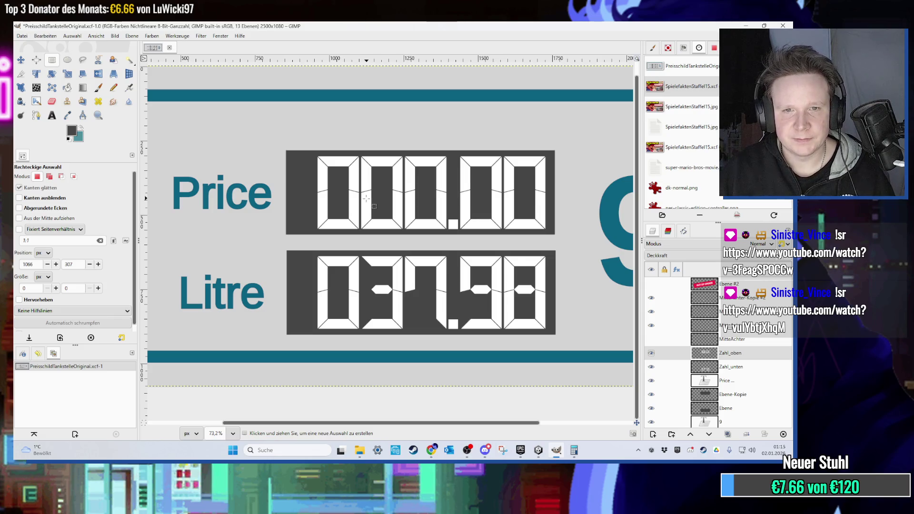
scroll(374, 206, "up", 4)
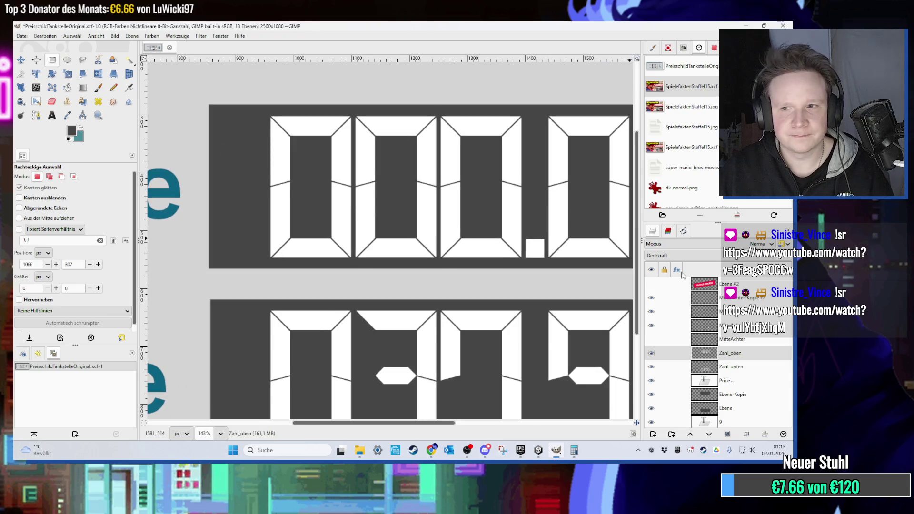
left_click(129, 60)
left_click(280, 152, "shift")
left_click(310, 125, "shift")
left_click(309, 248, "shift")
left_click(364, 153, "shift")
left_click(387, 127, "shift")
left_click(366, 219, "shift")
left_click(409, 247, "shift")
left_click_drag(448, 193, 374, 219)
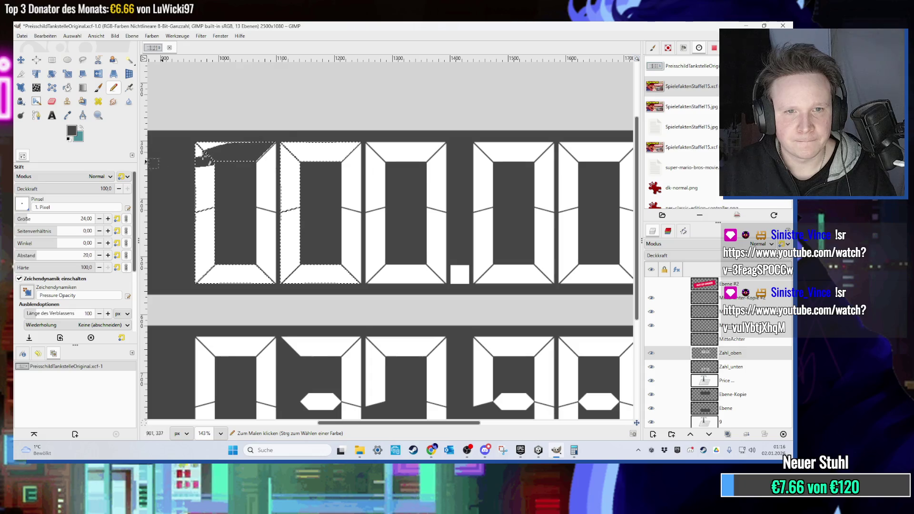
- Undo the white pencil strokes and paint the two left upper digits dark grey
key("ctrl+z")
mouse_move(225, 195)
left_mouse_down()
mouse_move(224, 269)
mouse_move(284, 231)
left_mouse_up()
key("r")
left_click(314, 170)
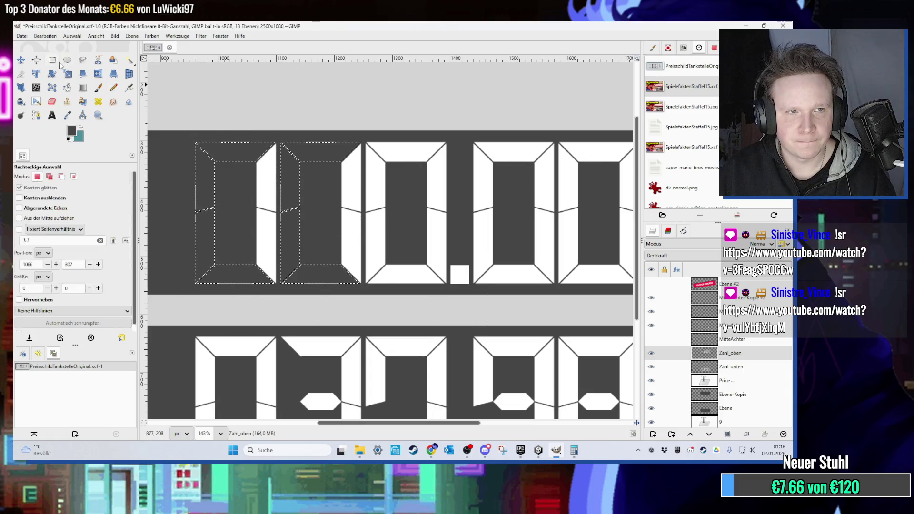
scroll(368, 181, "down", 1)
scroll(367, 181, "down", 3, "ctrl")
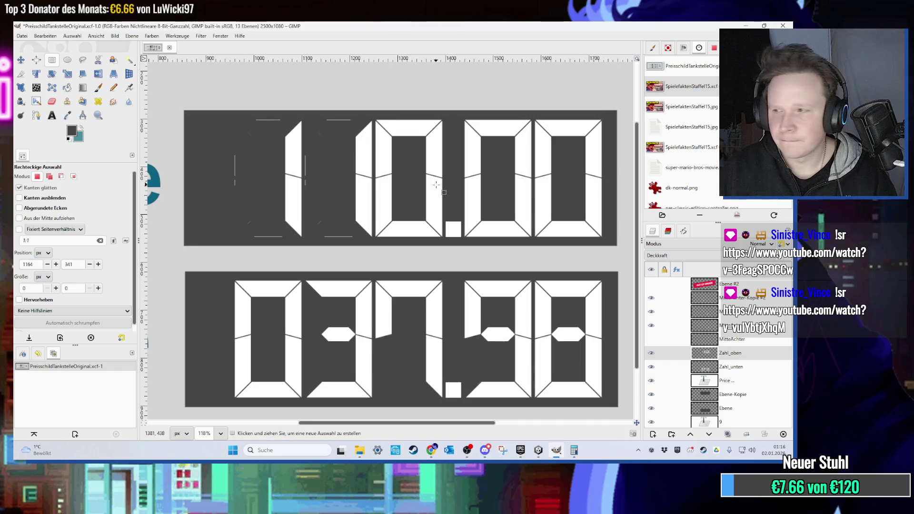
scroll(319, 202, "up", 2, "ctrl")
mouse_move(319, 202)
left_mouse_down()
mouse_move(345, 236)
mouse_move(451, 247)
left_mouse_up()
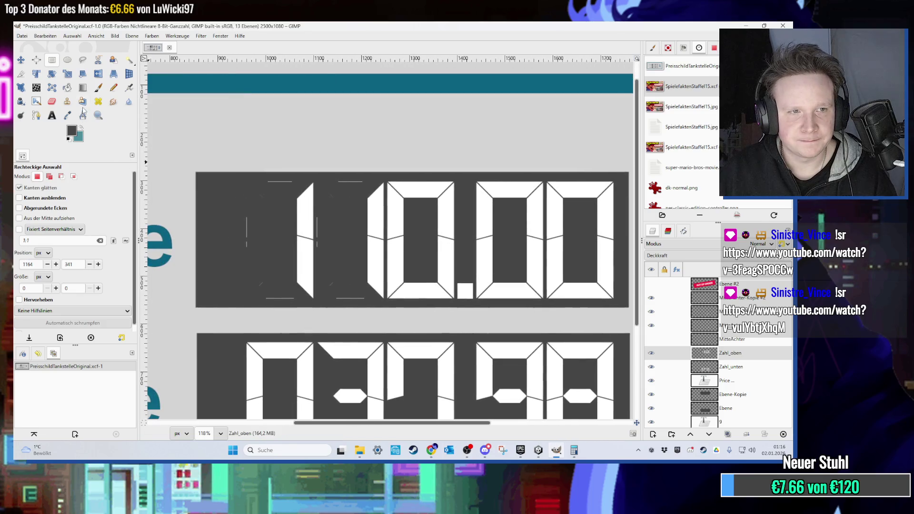
- Pencil out leftover upper-row outlines, then duplicate the MitteAchter-Kopie #2 middle-bar layer
left_click(113, 88)
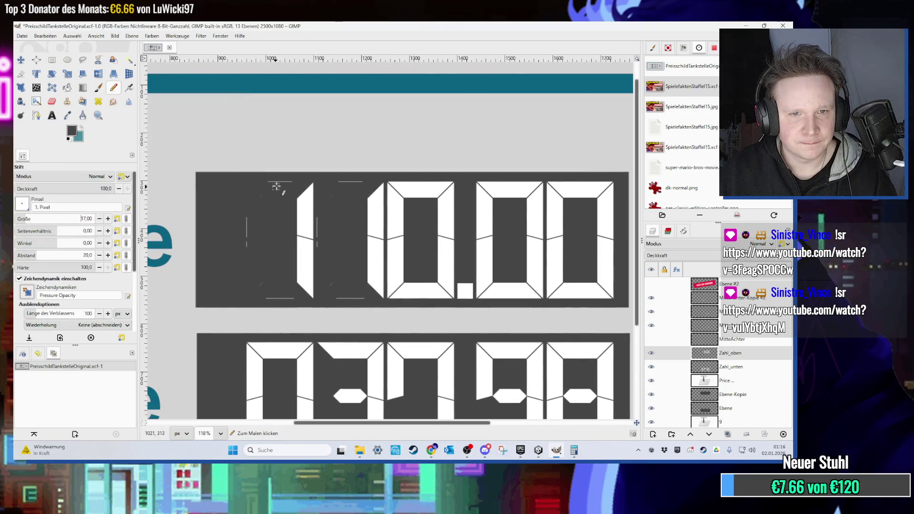
scroll(276, 187, "up", 2)
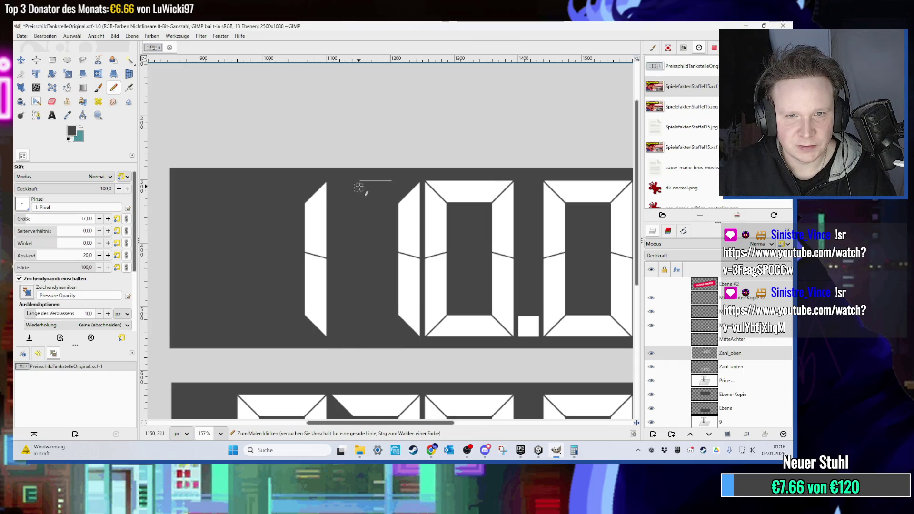
scroll(389, 188, "down", 2)
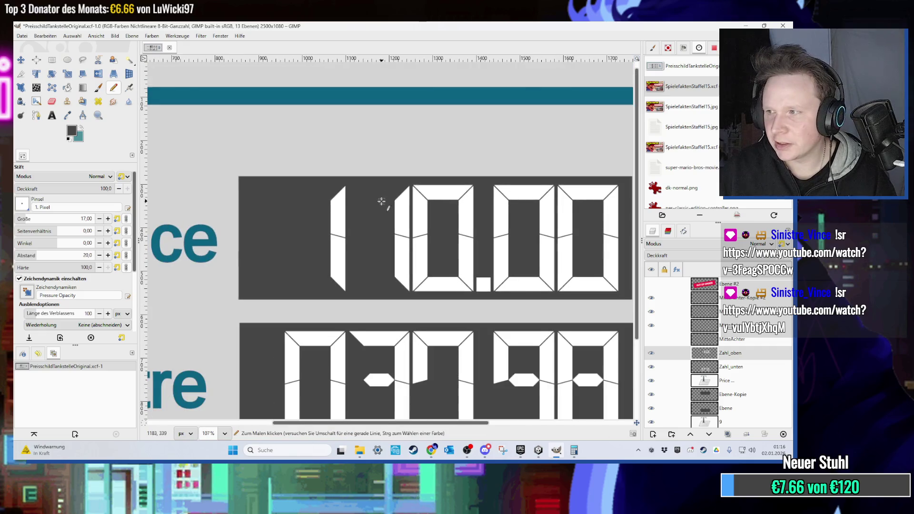
scroll(379, 198, "up", 1)
left_click(681, 298)
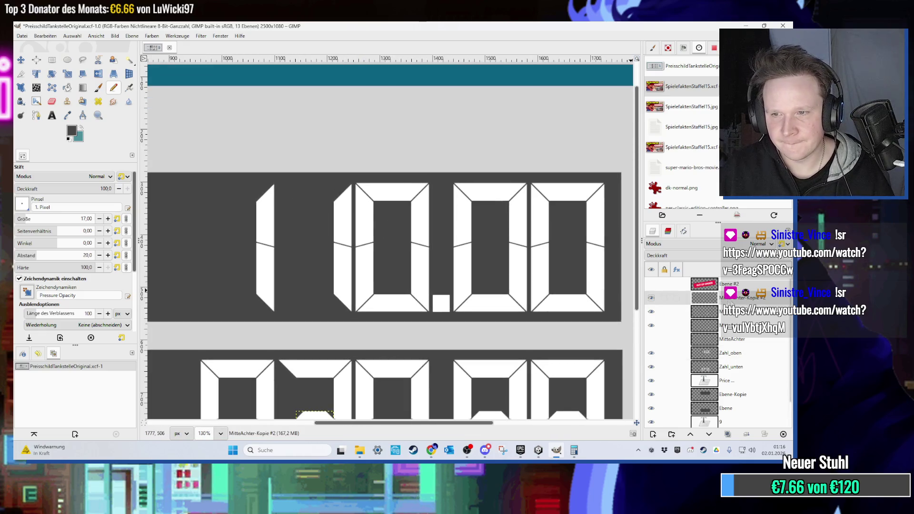
key("ctrl+shift+d")
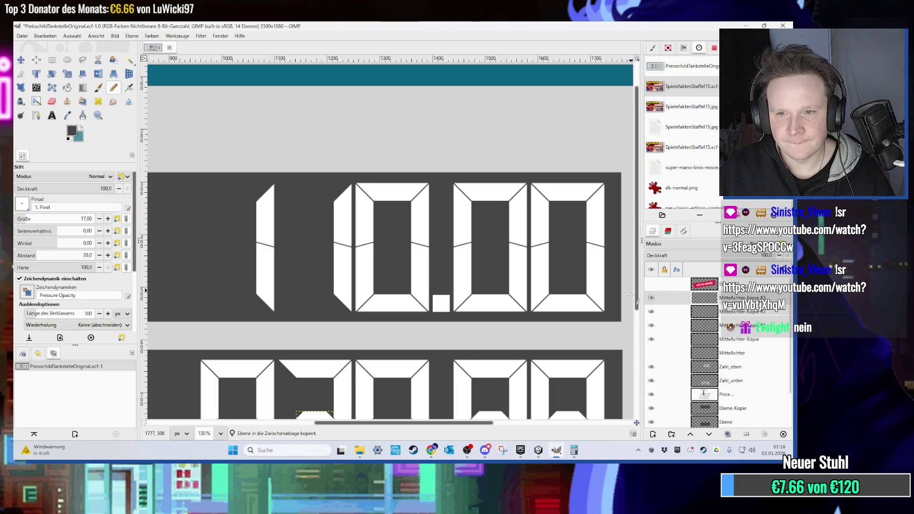
- Move the duplicated middle bar up into the centre of the upper row's first zero
scroll(286, 226, "down", 3)
left_click(21, 60)
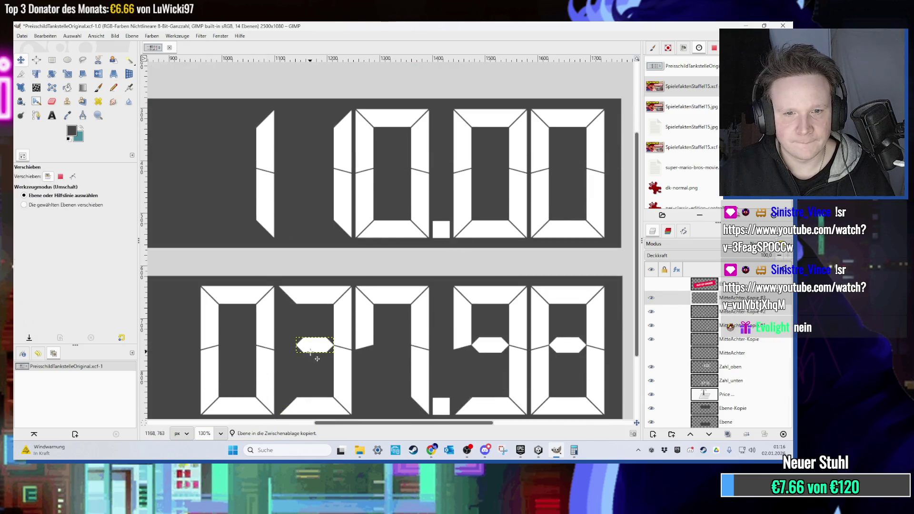
left_click_drag(315, 346, 314, 175)
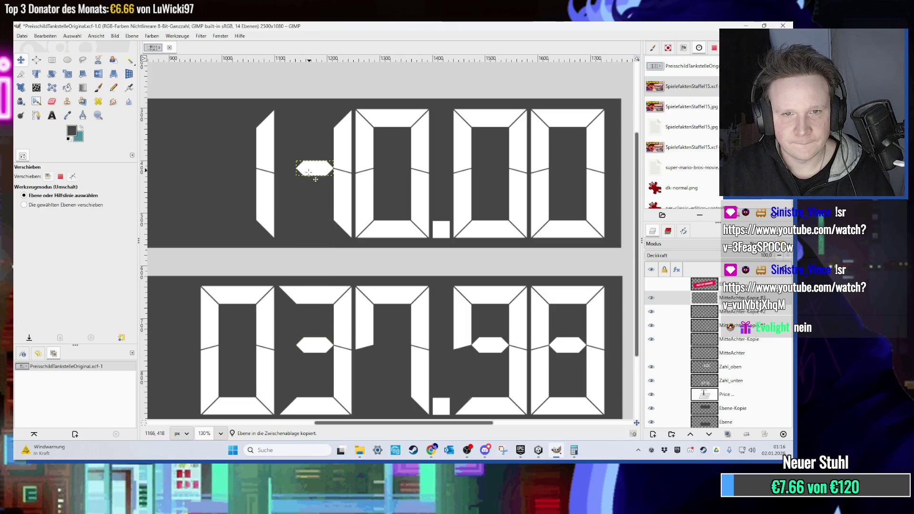
scroll(320, 205, "up", 2)
scroll(310, 203, "up", 1)
scroll(285, 267, "down", 1)
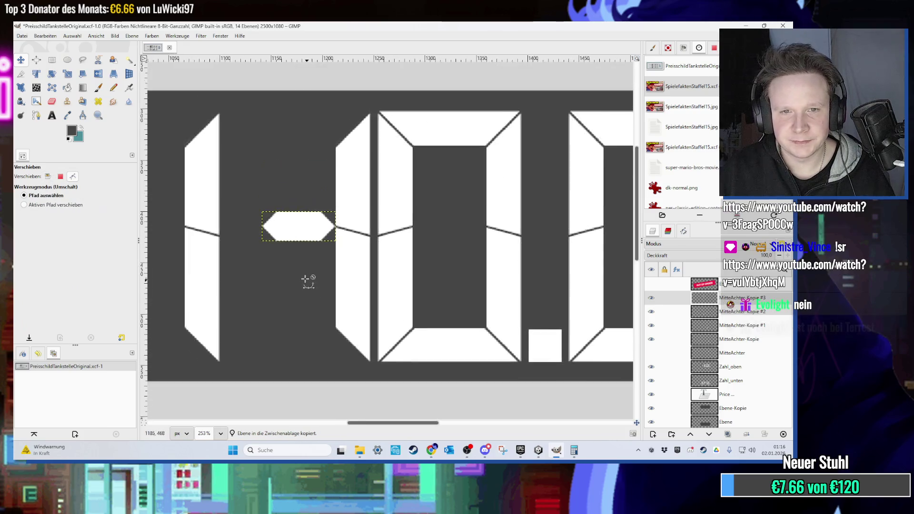
scroll(304, 275, "up", 3)
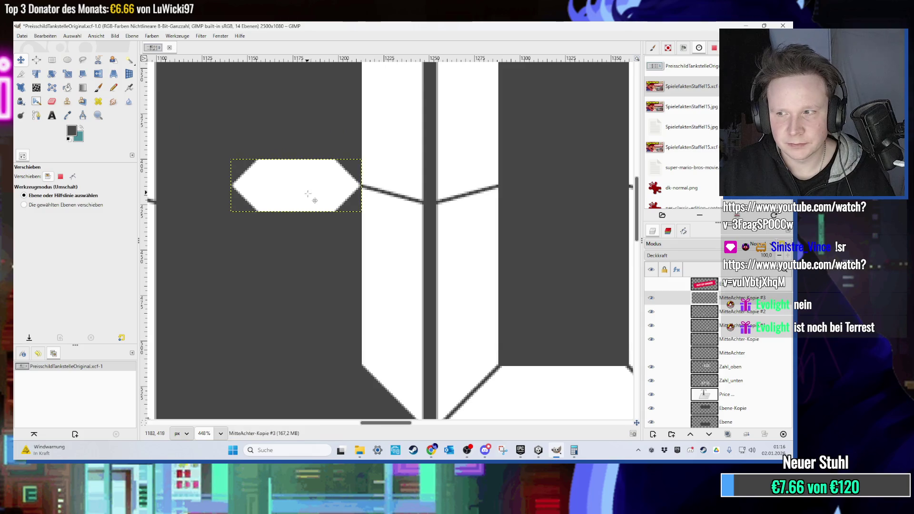
scroll(309, 200, "down", 5)
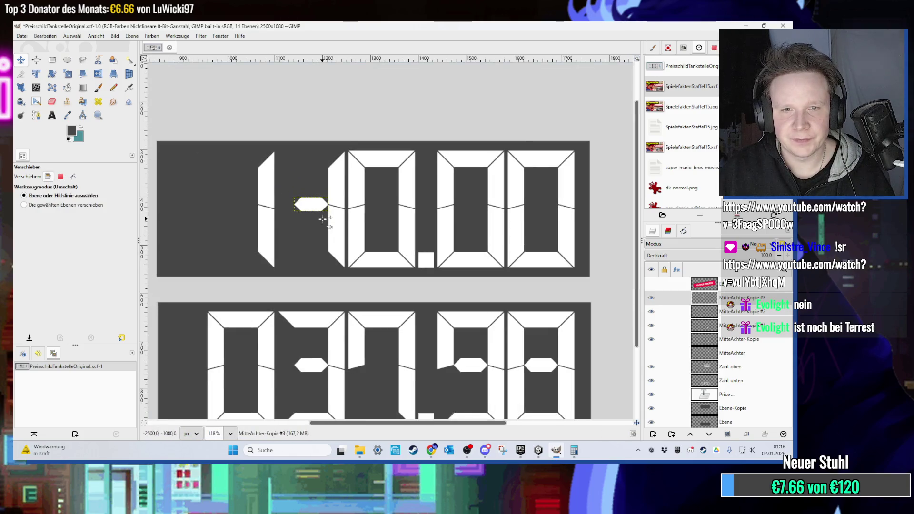
scroll(322, 214, "up", 4)
left_click_drag(306, 279, 445, 282)
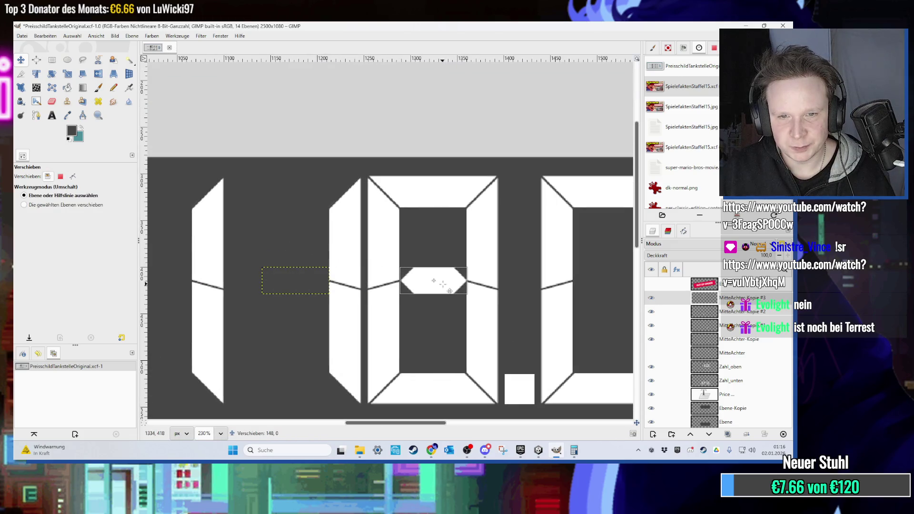
scroll(443, 291, "up", 6)
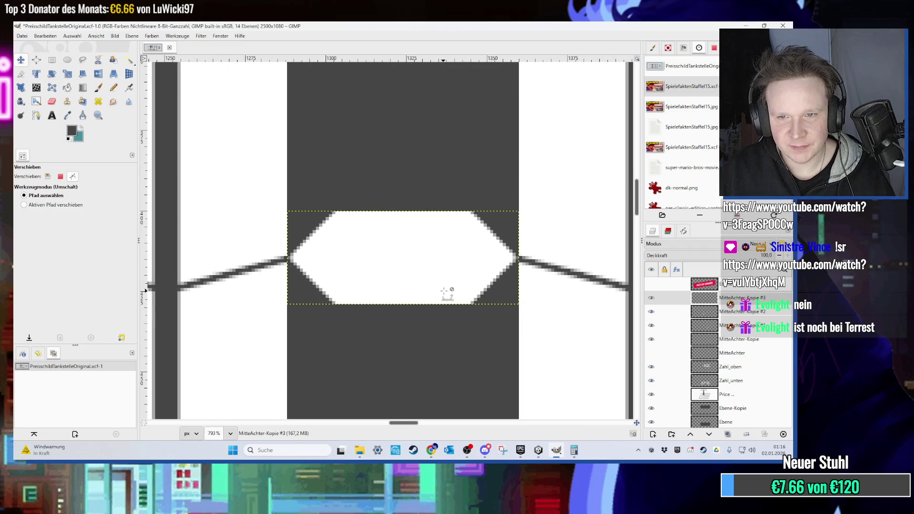
scroll(445, 305, "down", 4)
scroll(445, 305, "down", 3)
scroll(429, 338, "down", 2)
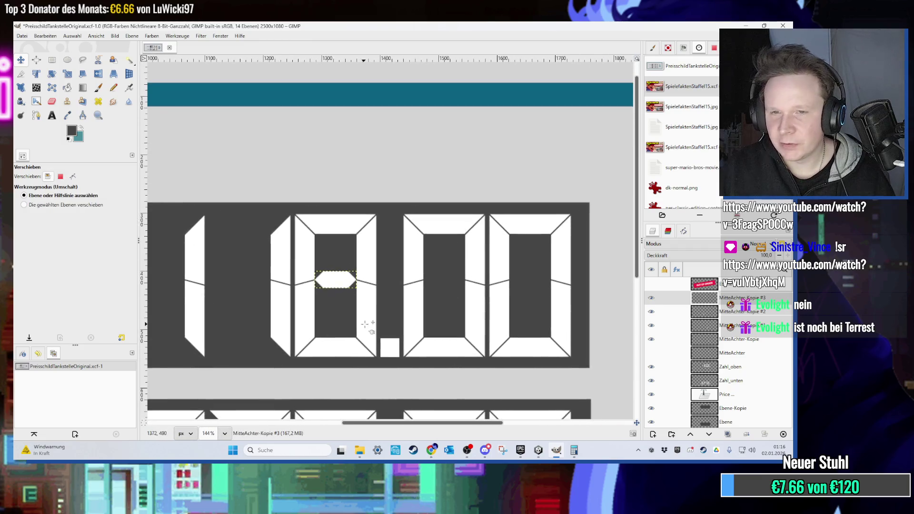
scroll(381, 329, "down", 1)
scroll(386, 329, "down", 1)
scroll(347, 286, "up", 2)
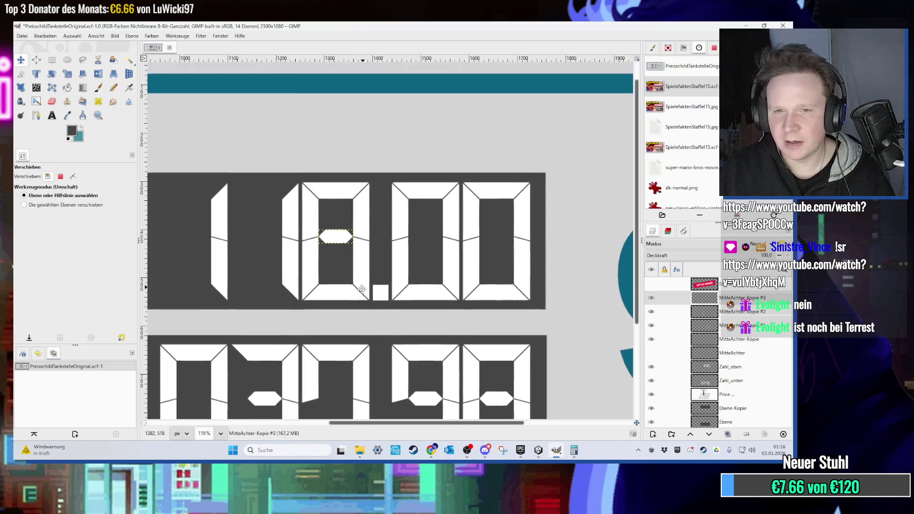
- Paste another middle-bar copy into the upper row's last zero, so the price reads 118.08
key("ctrl+c")
key("ctrl+v")
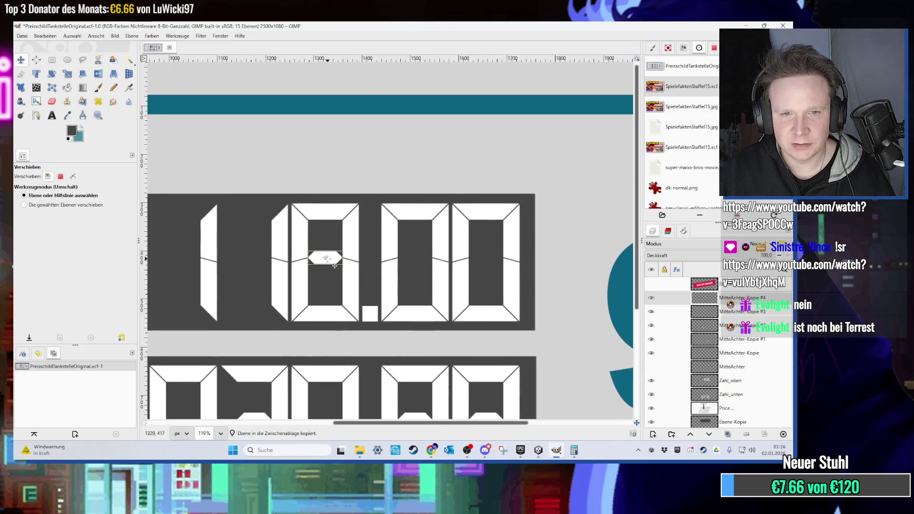
left_click_drag(338, 266, 478, 268)
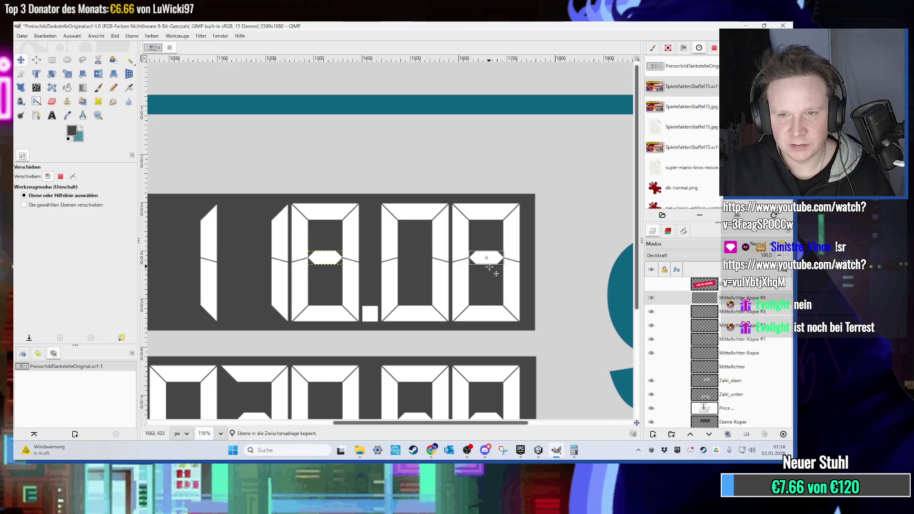
scroll(481, 302, "up", 8)
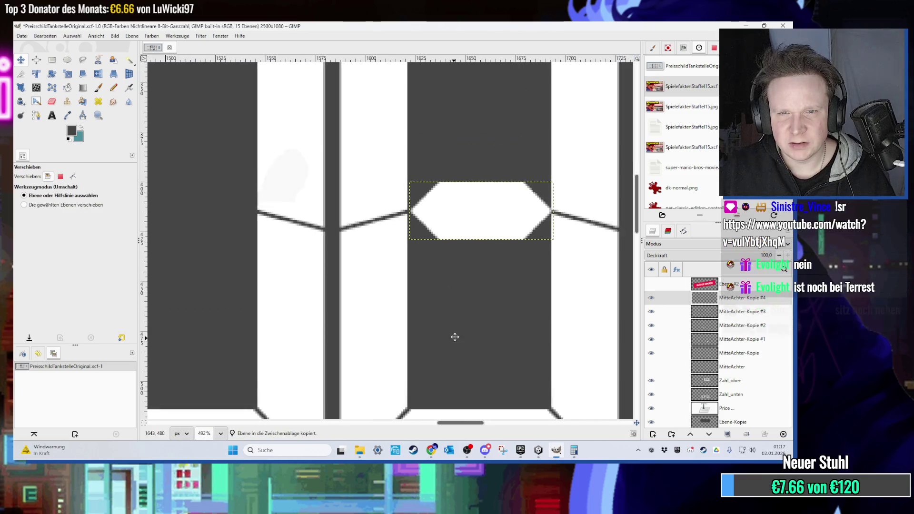
scroll(353, 328, "down", 5)
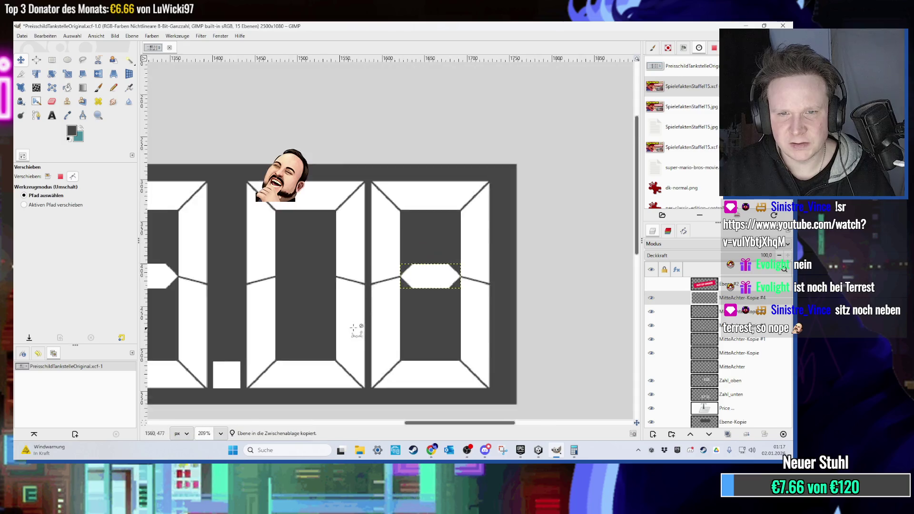
scroll(354, 329, "down", 6)
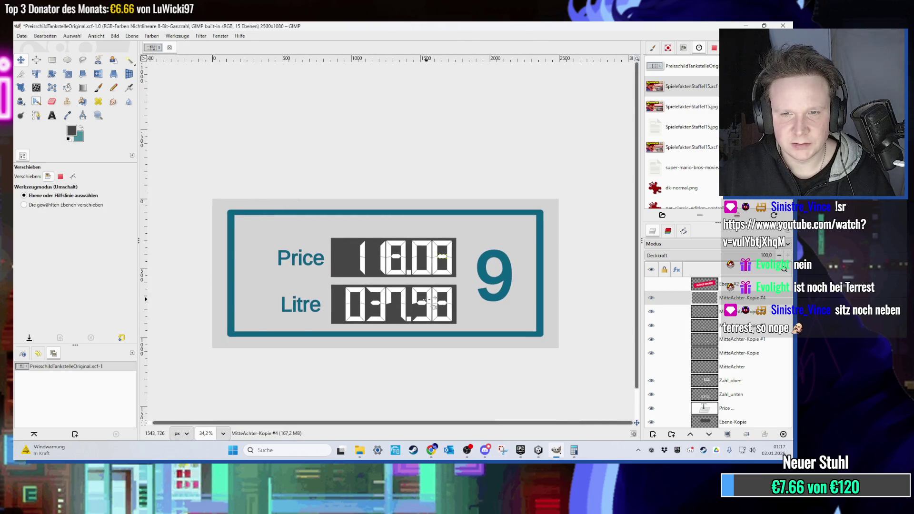
left_click(22, 36)
- Export the edited price sign from GIMP as PreisschildTankstelle9.png and return to Unity
left_click(57, 155)
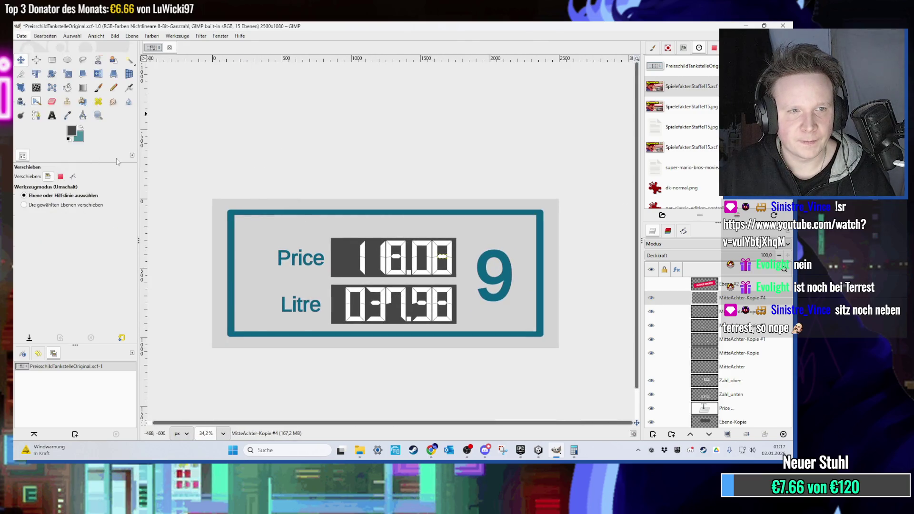
key("Right")
type("9")
key("Return")
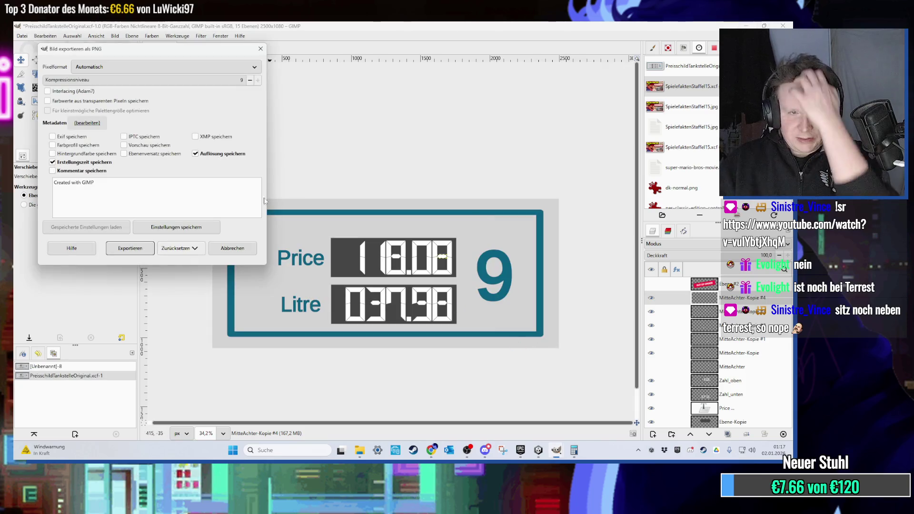
left_click(130, 249)
key("alt+Tab")
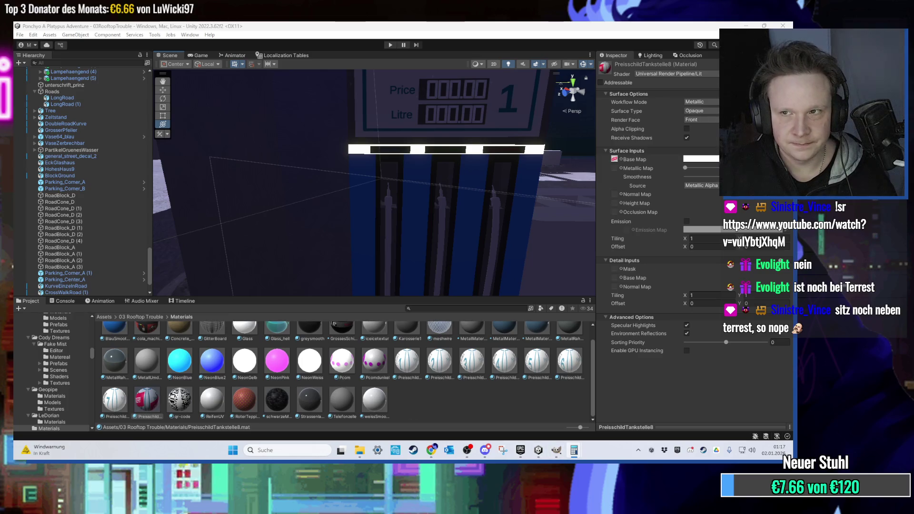
- Import the exported PreisschildTankstelle9 PNG into the Project and select it in Textures
left_click(746, 26)
mouse_move(180, 217)
left_mouse_down()
mouse_move(547, 450)
mouse_move(465, 410)
left_mouse_up()
scroll(398, 231, "down", 5)
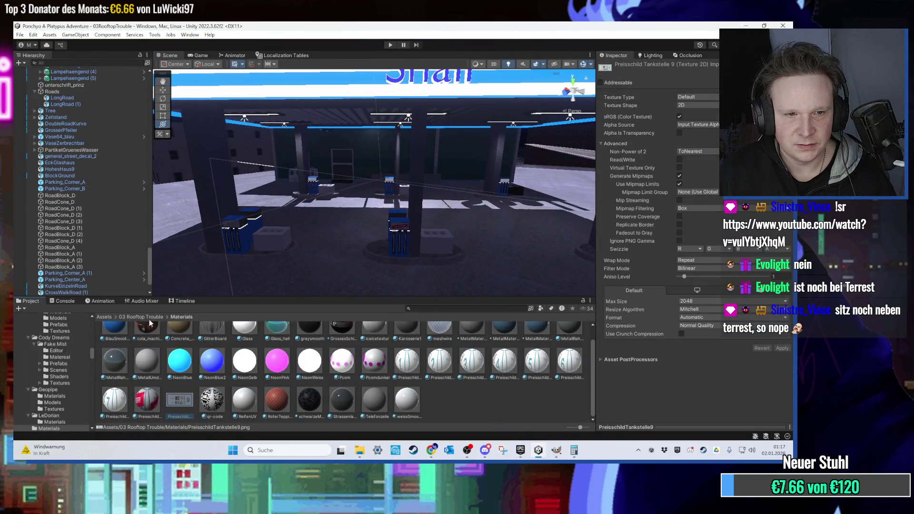
double_click(435, 340)
right_click(447, 381)
left_click(407, 379)
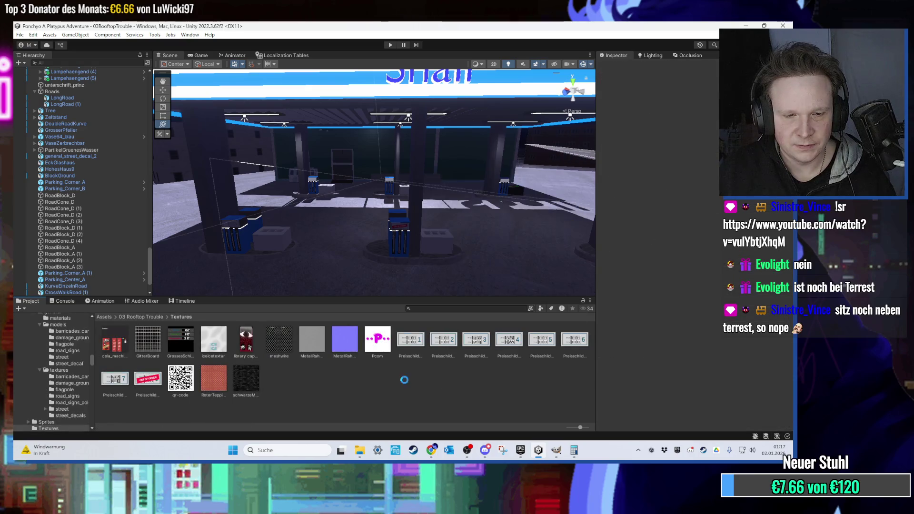
- Select fuel pump Tanksaeule9 and browse the 03 Rooftop Trouble Materials folder to the price-sign materials
mouse_move(472, 238)
left_mouse_down()
mouse_move(414, 237)
mouse_move(408, 230)
mouse_move(487, 227)
mouse_move(415, 216)
mouse_move(223, 340)
left_mouse_up()
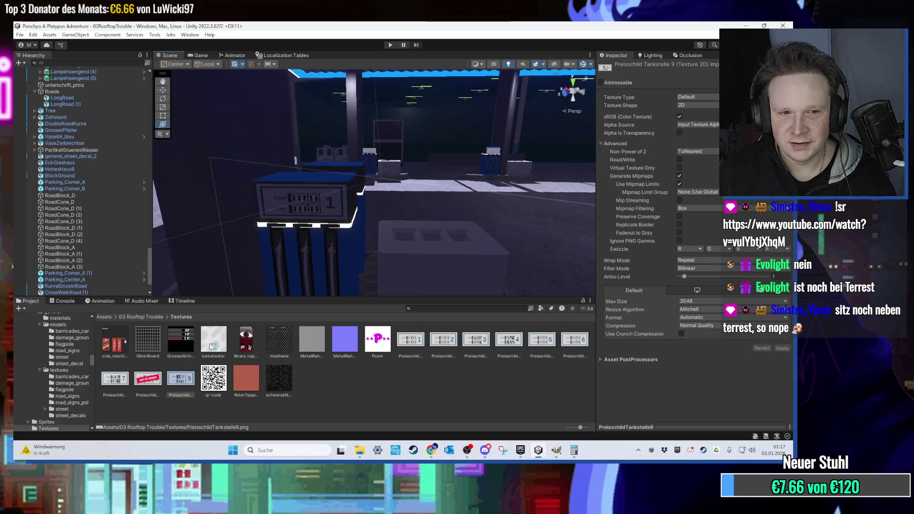
left_click(302, 210)
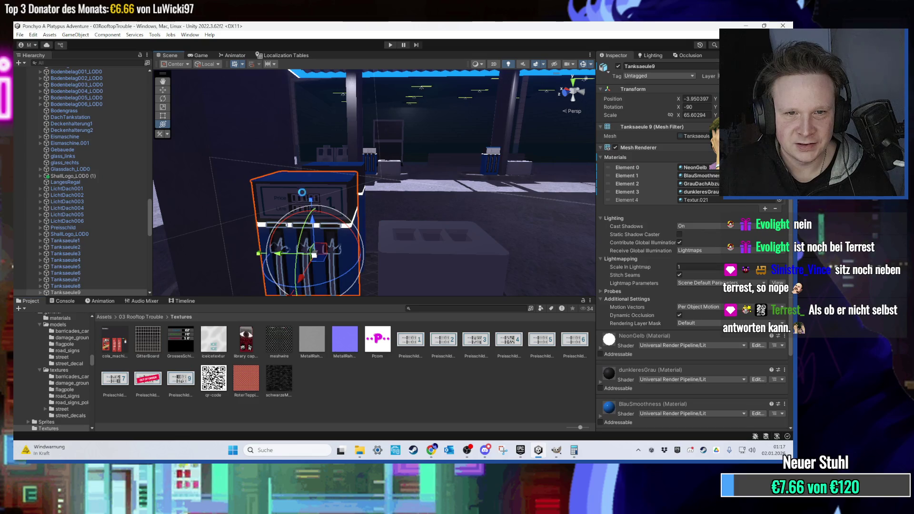
left_click(147, 318)
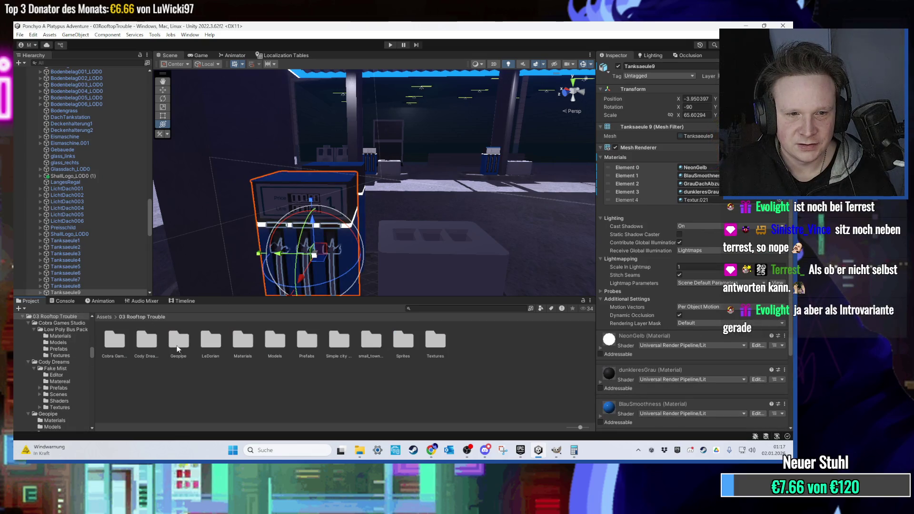
double_click(236, 343)
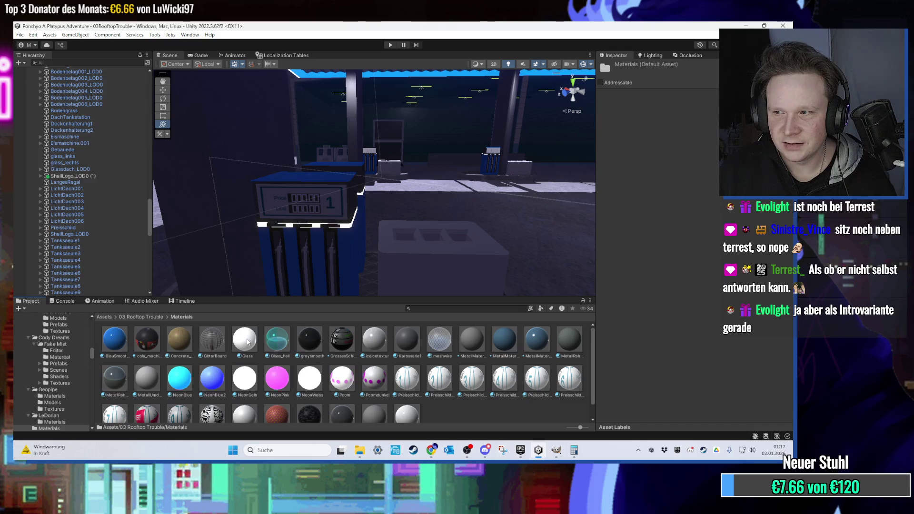
scroll(288, 361, "down", 1)
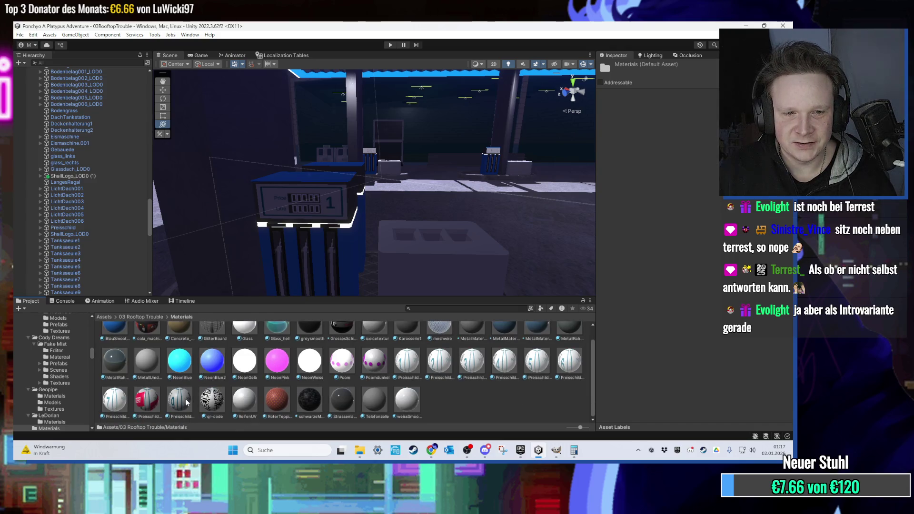
scroll(187, 403, "up", 1)
scroll(327, 200, "up", 3)
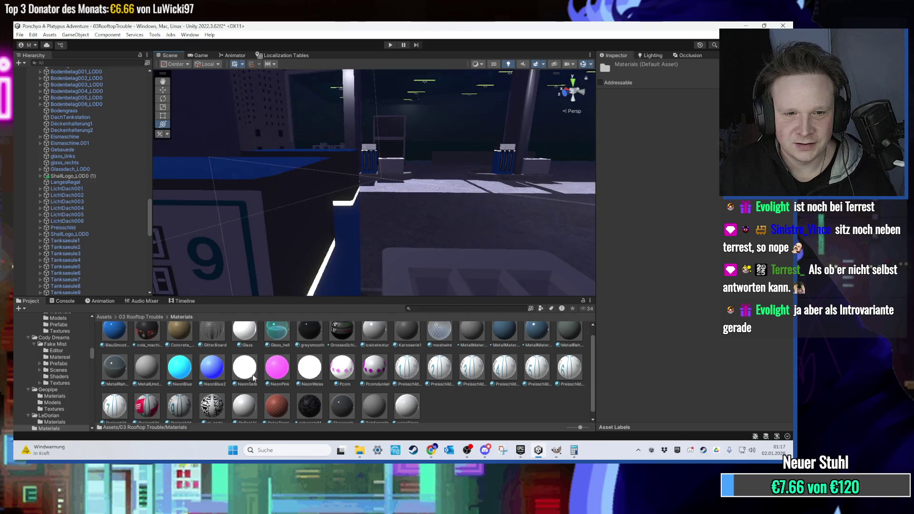
left_click(180, 407)
left_click(143, 403)
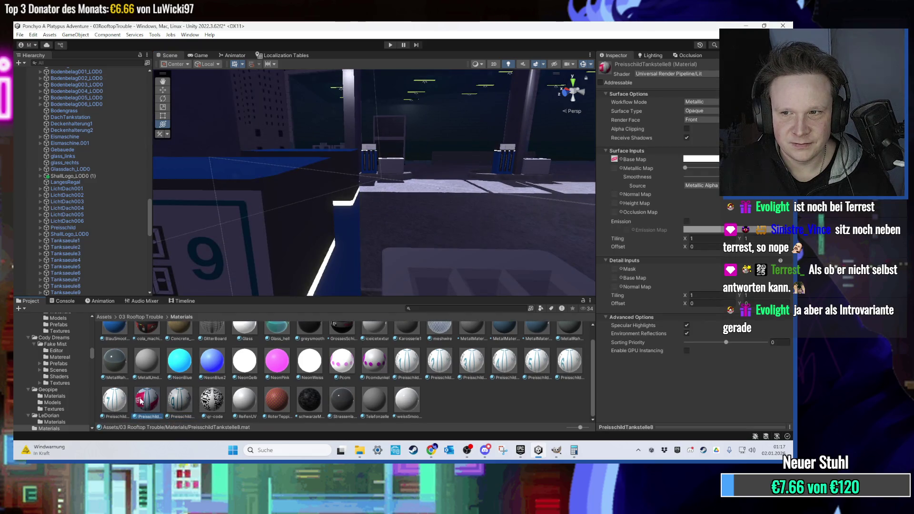
- Check the emission colour of the PreisschildTankstelle7 material for reference
left_click(122, 399)
left_click(710, 230)
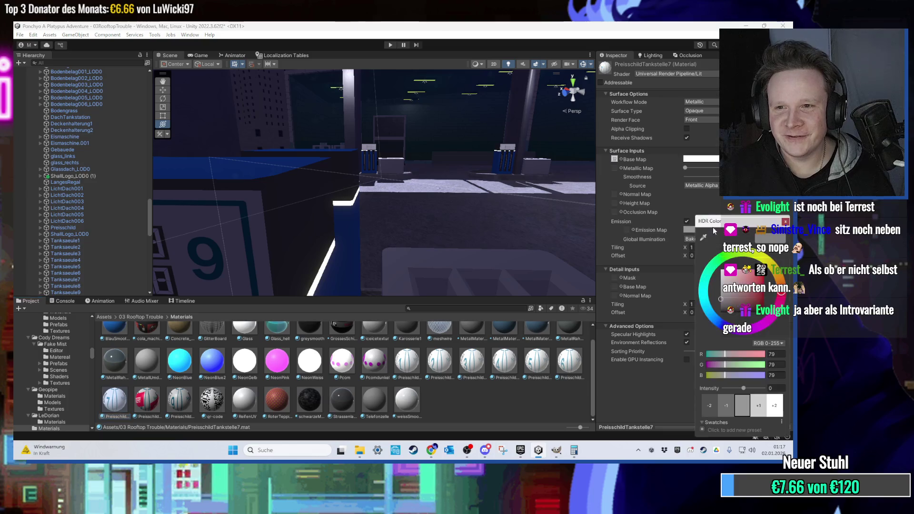
left_click(785, 222)
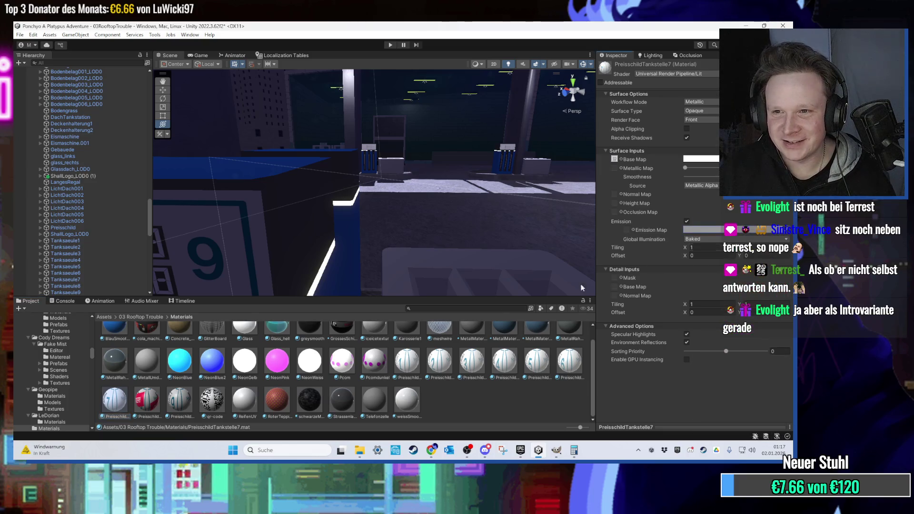
- Set PreisschildTankstelle9's emission colour to grey 79, 79, 79 and view the sign
left_click(186, 408)
left_click(704, 230)
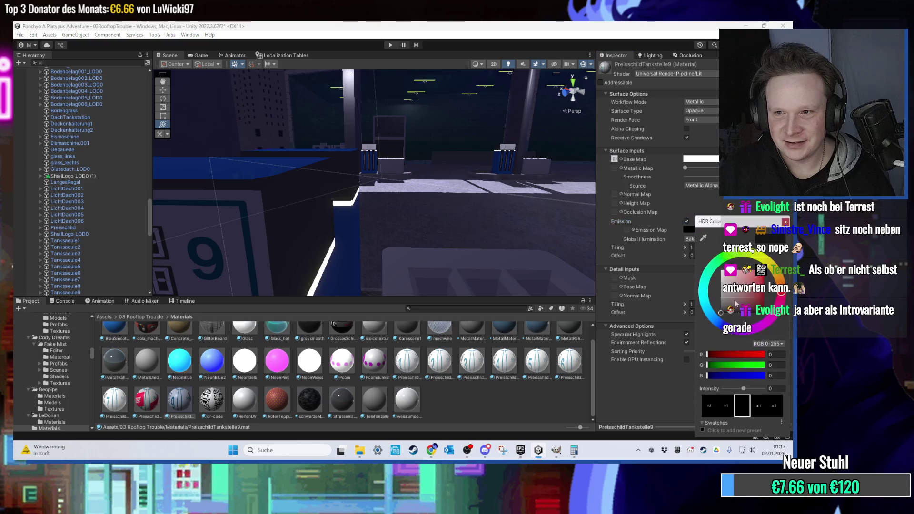
type("79")
key("Tab")
type("79")
key("Tab")
type("79")
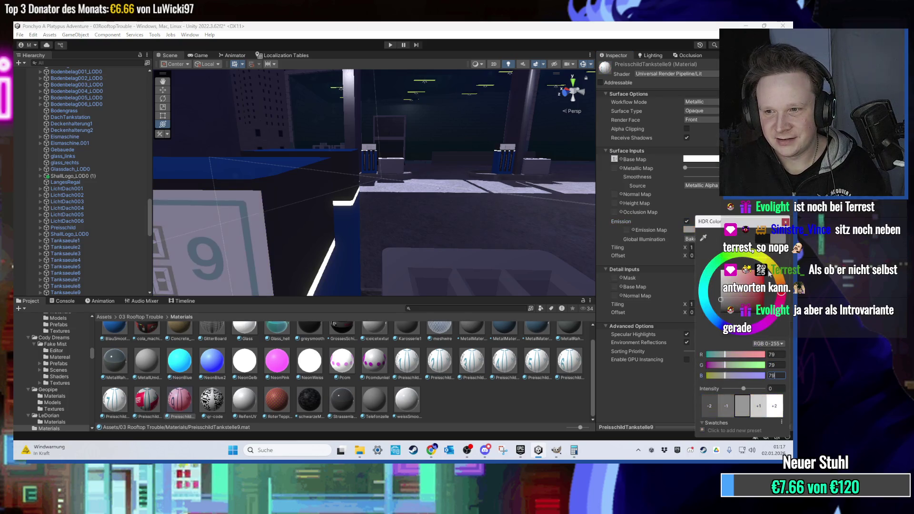
mouse_move(481, 233)
left_mouse_down()
mouse_move(414, 142)
mouse_move(385, 150)
mouse_move(355, 193)
mouse_move(310, 181)
mouse_move(378, 172)
mouse_move(404, 181)
mouse_move(439, 170)
mouse_move(323, 175)
mouse_move(458, 192)
mouse_move(484, 149)
mouse_move(413, 187)
mouse_move(421, 187)
left_mouse_up()
left_click(421, 187)
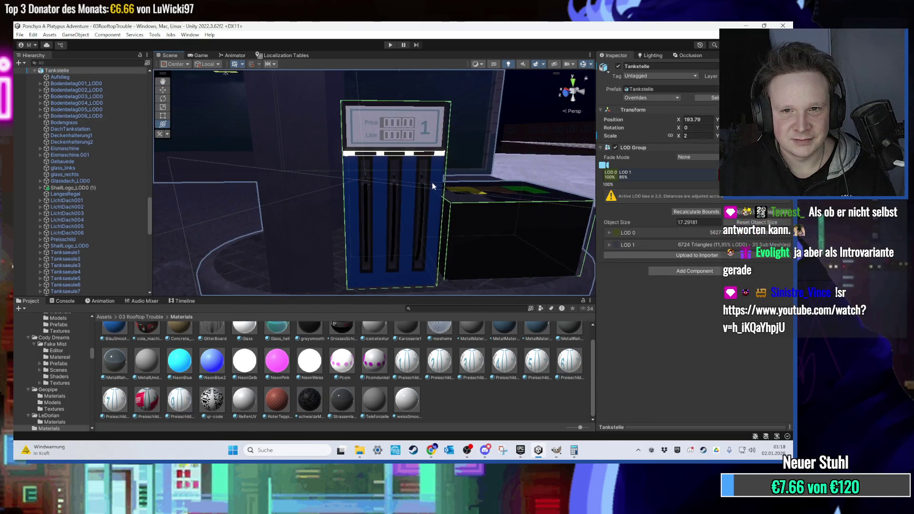
scroll(438, 186, "up", 3)
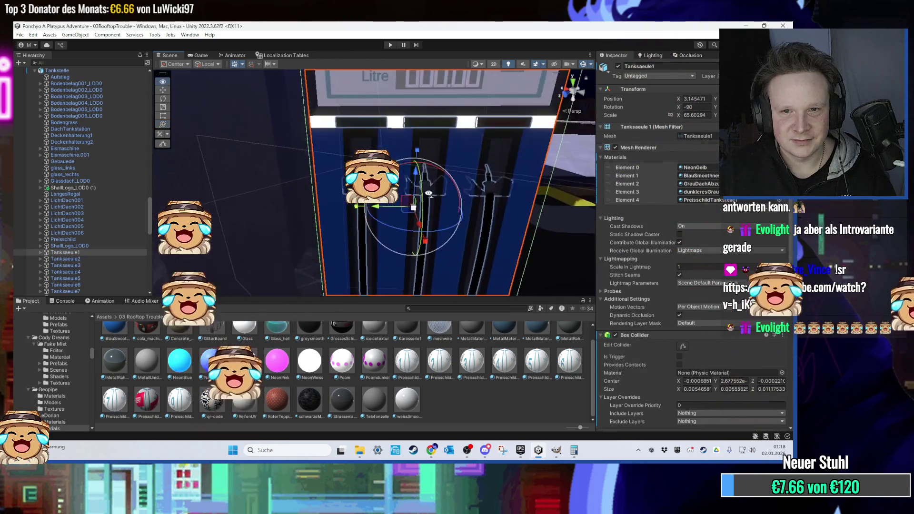
scroll(439, 189, "down", 3)
scroll(472, 187, "up", 5)
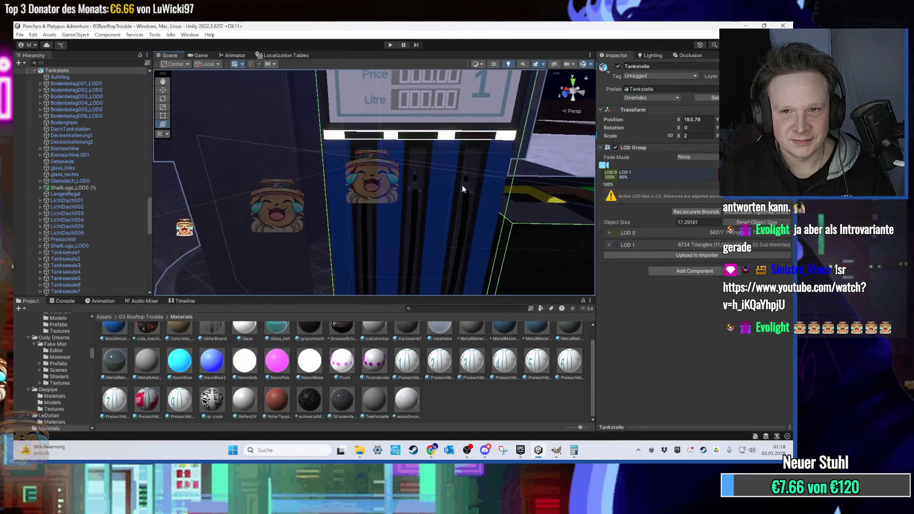
left_click(467, 190)
scroll(466, 189, "down", 4)
mouse_move(467, 197)
left_mouse_down()
mouse_move(420, 242)
mouse_move(421, 227)
mouse_move(396, 222)
mouse_move(390, 195)
left_mouse_up()
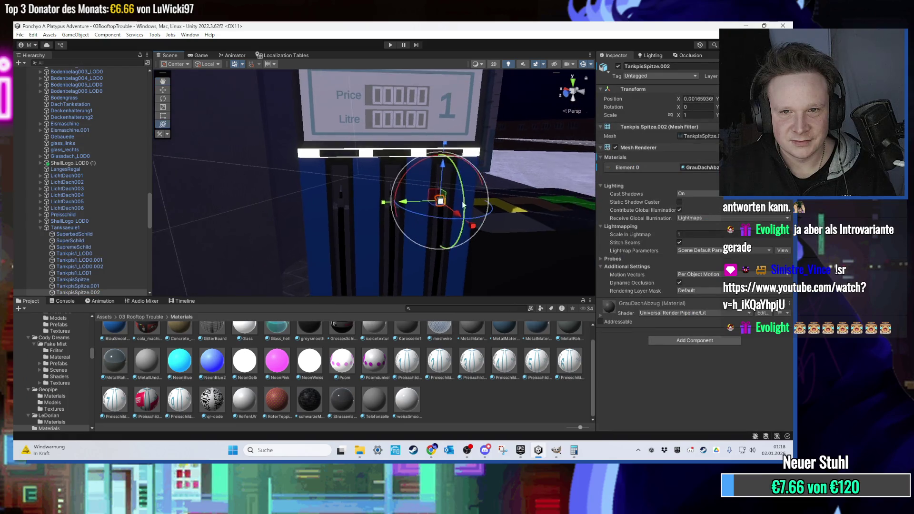
scroll(391, 194, "up", 8)
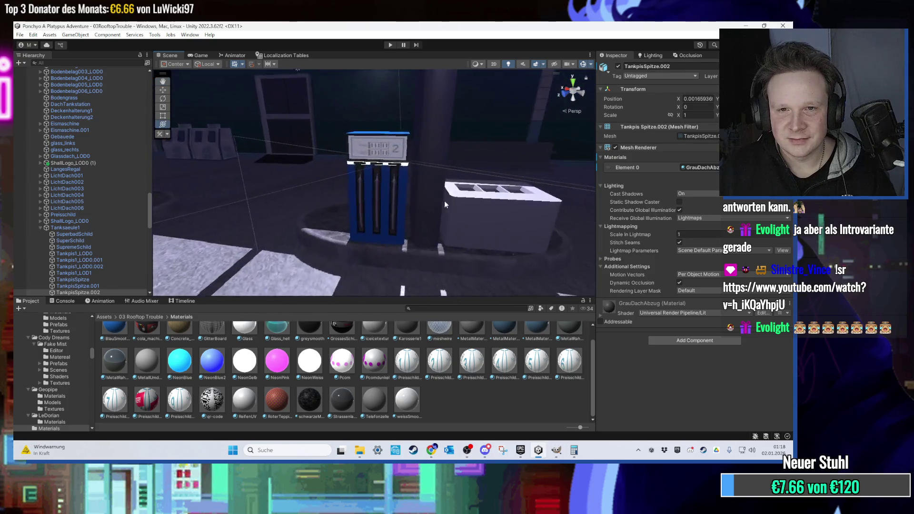
left_click(433, 187)
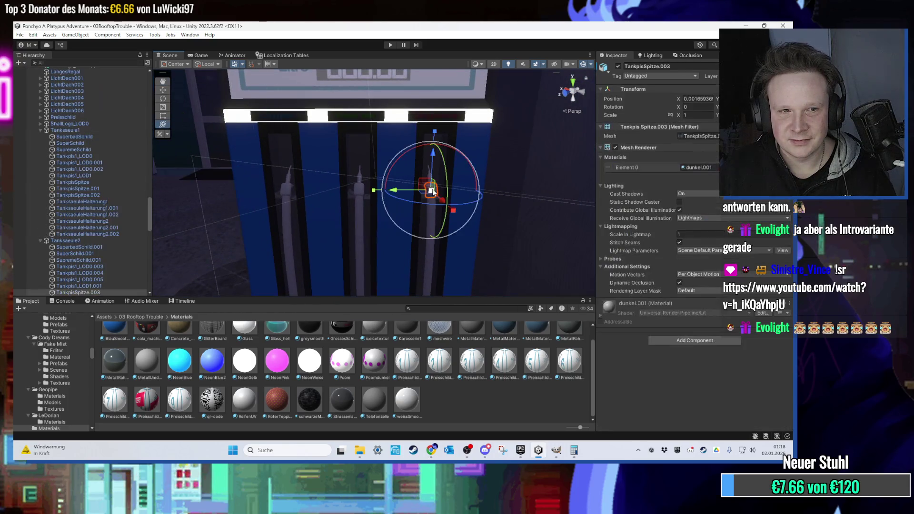
scroll(432, 192, "down", 5)
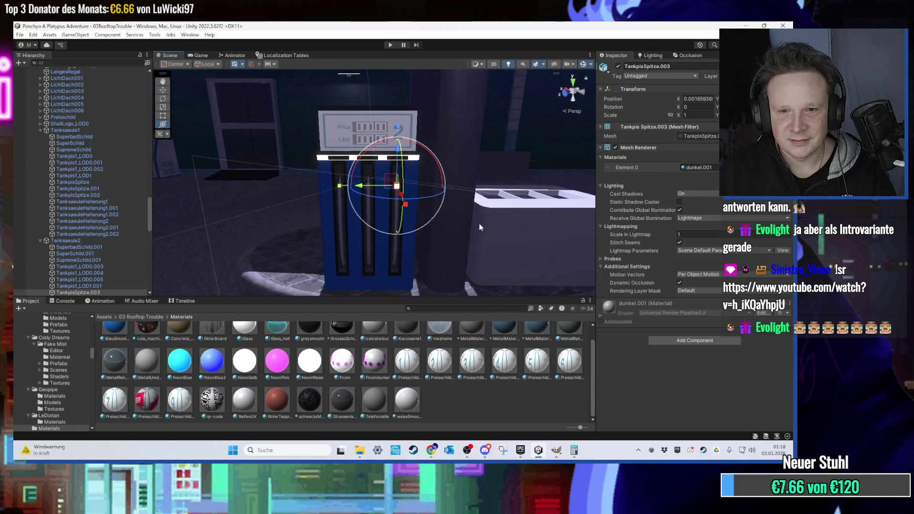
scroll(479, 229, "up", 2)
scroll(390, 210, "up", 5)
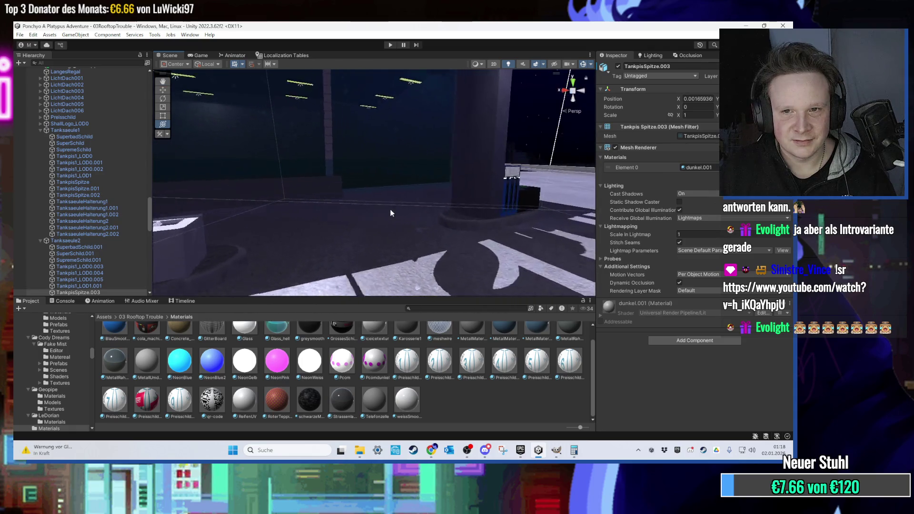
left_click(332, 205)
left_click(331, 212)
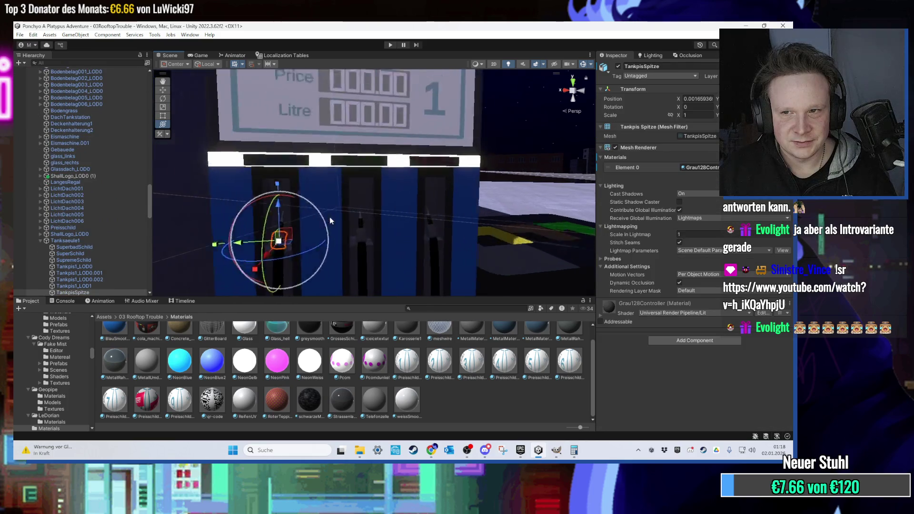
scroll(321, 224, "down", 5)
scroll(313, 227, "up", 6)
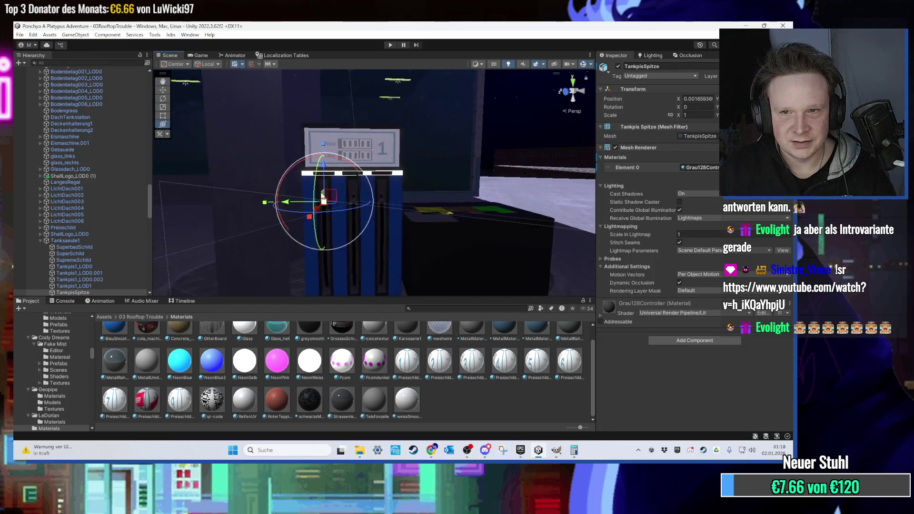
left_click(312, 227)
left_click(321, 229)
scroll(320, 239, "down", 2)
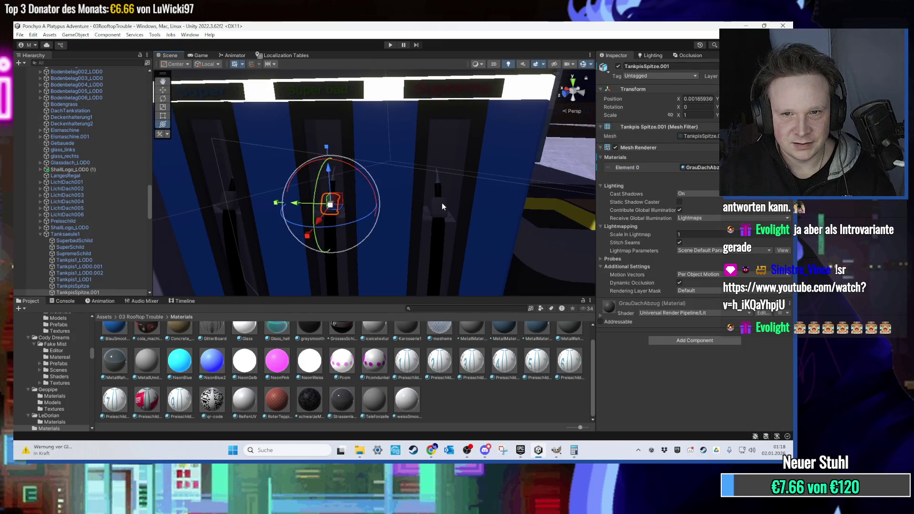
left_click(440, 205)
left_click(438, 206)
scroll(381, 218, "up", 2)
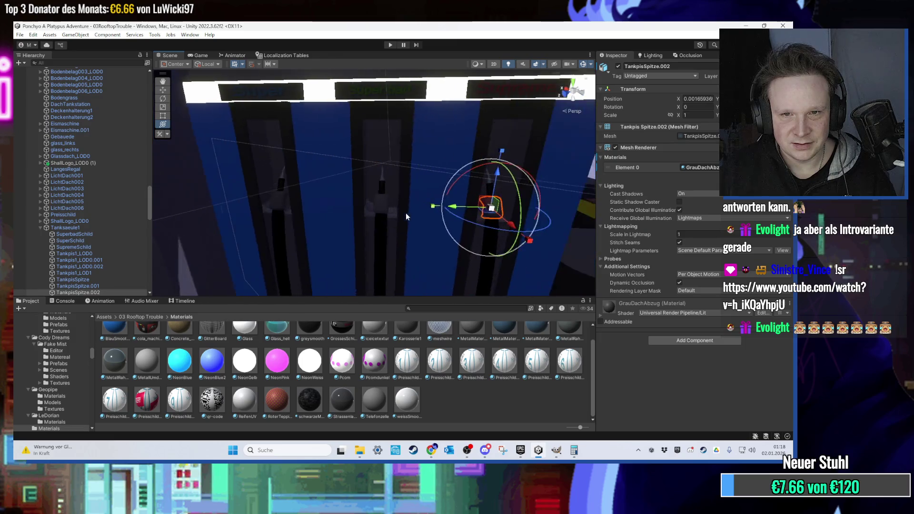
key("Left")
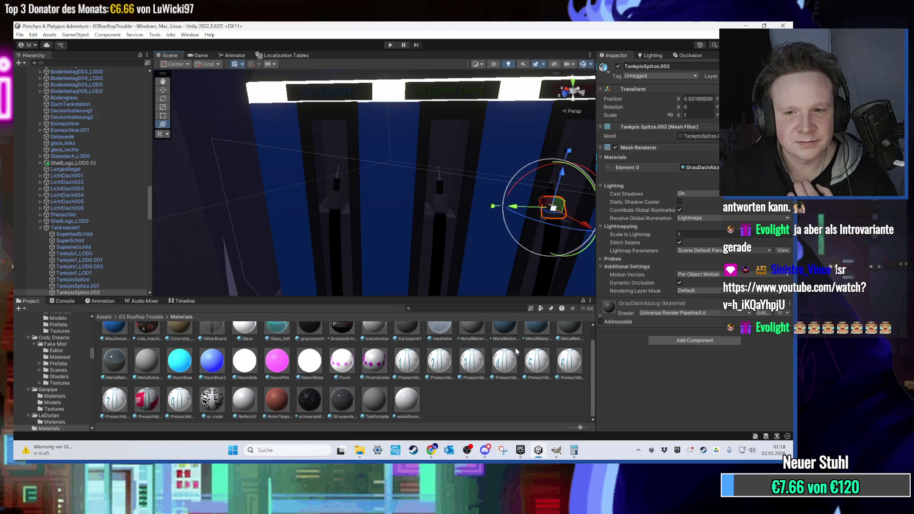
scroll(518, 352, "up", 1)
scroll(353, 208, "down", 2)
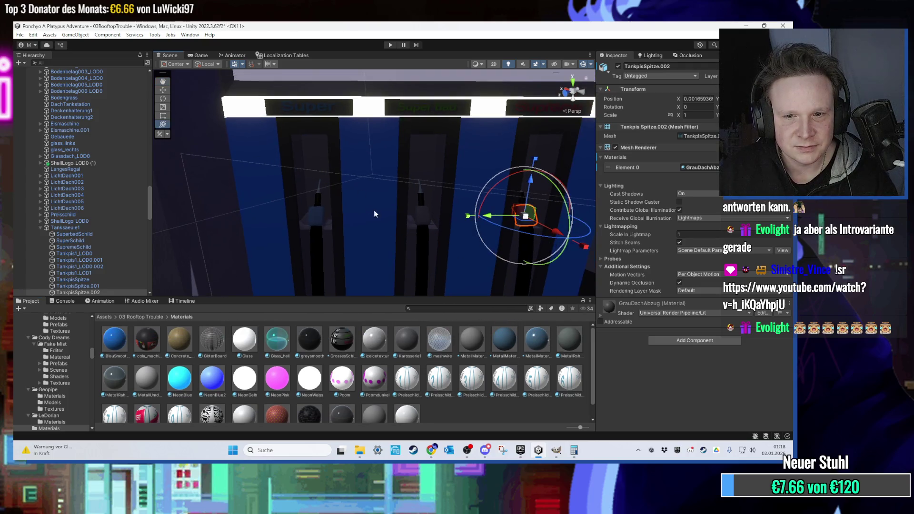
- Duplicate MetallMaterialLila 1 as MetallMaterialGruen with a dark green base colour
left_click(498, 345)
left_click(530, 346)
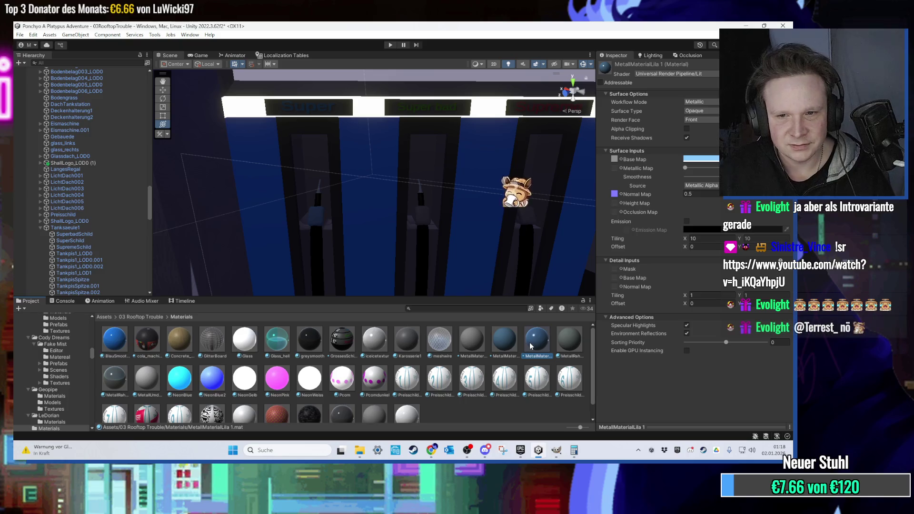
key("ctrl+d")
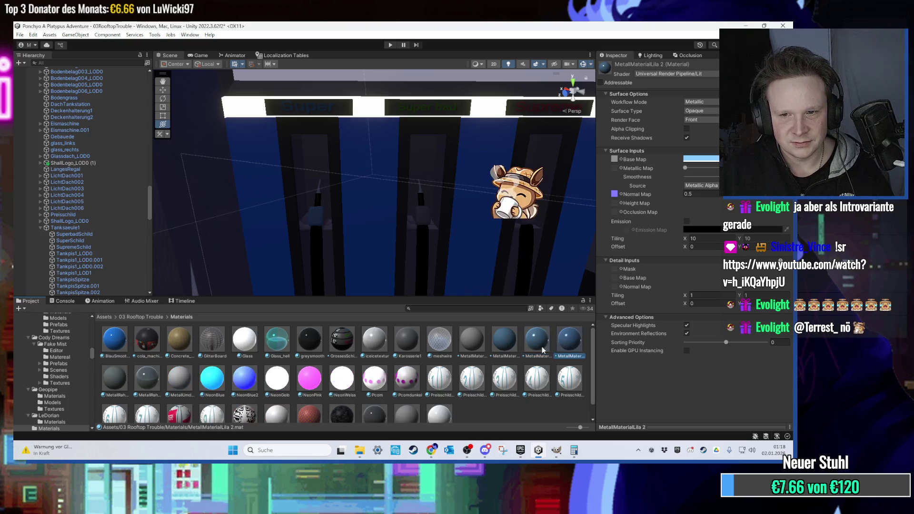
right_click(567, 350)
left_click(618, 137)
key("End")
key("Home")
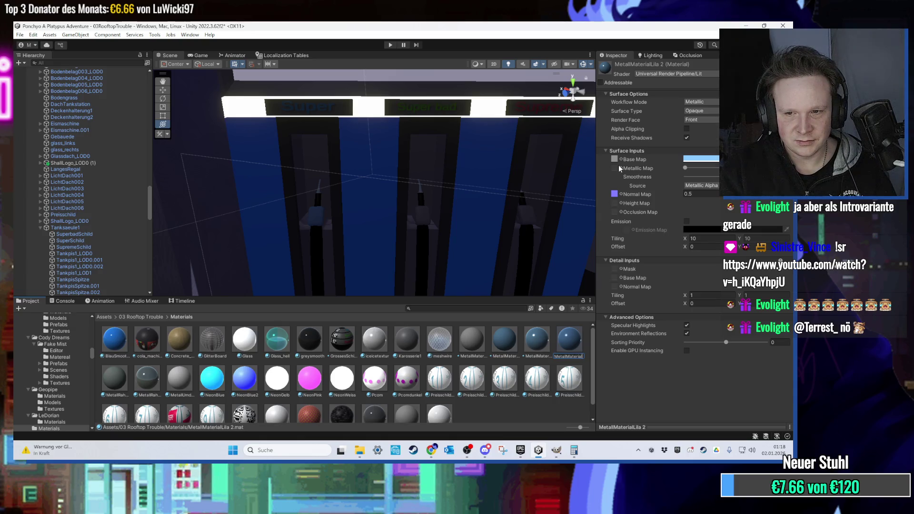
left_click(500, 343)
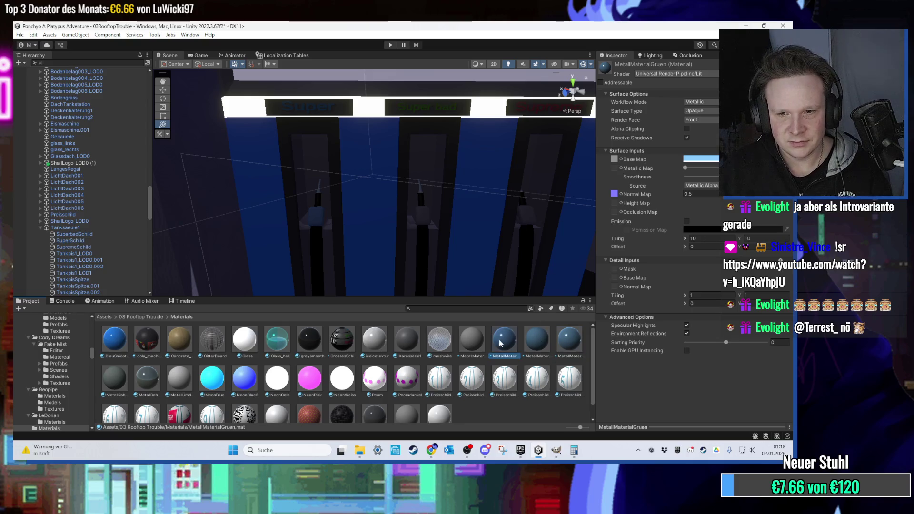
left_click(697, 159)
left_click(720, 196)
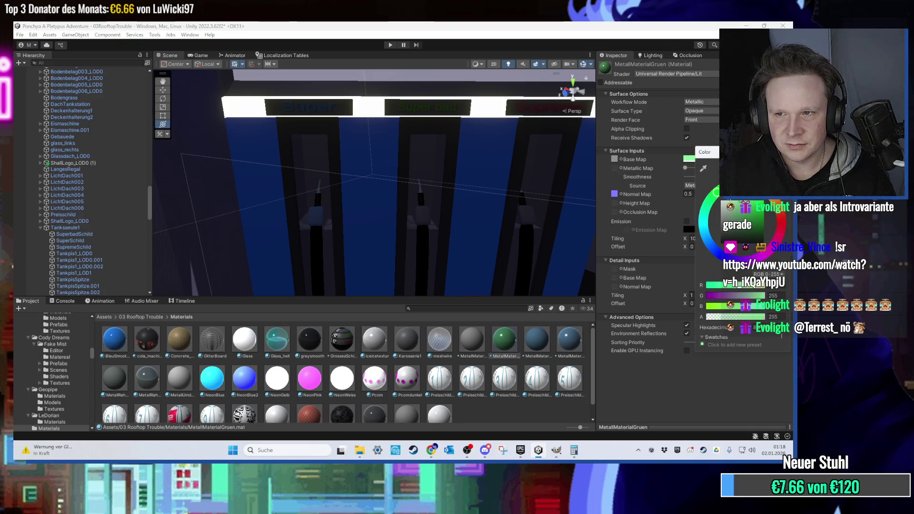
left_click(762, 216)
left_click(480, 292)
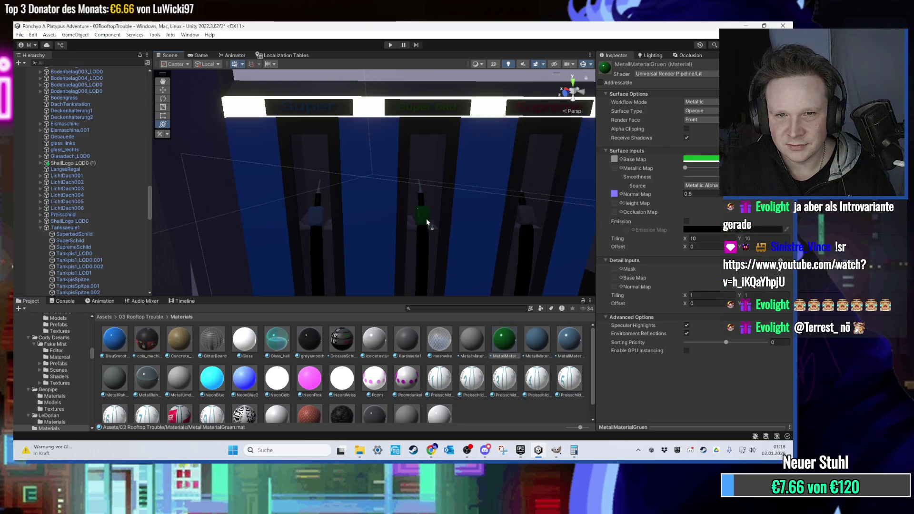
- Duplicate MetallMaterialGruen as MetallMaterialRot and change its base colour to red
scroll(427, 232, "up", 3)
left_click(573, 347)
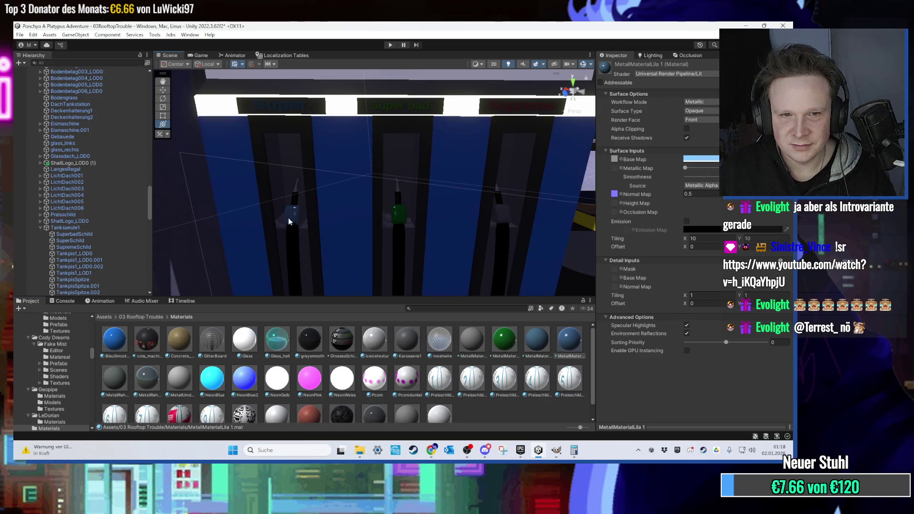
key("Right")
key("Left")
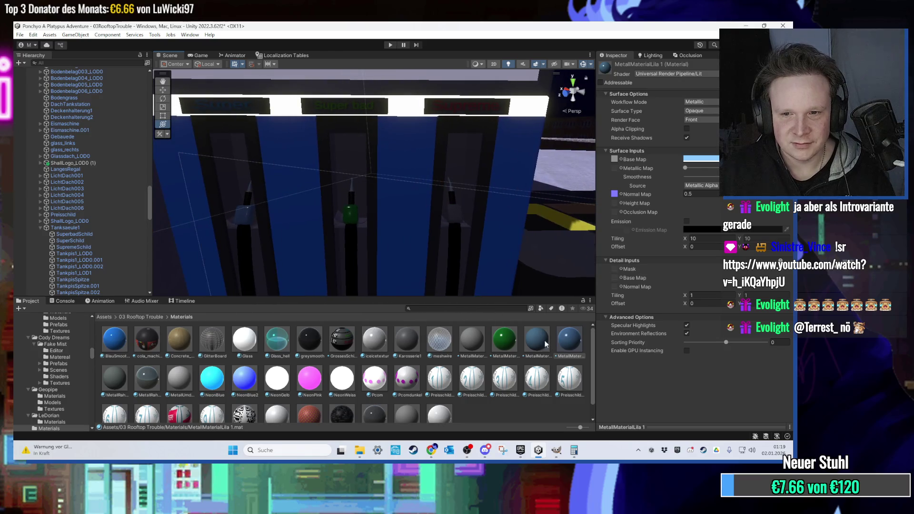
left_click(506, 344)
key("ctrl+d")
right_click(528, 350)
left_click(552, 147)
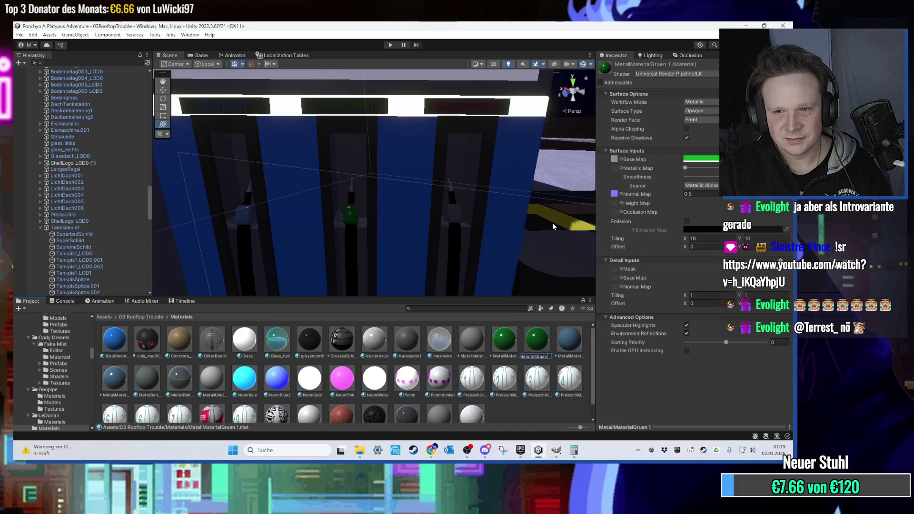
key("BackSpace")
key("BackSpace")
key("BackSpace")
type("Rot")
key("Return")
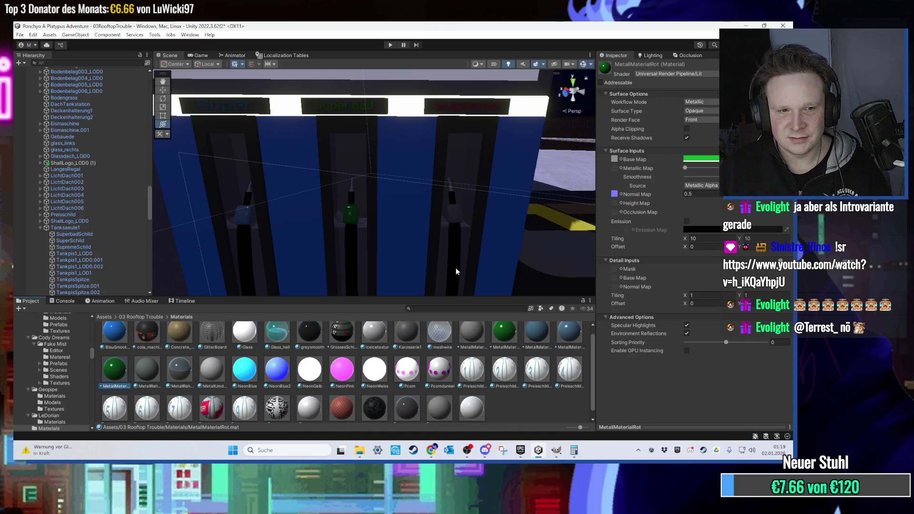
left_click(713, 161)
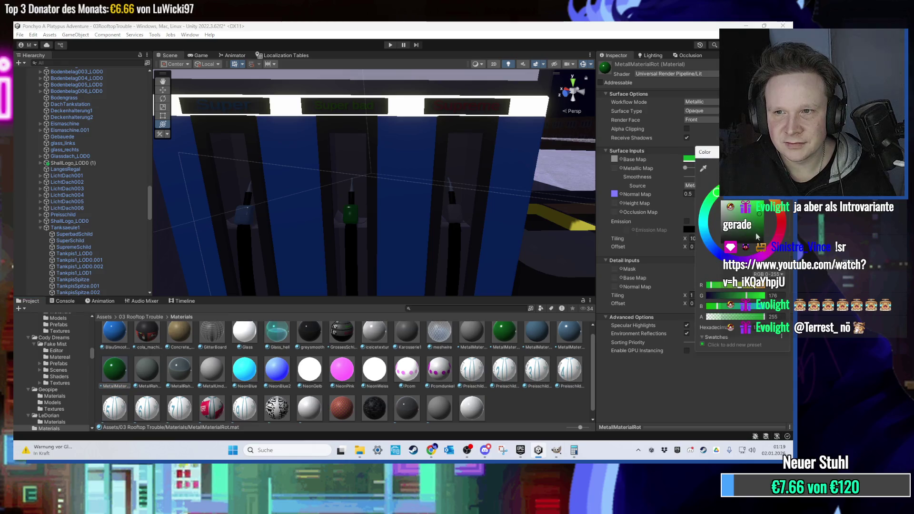
left_click(781, 222)
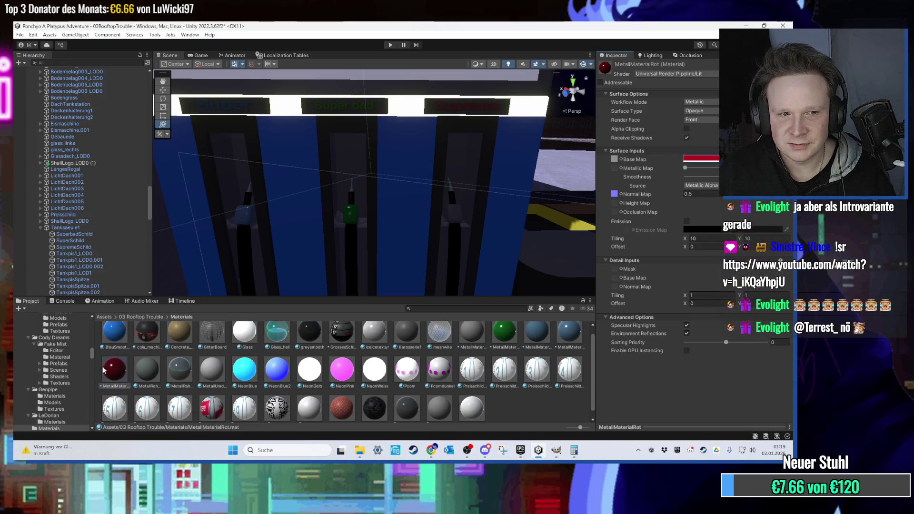
scroll(445, 208, "down", 5)
scroll(445, 205, "up", 5)
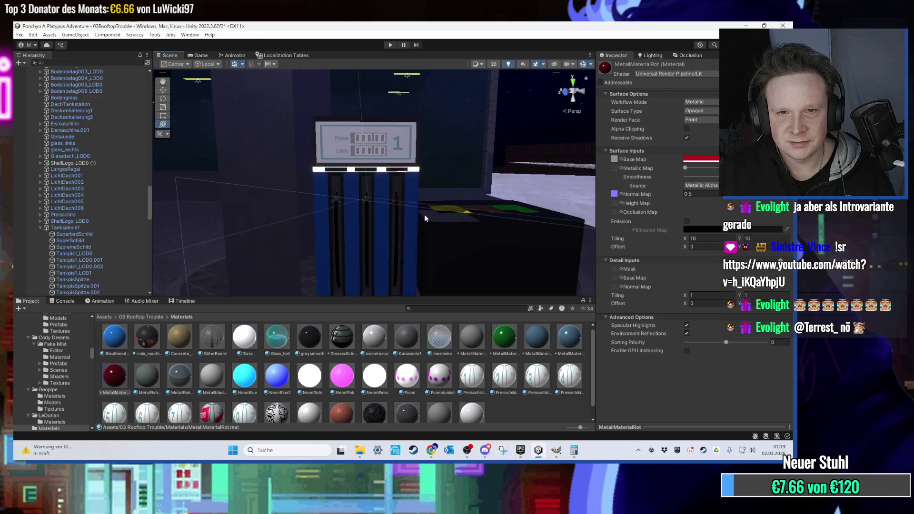
- Select the green MetallMaterialGruen material in the Project grid
scroll(422, 221, "down", 2)
scroll(407, 241, "down", 5)
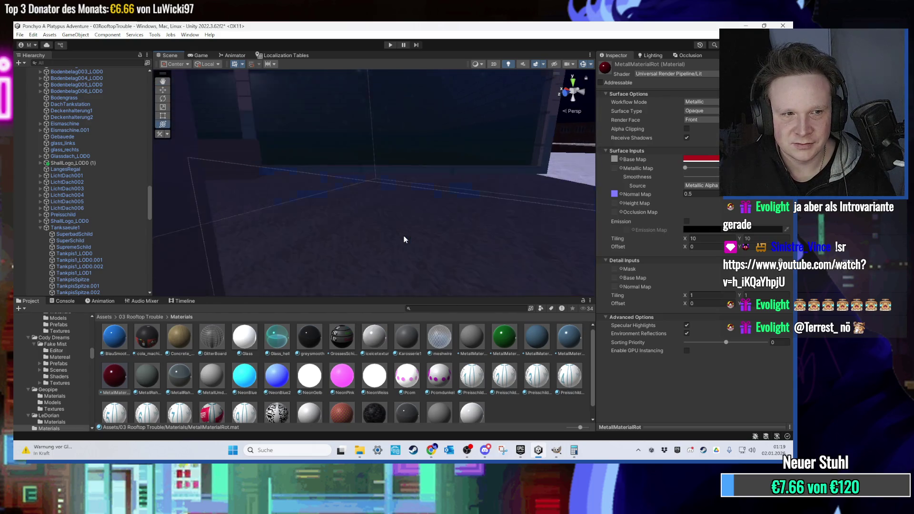
scroll(400, 232, "up", 6)
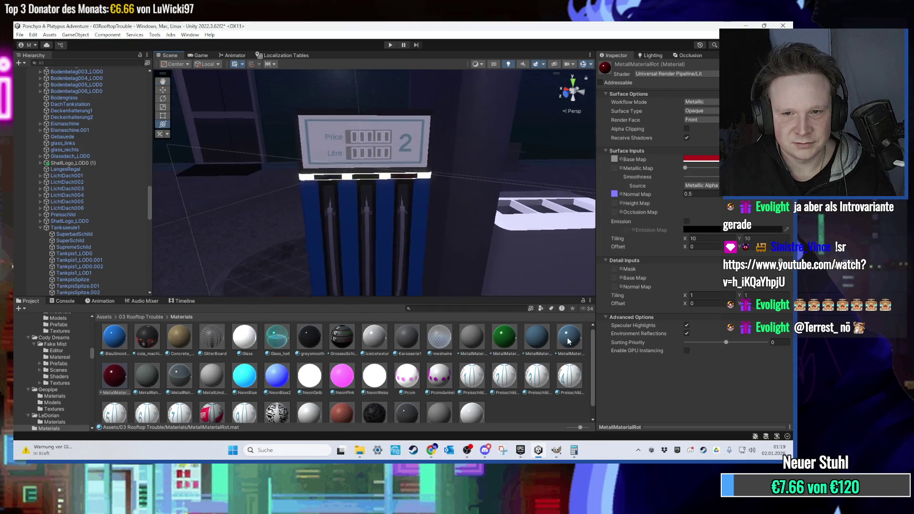
scroll(390, 271, "up", 3)
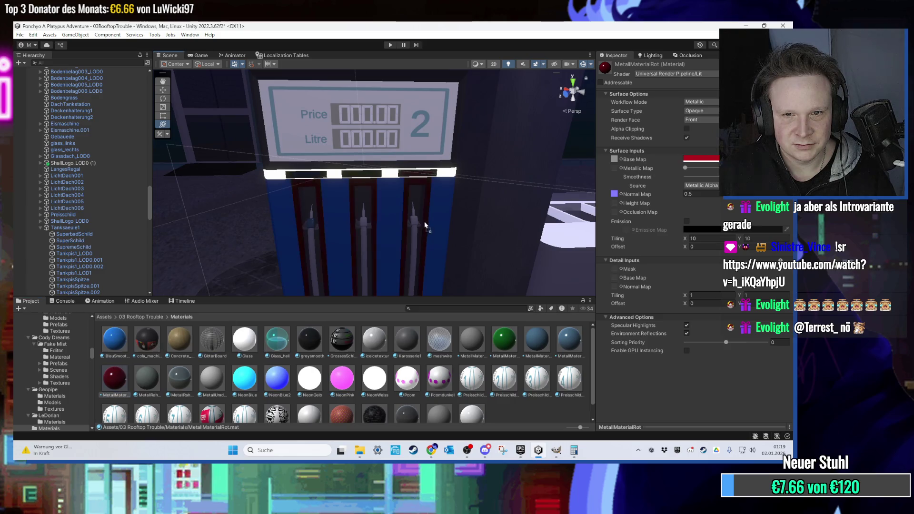
left_click_drag(529, 344, 505, 329)
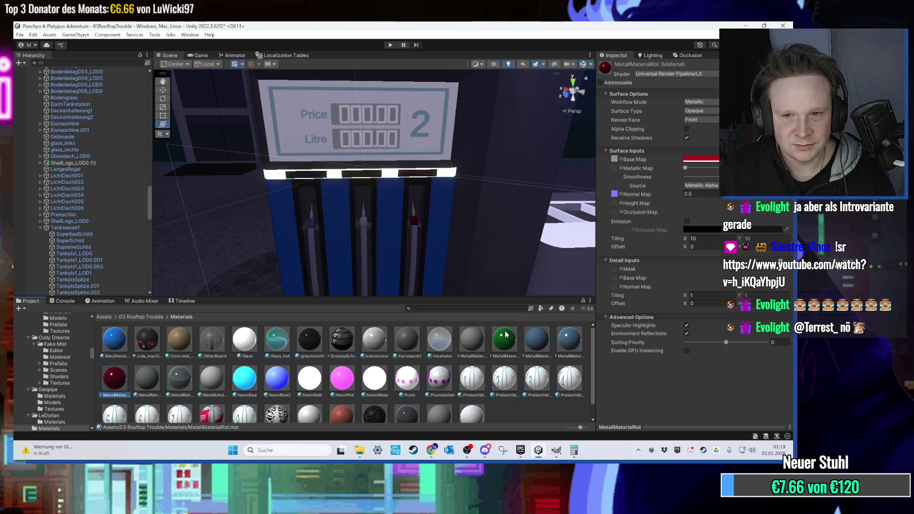
left_click(506, 337)
- Move to pumps 3 and 4 and drag a metal material onto a nozzle holder
mouse_move(363, 232)
left_mouse_down()
mouse_move(333, 216)
mouse_move(346, 210)
mouse_move(405, 237)
mouse_move(439, 208)
left_mouse_up()
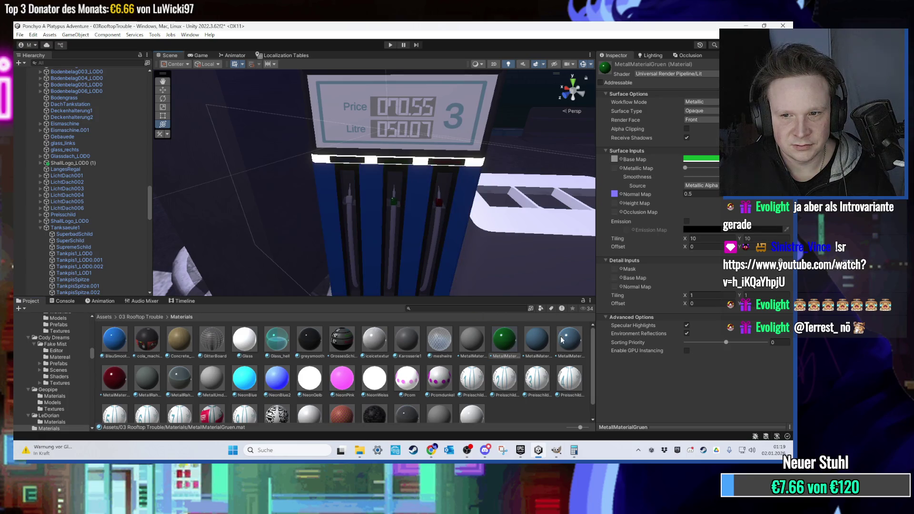
mouse_move(352, 204)
left_mouse_down()
mouse_move(432, 198)
mouse_move(364, 121)
mouse_move(414, 166)
mouse_move(466, 181)
left_mouse_up()
key("alt+Tab")
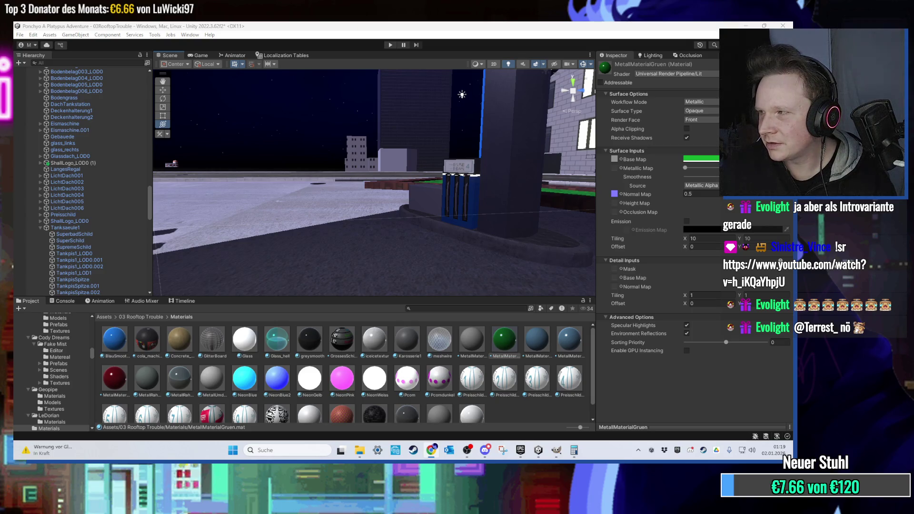
left_click_drag(542, 180, 384, 204)
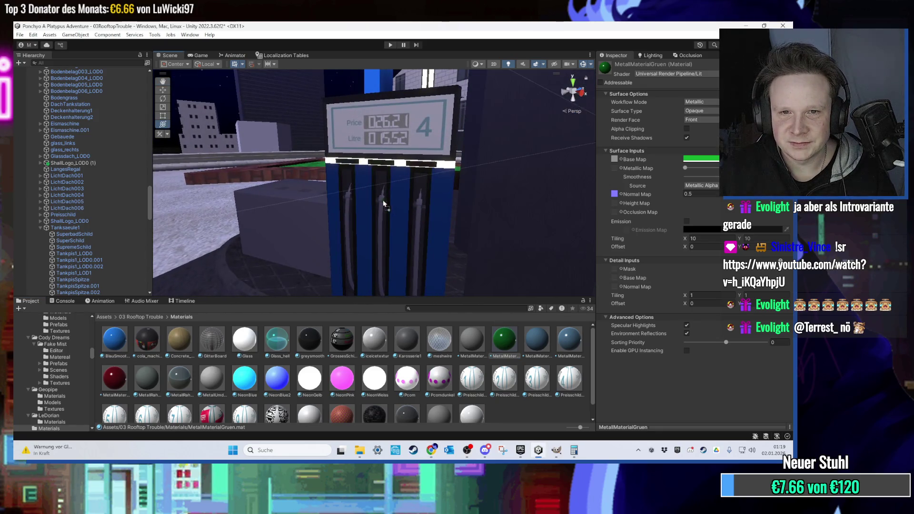
mouse_move(120, 386)
left_mouse_down()
mouse_move(369, 249)
mouse_move(418, 208)
left_mouse_up()
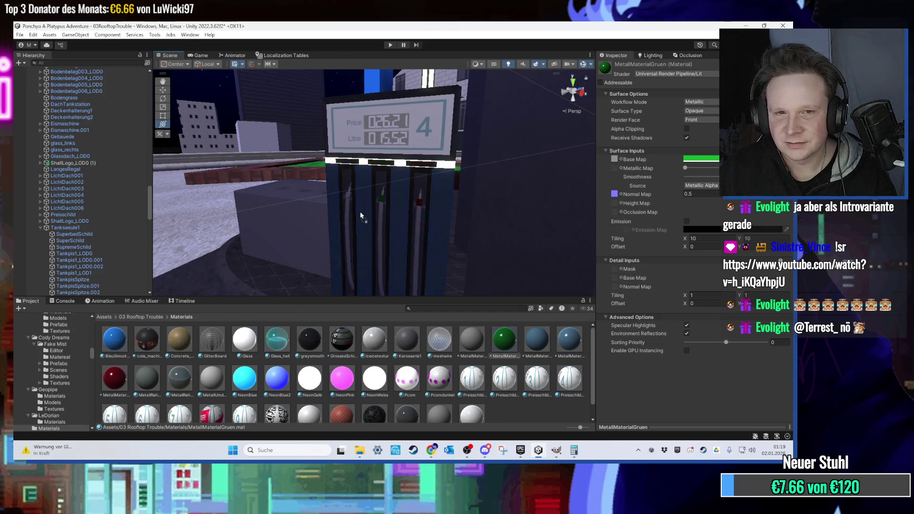
mouse_move(350, 200)
left_mouse_down()
mouse_move(435, 189)
mouse_move(384, 174)
mouse_move(354, 295)
mouse_move(441, 179)
left_mouse_up()
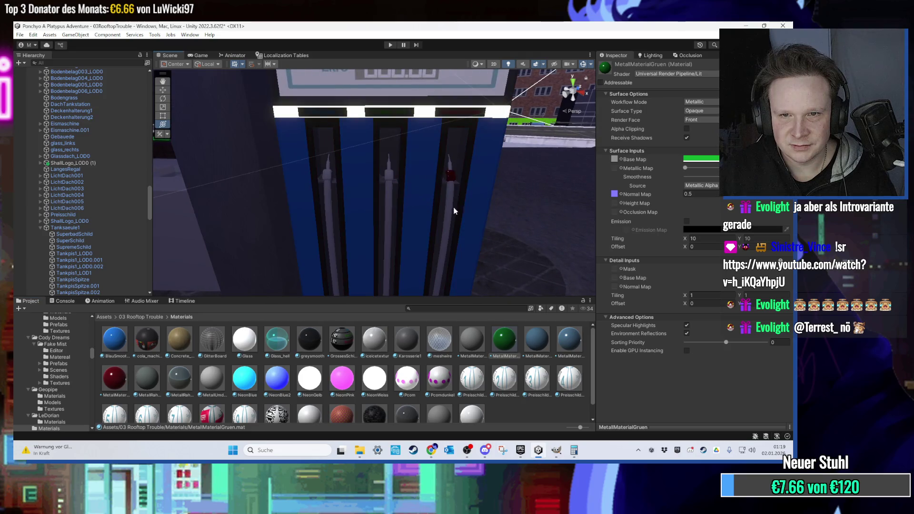
- Drag green and dark red metal materials onto the nozzle holders of pumps 6, 9 and others
left_click_drag(485, 320, 381, 180)
scroll(327, 177, "down", 10)
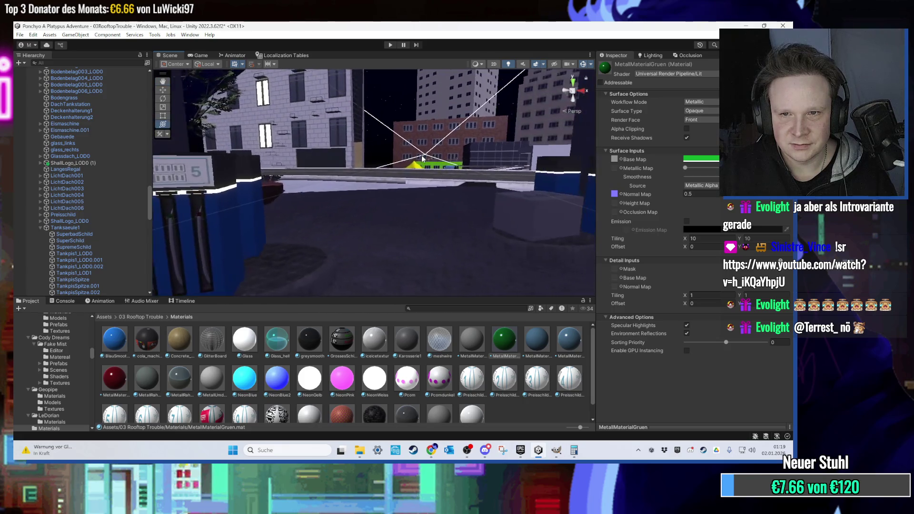
scroll(416, 159, "up", 5)
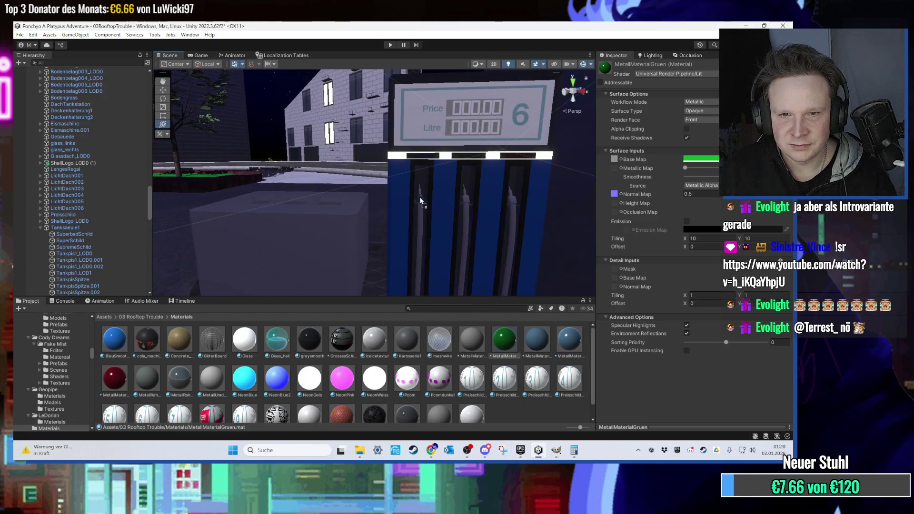
left_click_drag(160, 354, 513, 208)
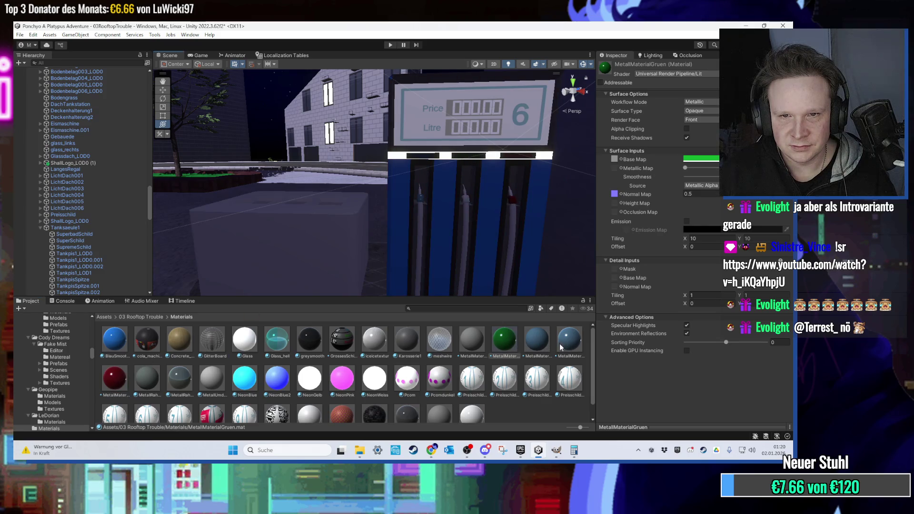
mouse_move(470, 203)
left_mouse_down()
mouse_move(537, 163)
mouse_move(416, 274)
mouse_move(452, 285)
left_mouse_up()
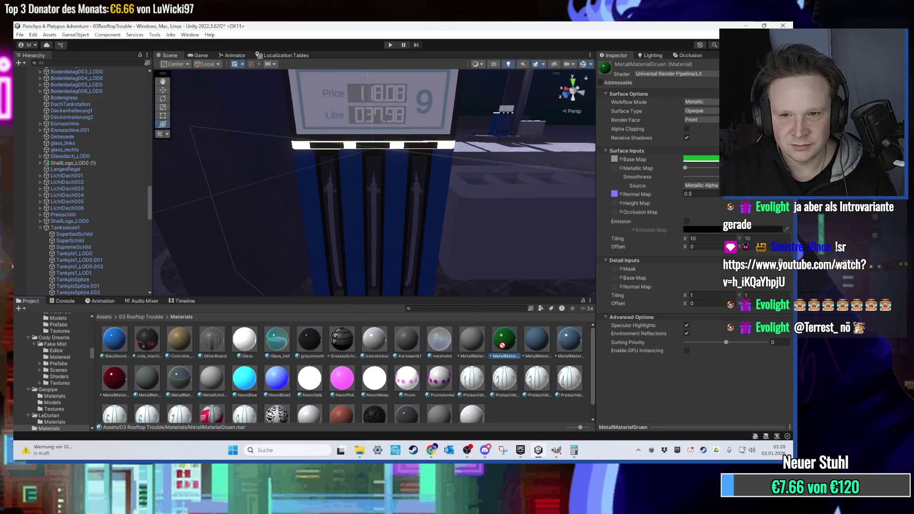
mouse_move(374, 191)
left_mouse_down()
mouse_move(419, 220)
mouse_move(438, 197)
left_mouse_up()
left_click_drag(332, 200, 390, 217)
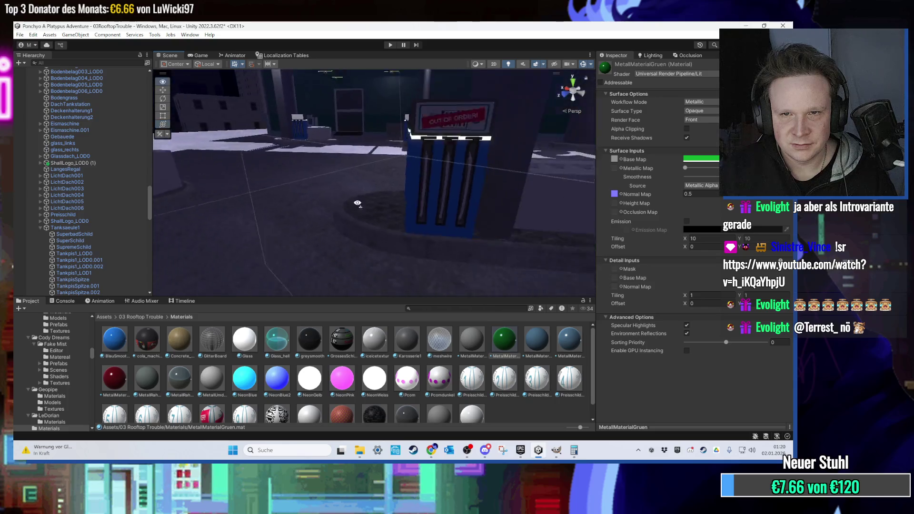
mouse_move(433, 243)
left_mouse_down()
mouse_move(426, 264)
mouse_move(339, 222)
left_mouse_up()
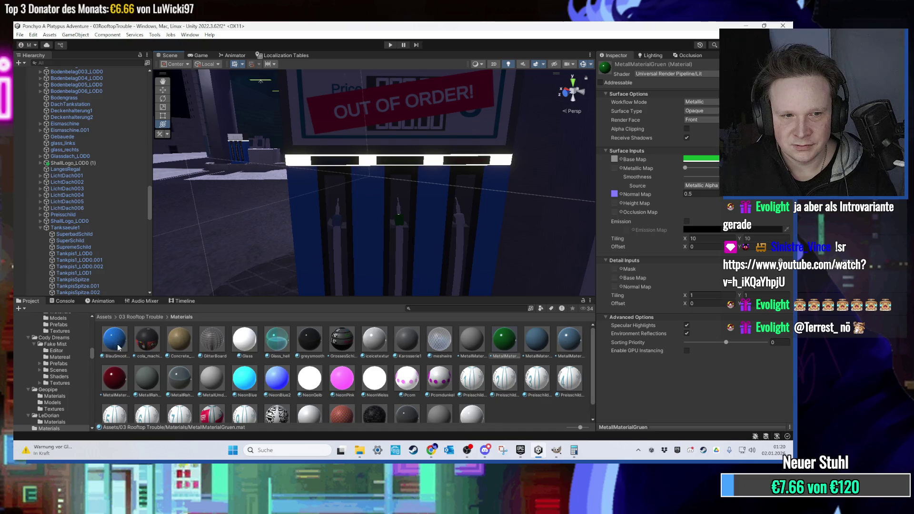
left_click_drag(130, 362, 459, 218)
mouse_move(382, 243)
left_mouse_down()
mouse_move(361, 234)
mouse_move(415, 223)
mouse_move(391, 202)
mouse_move(374, 233)
mouse_move(419, 199)
mouse_move(478, 196)
mouse_move(457, 214)
mouse_move(364, 222)
mouse_move(346, 213)
mouse_move(387, 173)
mouse_move(401, 196)
mouse_move(401, 208)
mouse_move(362, 196)
left_mouse_up()
scroll(362, 205, "up", 3)
scroll(401, 195, "up", 5)
- Select the Tankpis1_LOD0 nozzle holder and locate its first material, schwarz
left_click(367, 197)
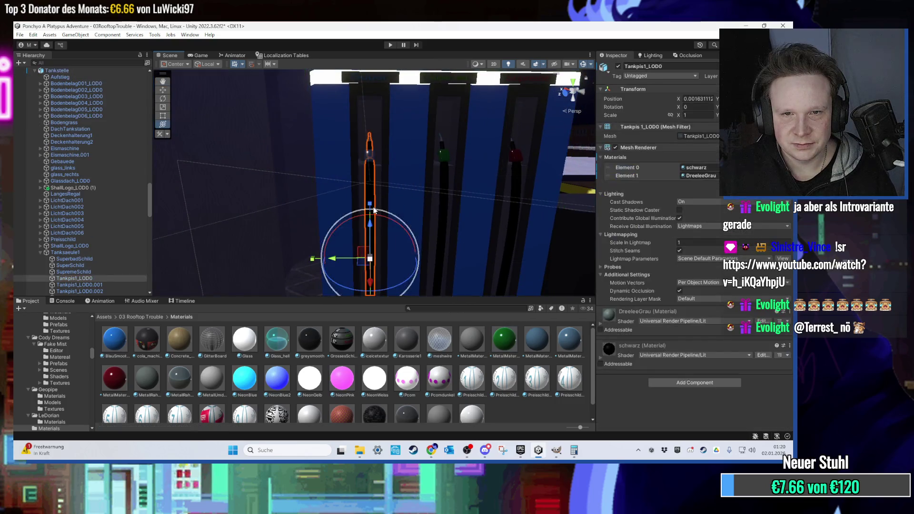
left_click(711, 169)
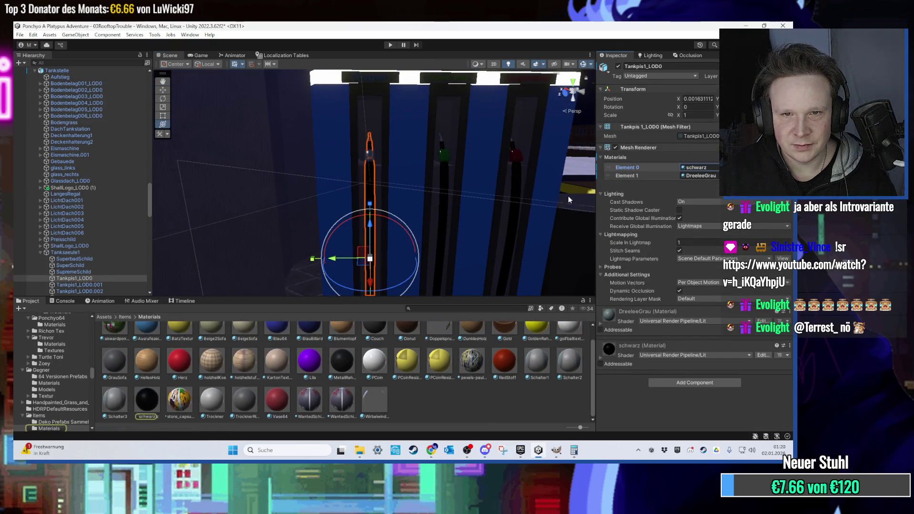
scroll(484, 204, "down", 5)
left_click_drag(485, 203, 453, 203)
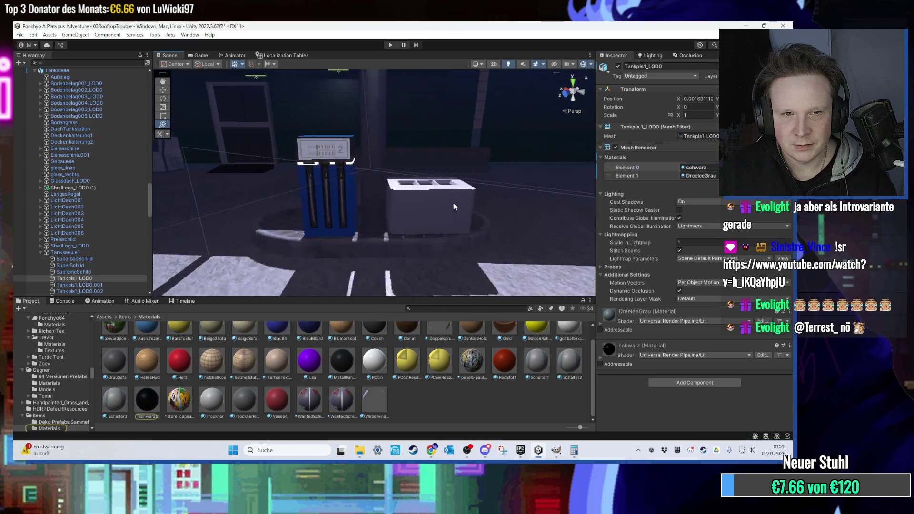
scroll(454, 203, "up", 5)
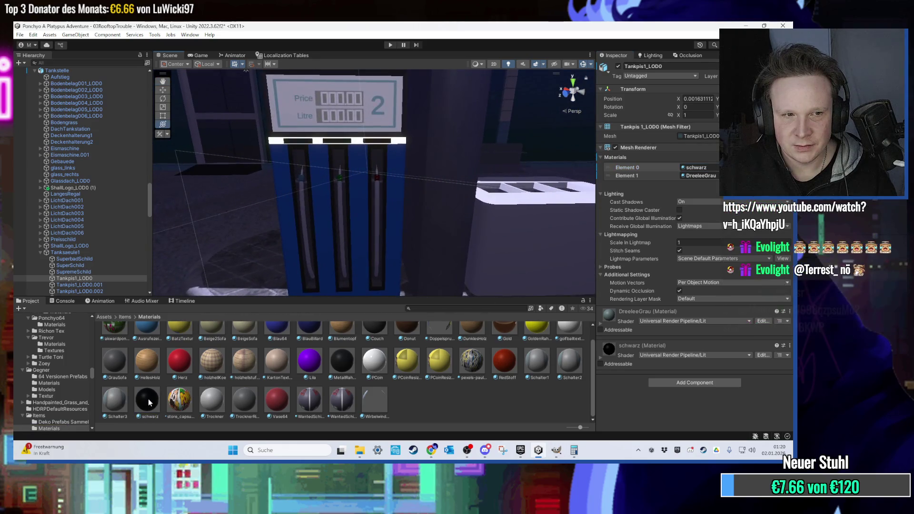
left_click(307, 246)
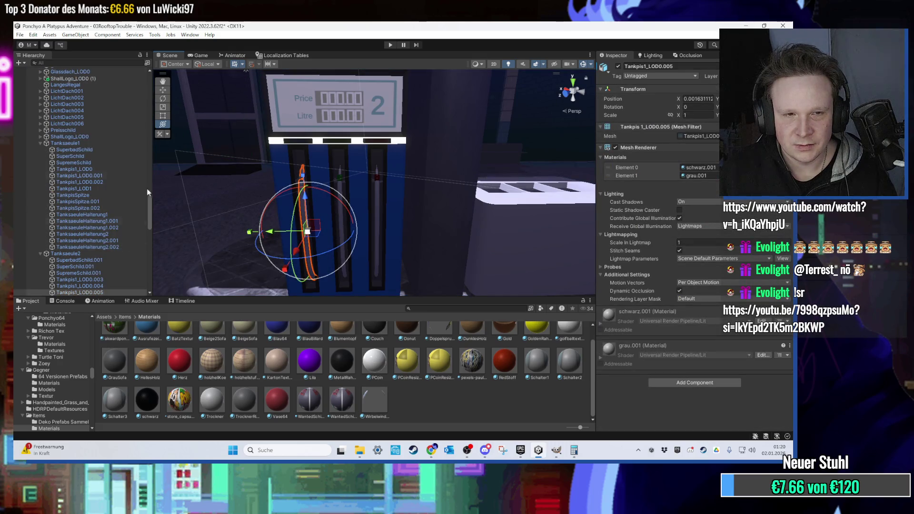
- Filter the hierarchy to 'tankpis', select holders through Tankpis1_LOD1.008 and assign schwarz
type("tankpis")
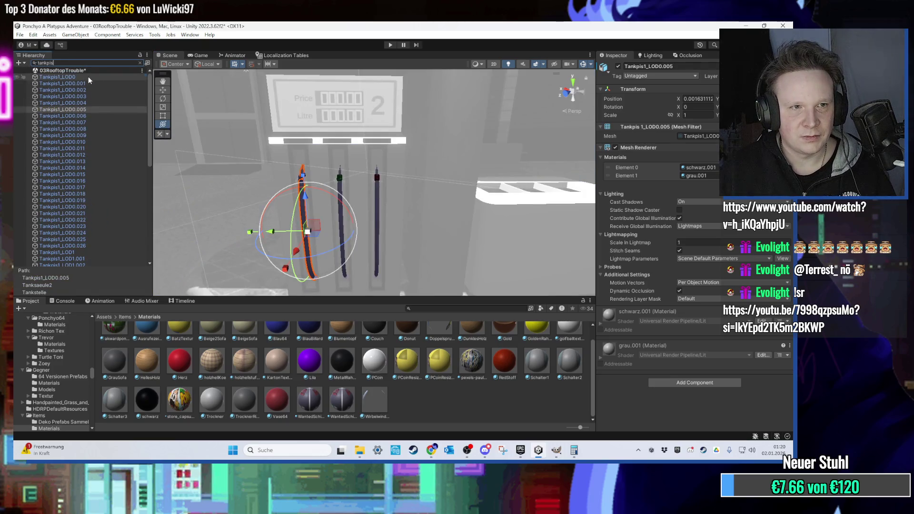
left_click(88, 76)
scroll(105, 187, "down", 6)
scroll(99, 196, "up", 2)
left_click(92, 209, "shift")
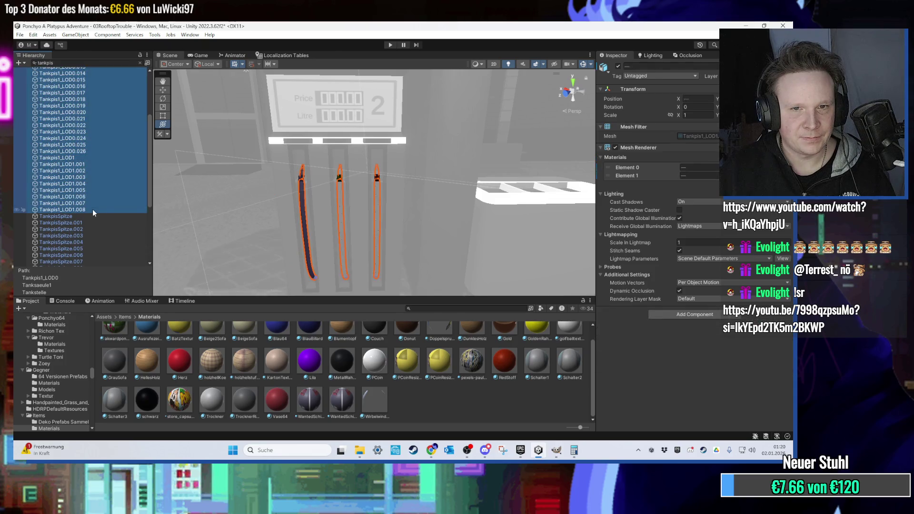
left_click_drag(141, 405, 698, 167)
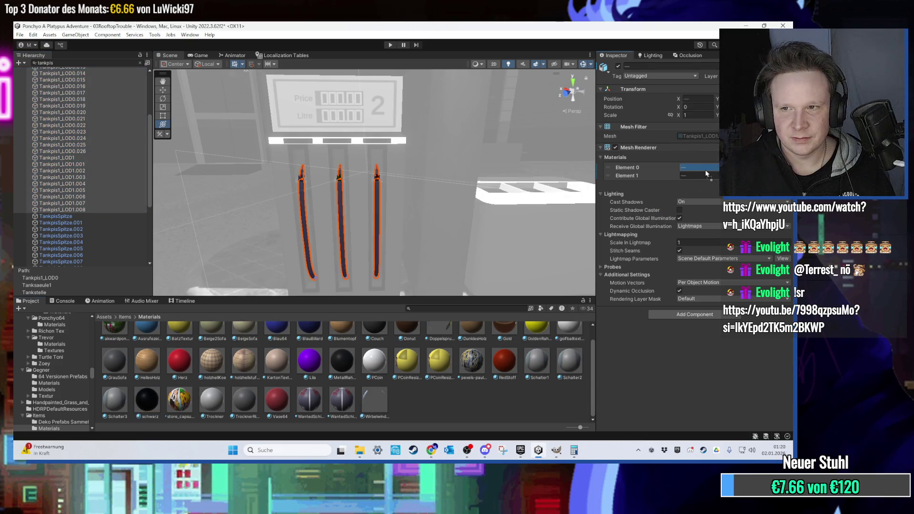
- Reselect Tankpis1_LOD0 in the scene and review its schwarz and DreeleeGrau materials
scroll(307, 204, "up", 3)
scroll(315, 204, "down", 5)
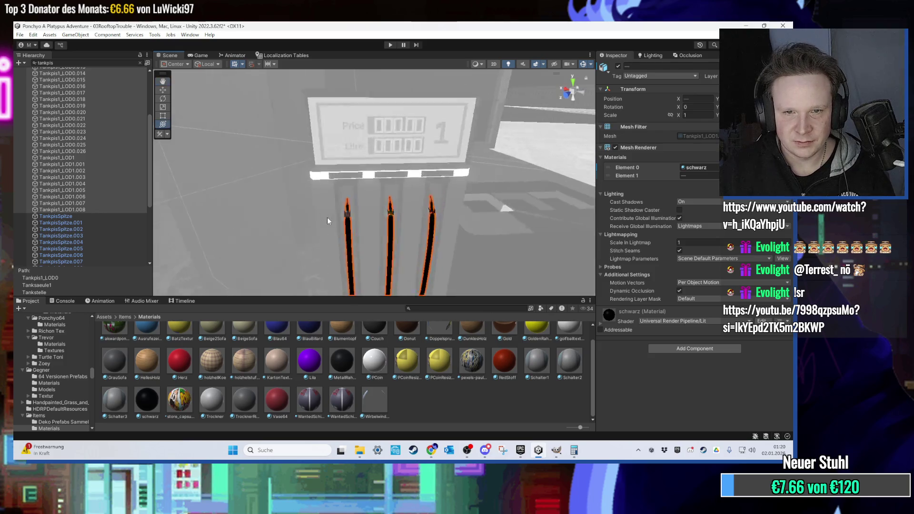
scroll(326, 216, "up", 5)
scroll(307, 231, "down", 5)
scroll(305, 228, "up", 5)
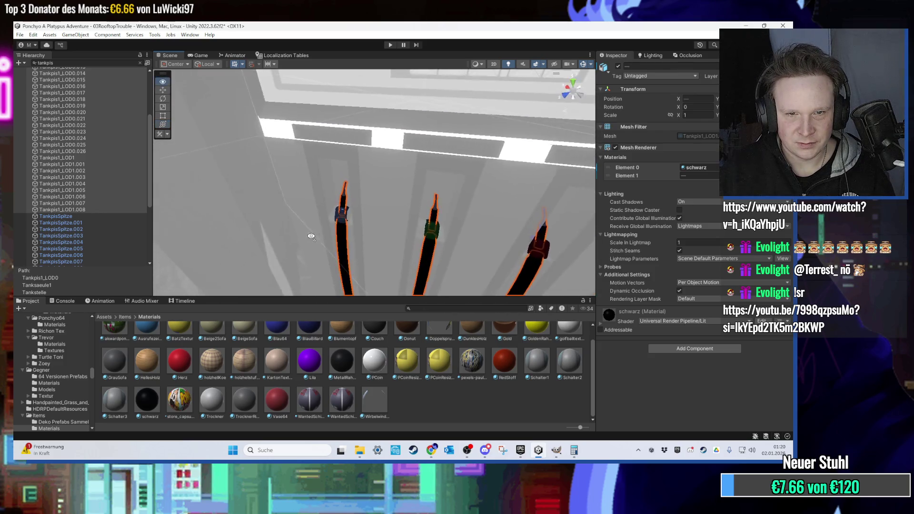
scroll(316, 201, "down", 5)
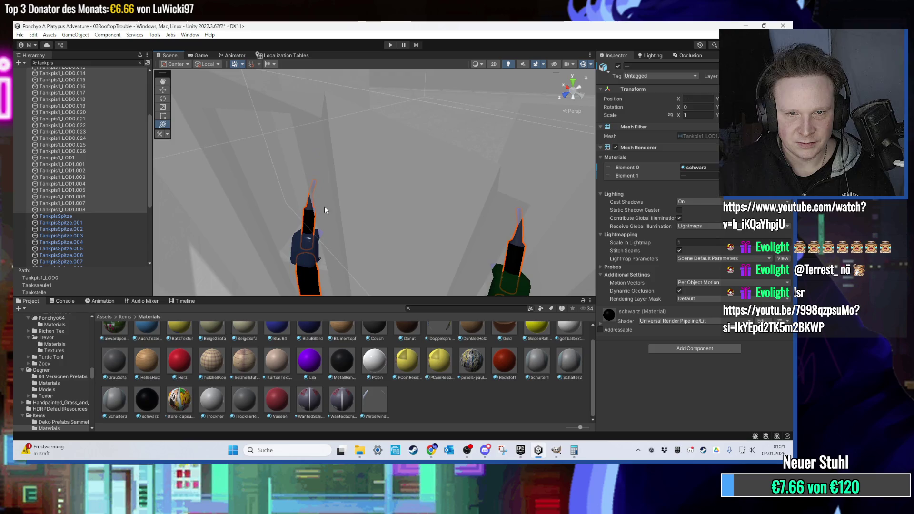
scroll(334, 210, "up", 5)
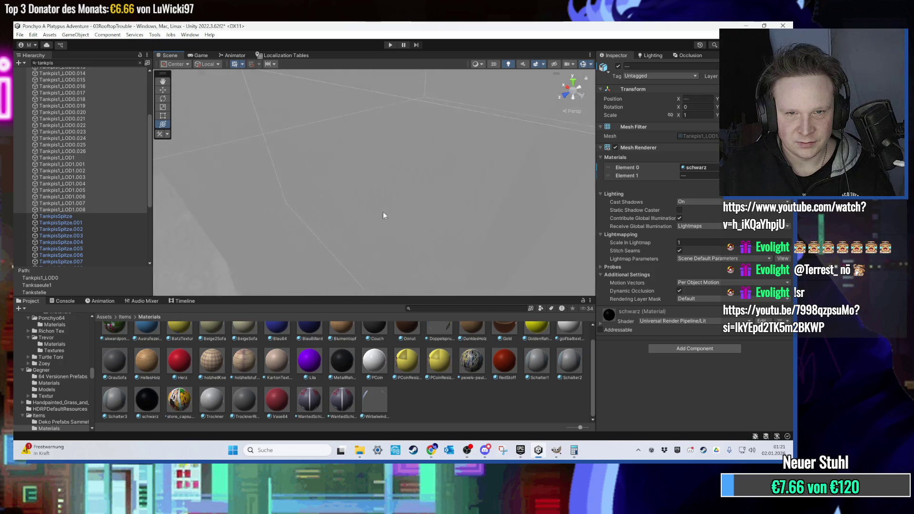
scroll(383, 210, "down", 5)
left_click(352, 204)
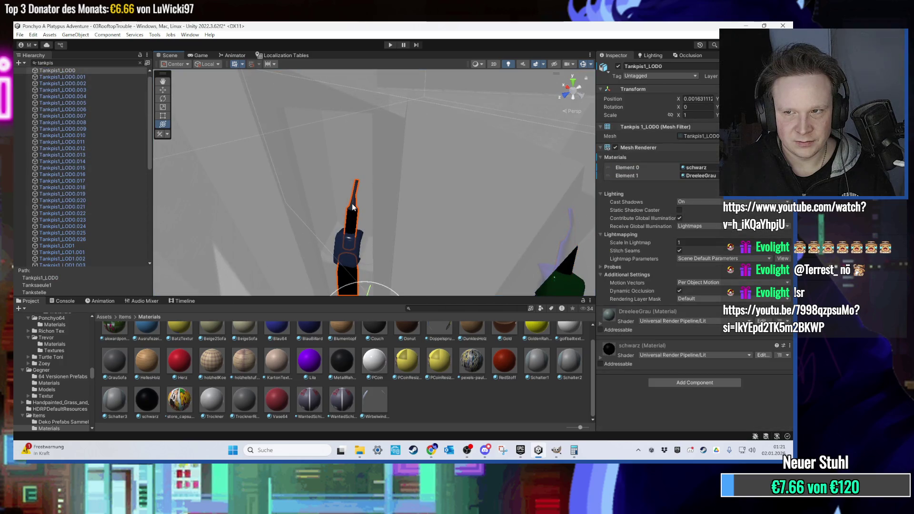
scroll(352, 204, "down", 5)
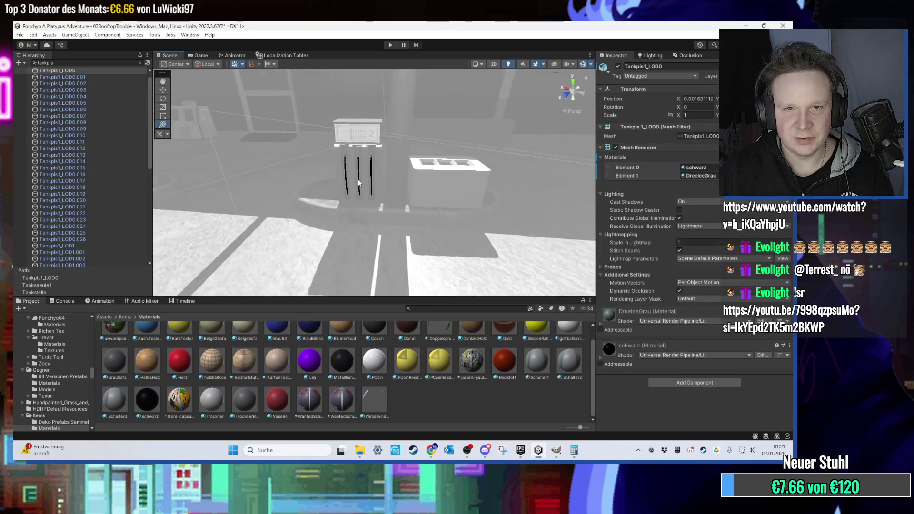
scroll(358, 183, "up", 5)
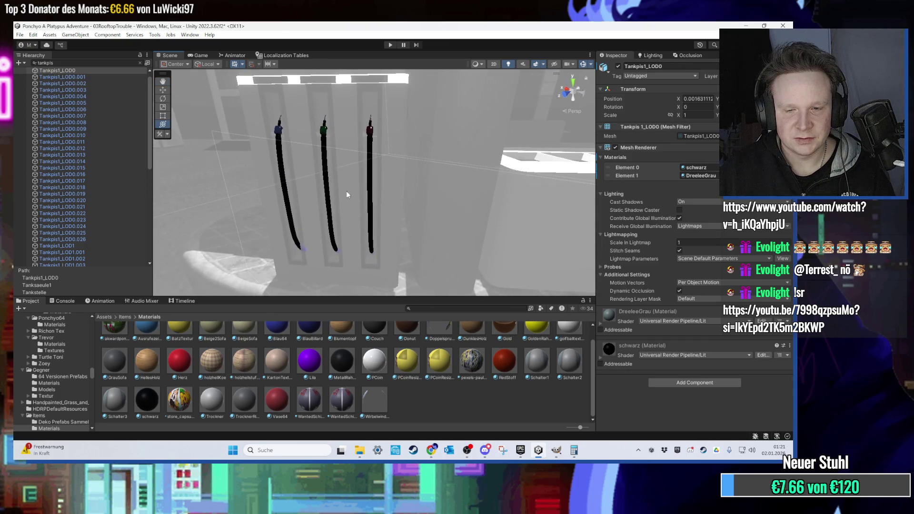
scroll(347, 195, "down", 5)
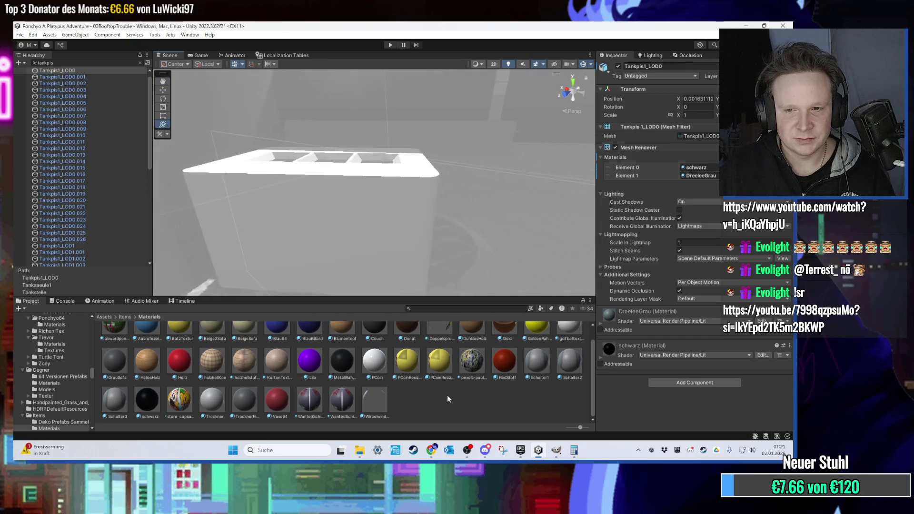
scroll(434, 377, "up", 1)
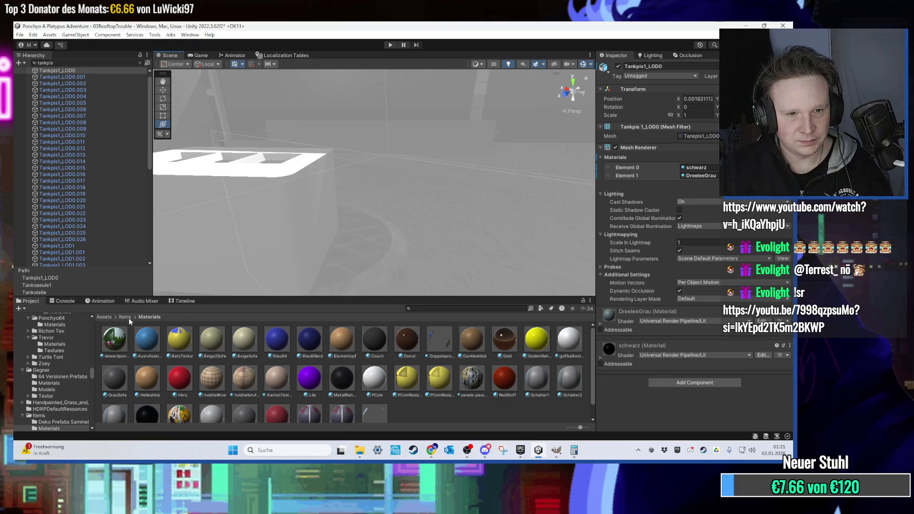
- Navigate to the Assets/03 Rooftop Trouble/Materials folder
left_click(114, 318)
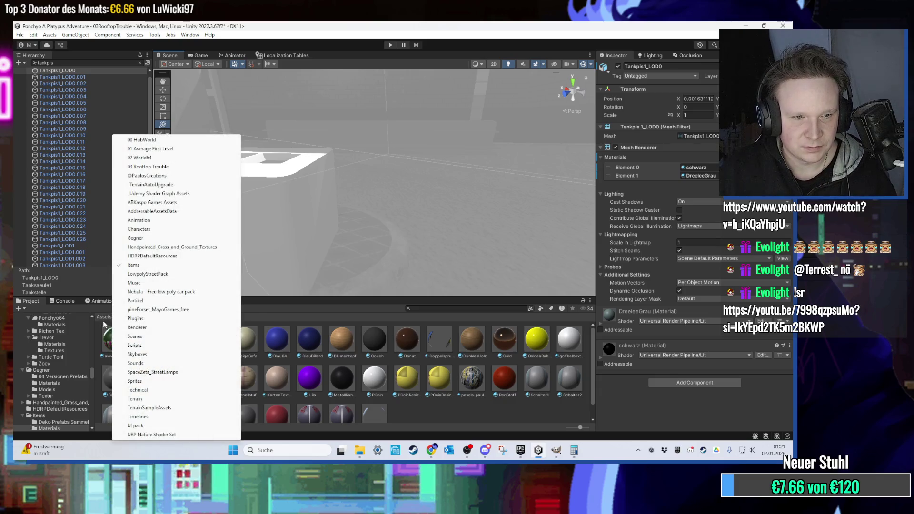
left_click(107, 318)
left_click(187, 341)
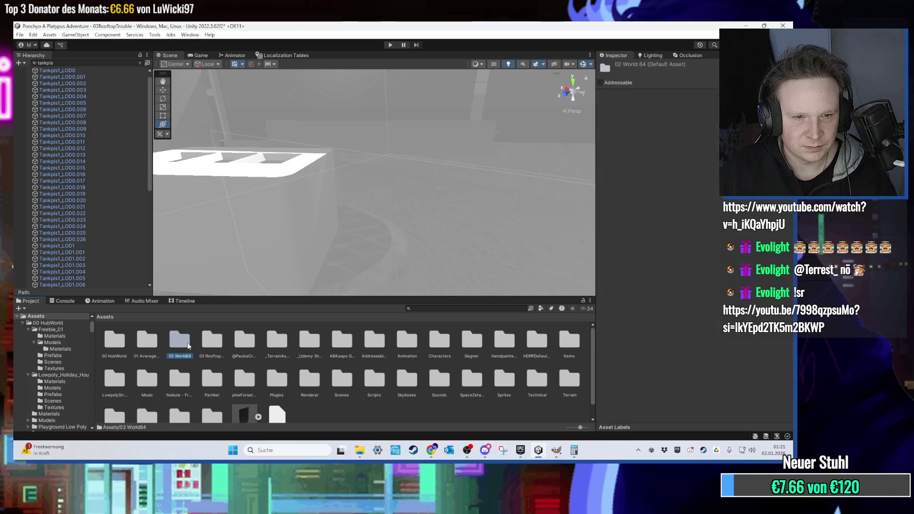
double_click(212, 341)
double_click(240, 341)
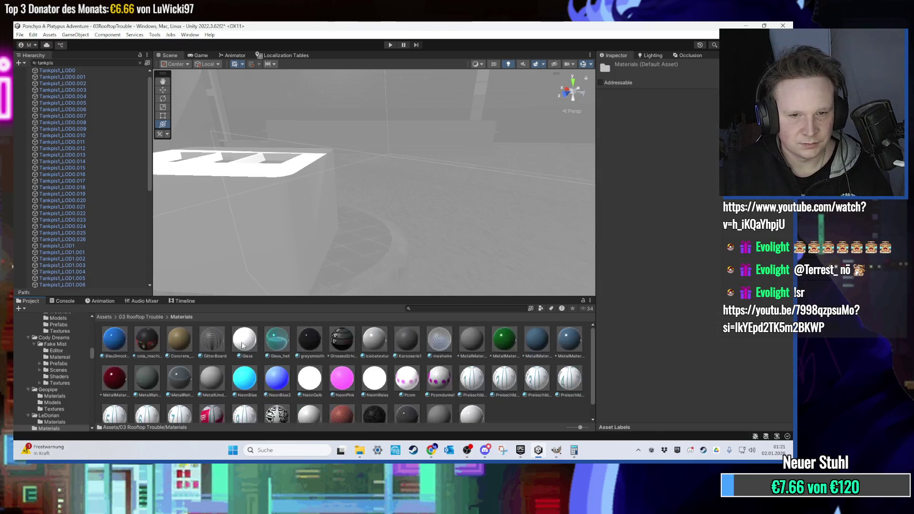
- Duplicate MetallMaterialGruen, rename it MetallMaterialGrau and set a light grey base colour
left_click(506, 340)
key("ctrl+d")
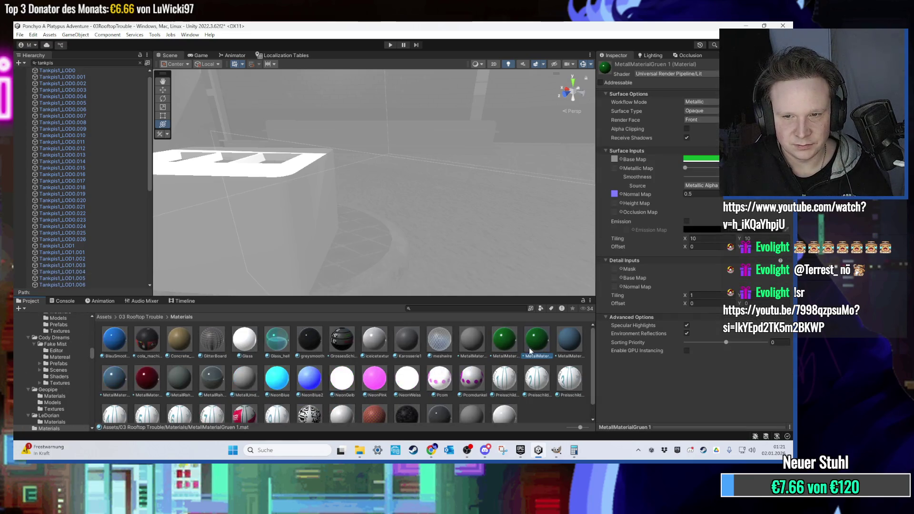
left_click(701, 159)
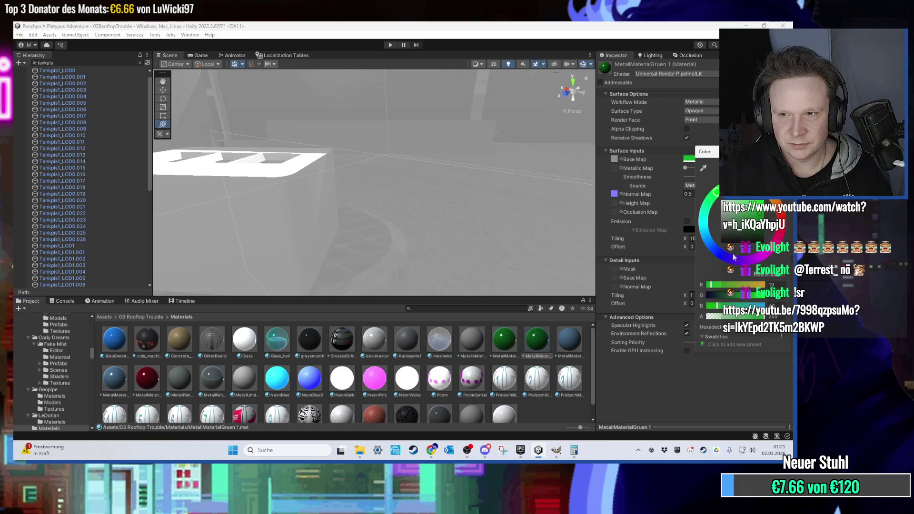
right_click(537, 351)
left_click(562, 136)
type("MetallMaterialGrau")
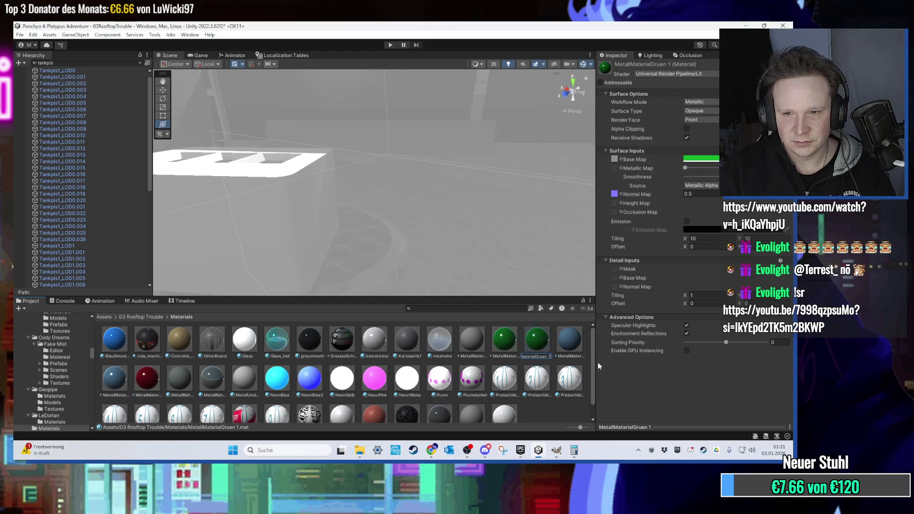
key("Return")
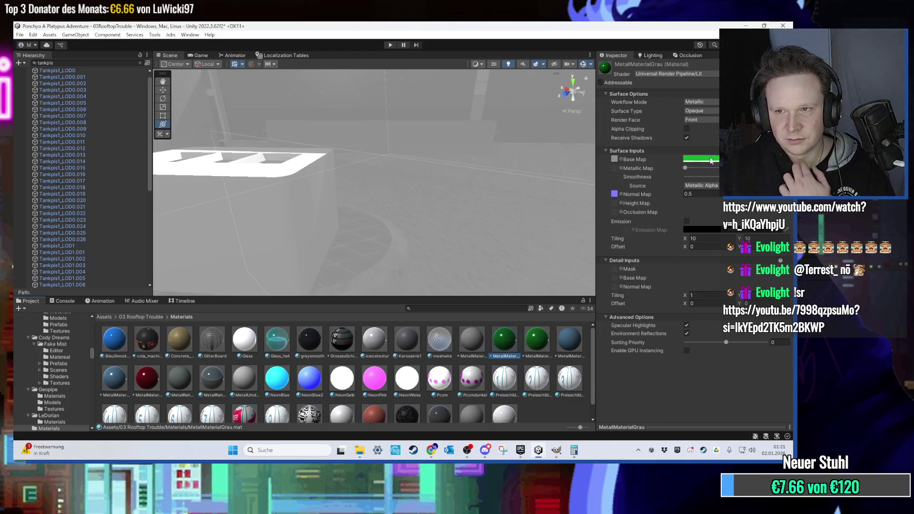
left_click(710, 159)
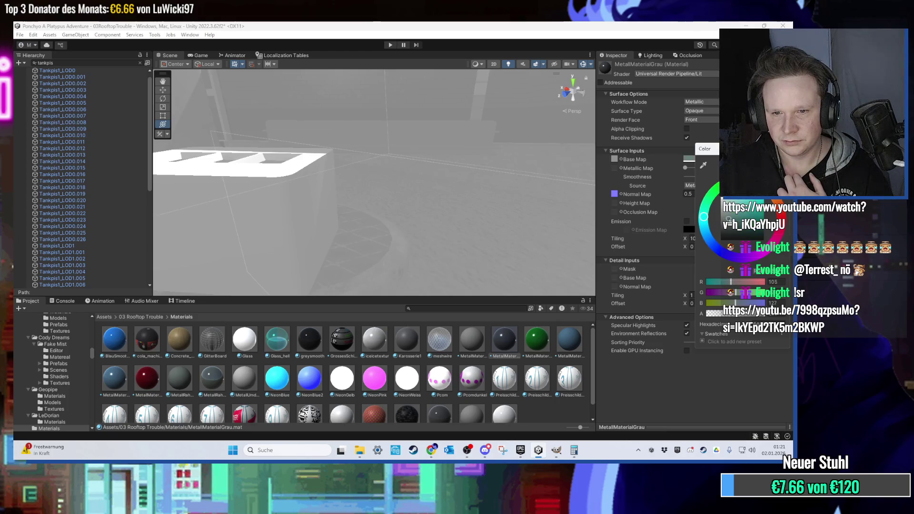
left_click_drag(495, 235, 416, 234)
scroll(417, 233, "up", 8)
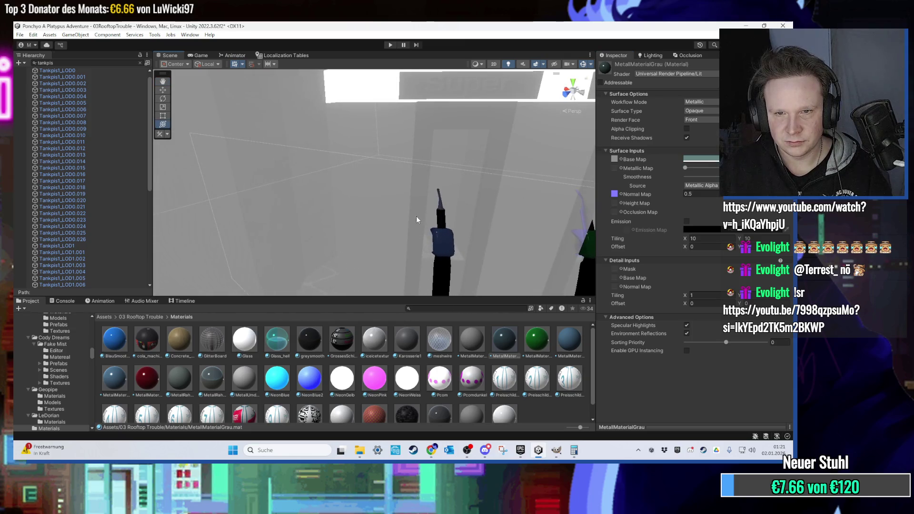
scroll(416, 219, "down", 5)
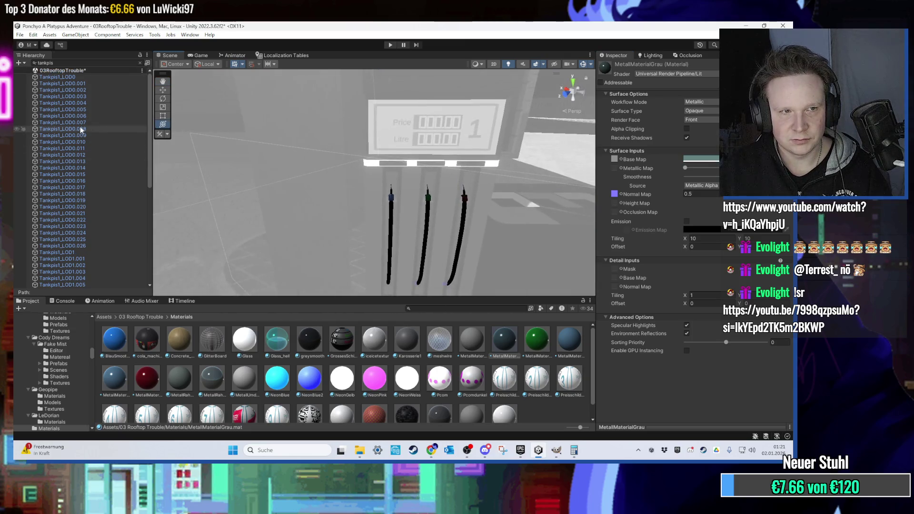
- Assign MetallMaterialGrau to Element 1 of Tankpis1_LOD0 through LOD1.008 and clear the search
left_click(60, 71)
scroll(85, 200, "down", 3)
scroll(88, 203, "down", 3)
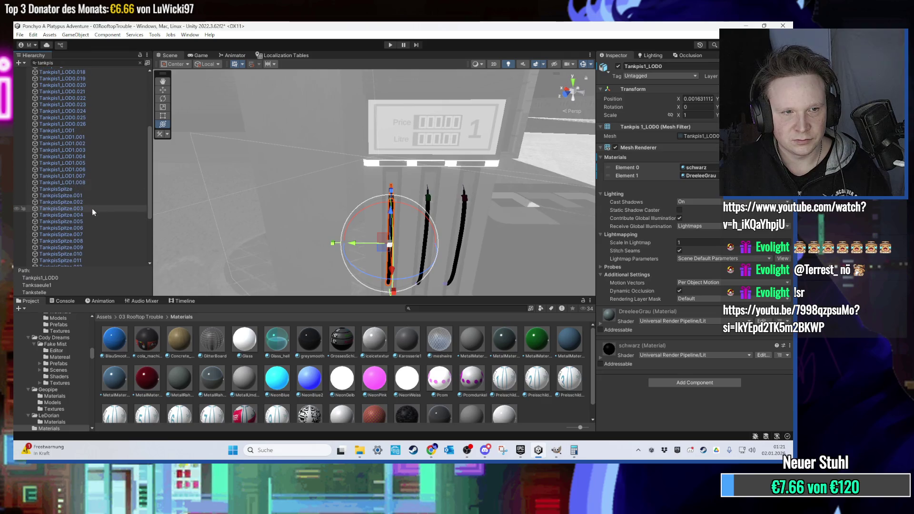
left_click(95, 182, "shift")
left_click_drag(511, 342, 601, 276)
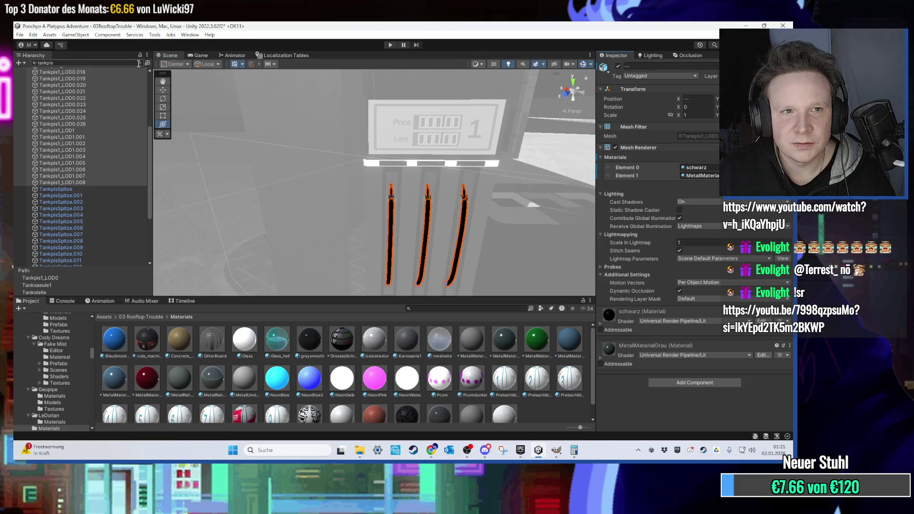
left_click(140, 63)
- Select the Tankstelle gas station and fly the view to pump 9 to inspect it
left_click(406, 164)
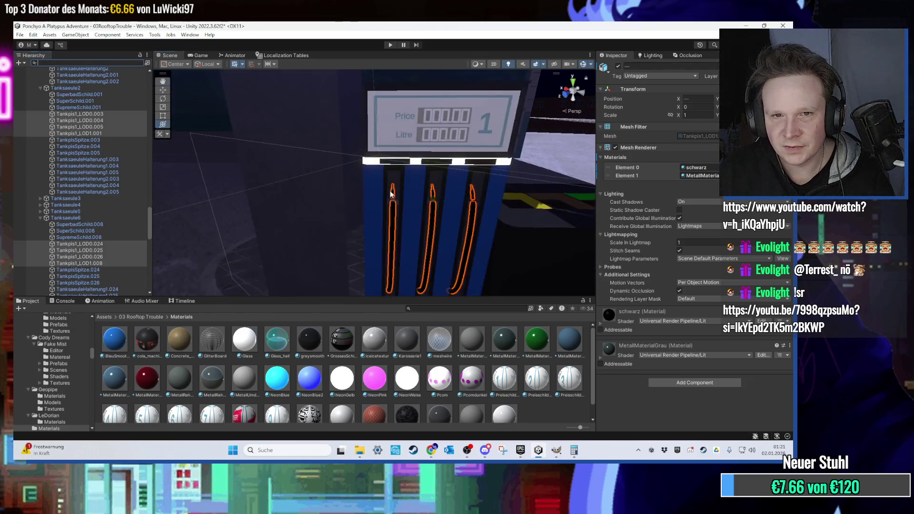
mouse_move(433, 157)
left_mouse_down()
mouse_move(442, 138)
mouse_move(416, 133)
mouse_move(411, 187)
left_mouse_up()
key("Down")
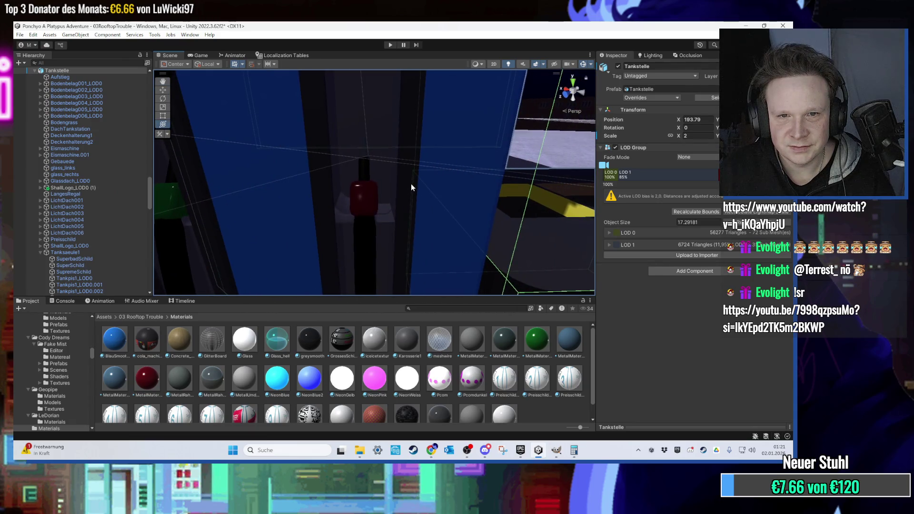
scroll(411, 183, "down", 5)
mouse_move(424, 161)
left_mouse_down()
mouse_move(433, 201)
mouse_move(533, 177)
mouse_move(421, 174)
mouse_move(413, 118)
mouse_move(332, 136)
mouse_move(408, 198)
mouse_move(367, 177)
mouse_move(341, 186)
mouse_move(299, 179)
left_mouse_up()
left_click(413, 118)
scroll(299, 177, "up", 6)
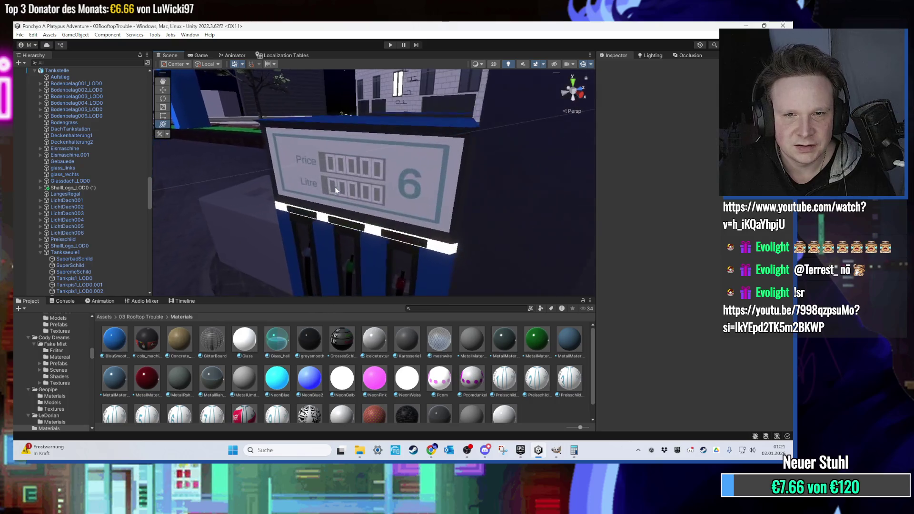
mouse_move(398, 206)
left_mouse_down()
mouse_move(359, 194)
mouse_move(282, 221)
mouse_move(330, 238)
mouse_move(362, 217)
mouse_move(373, 243)
mouse_move(364, 163)
left_mouse_up()
left_click(361, 154)
left_click(374, 141)
left_click(394, 130)
mouse_move(394, 135)
left_mouse_down()
mouse_move(388, 98)
mouse_move(436, 158)
left_mouse_up()
left_click(436, 158)
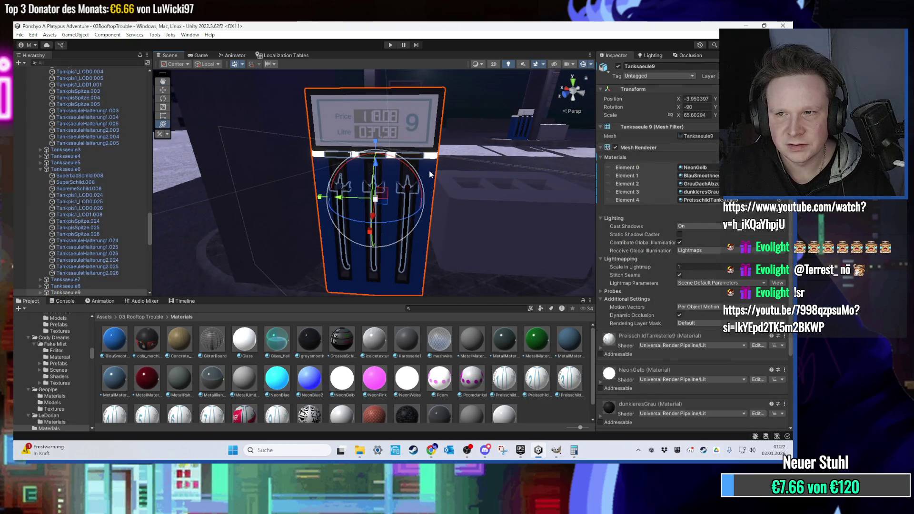
scroll(429, 170, "up", 6)
scroll(430, 159, "up", 5)
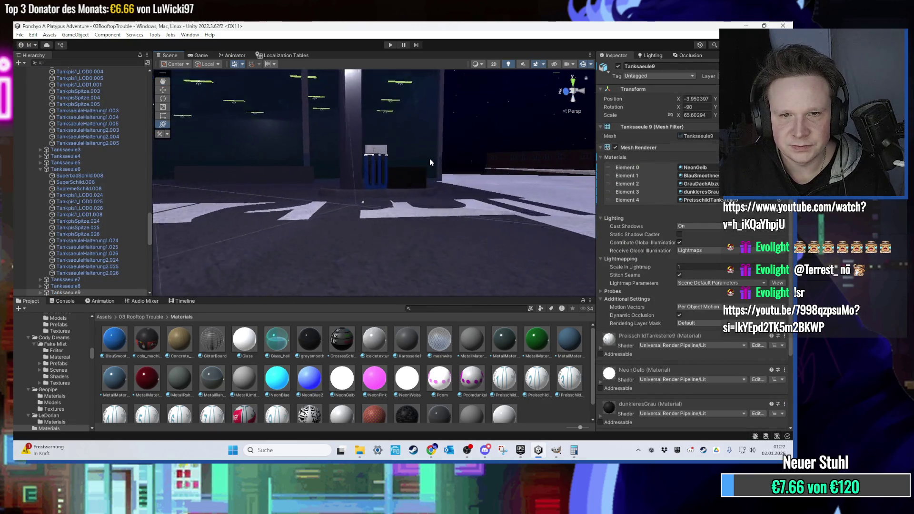
mouse_move(427, 160)
left_mouse_down()
mouse_move(466, 213)
mouse_move(427, 190)
mouse_move(493, 191)
left_mouse_up()
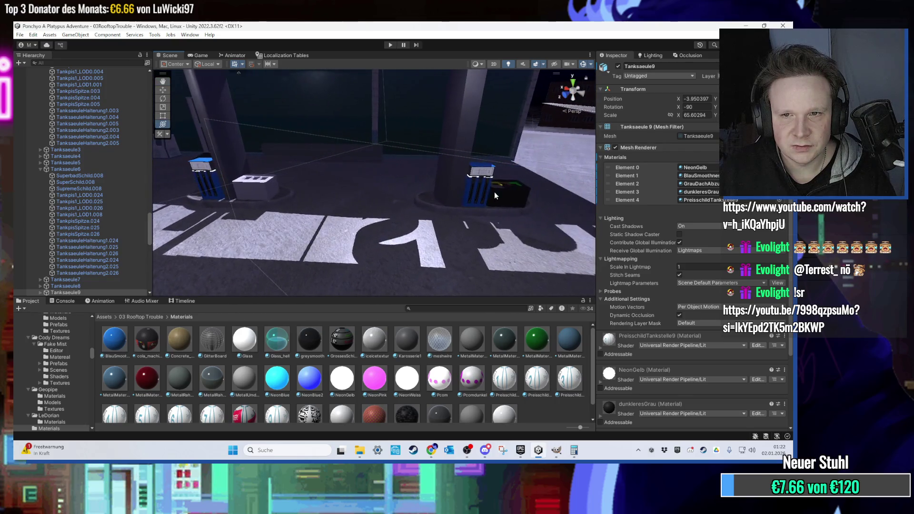
left_click(497, 192)
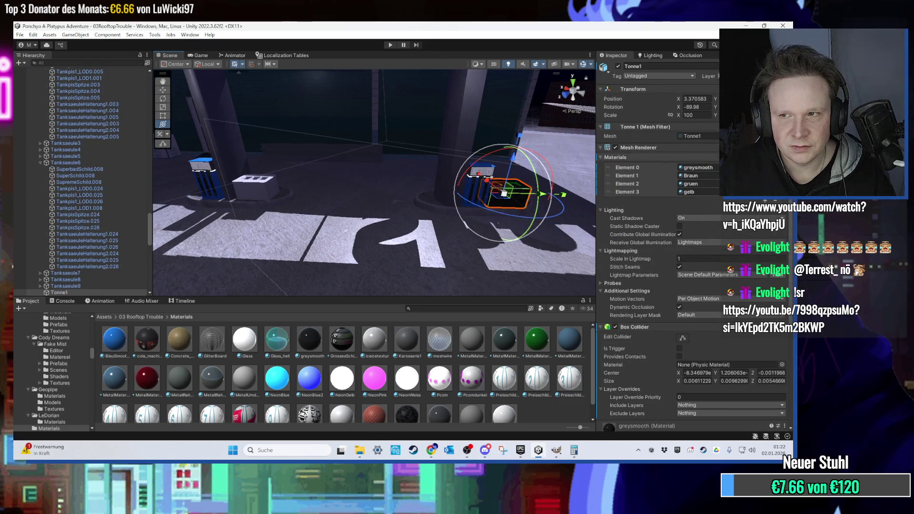
right_click(698, 148)
left_click(705, 218)
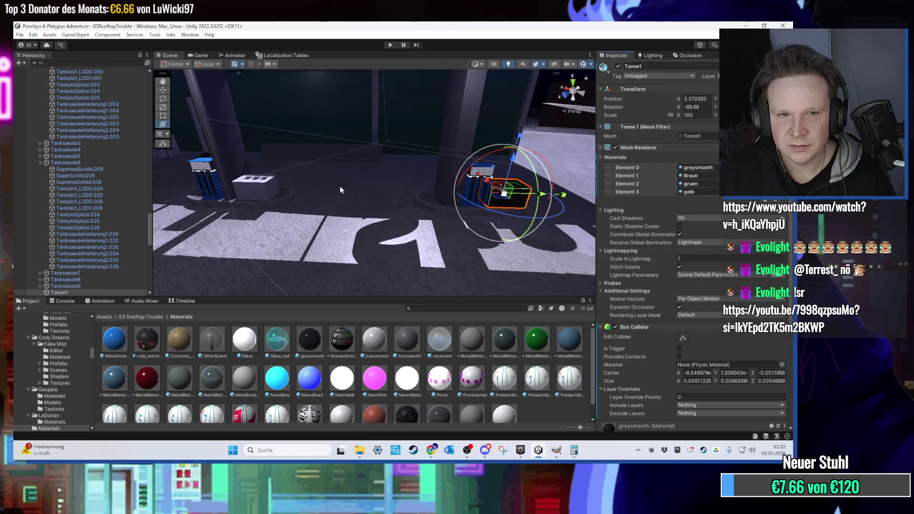
left_click_drag(426, 200, 333, 205)
scroll(85, 269, "down", 5)
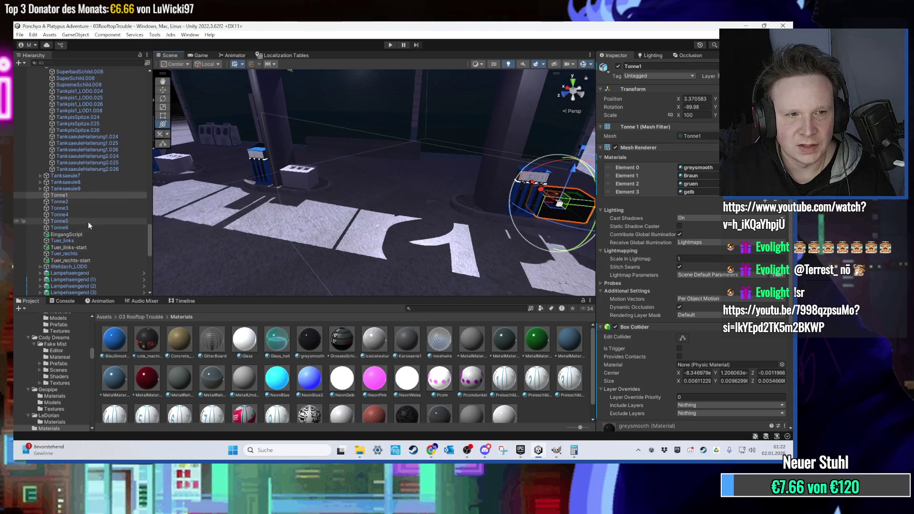
left_click(60, 228, "shift")
right_click(698, 148)
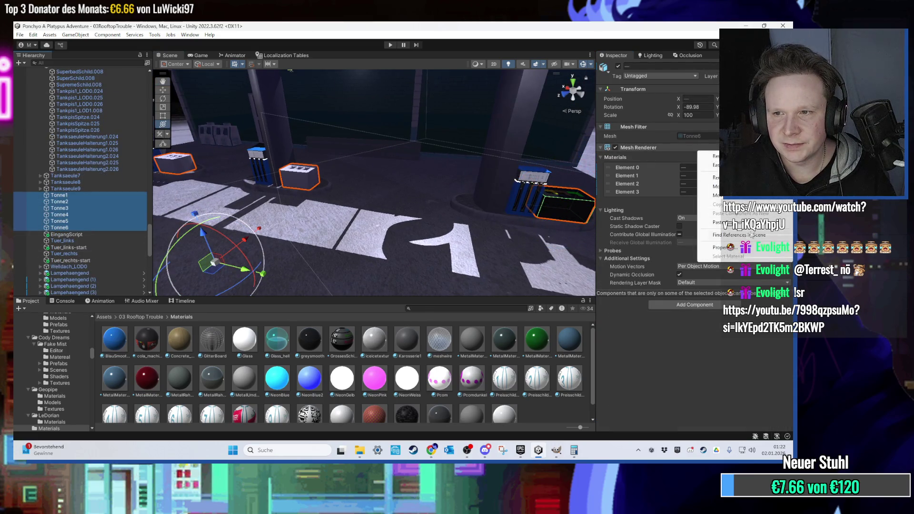
mouse_move(333, 143)
left_mouse_down()
mouse_move(467, 132)
mouse_move(499, 112)
mouse_move(341, 191)
left_mouse_up()
left_click(368, 135)
left_click(341, 191)
scroll(341, 190, "up", 6)
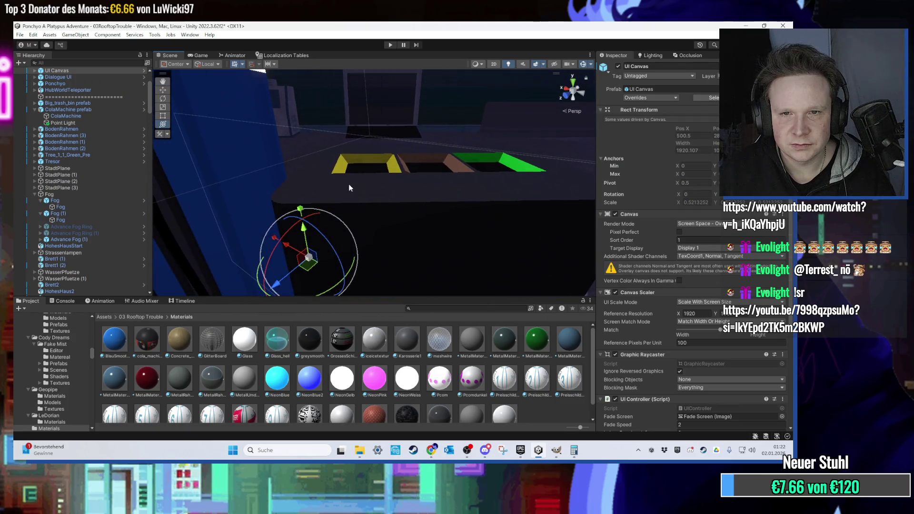
scroll(349, 188, "up", 8)
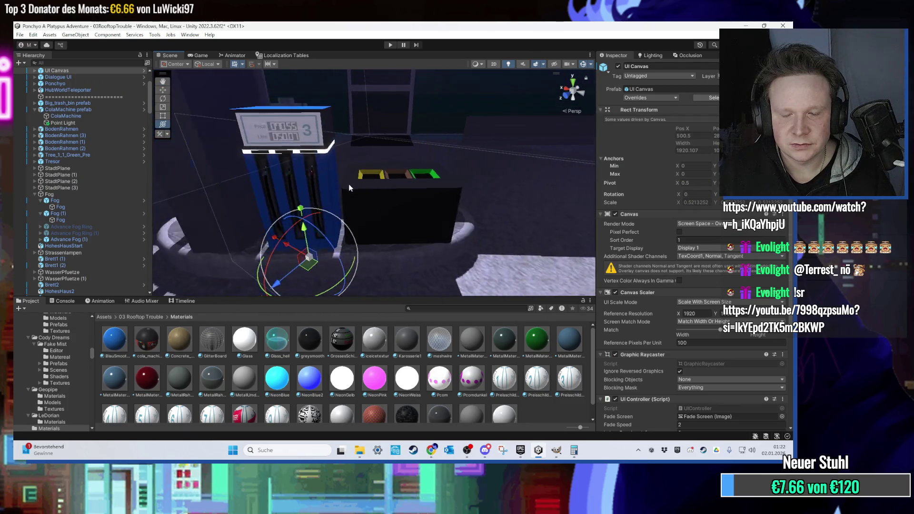
scroll(349, 184, "up", 8)
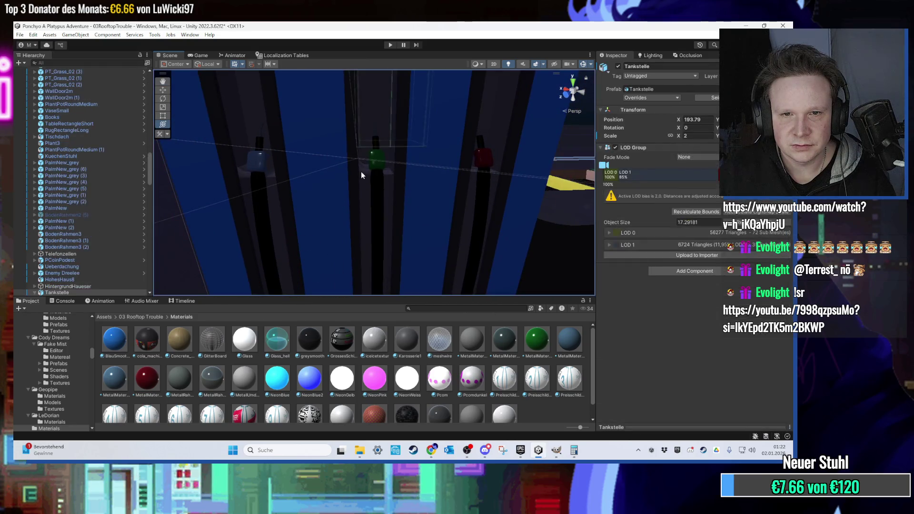
left_click(361, 172)
scroll(374, 159, "up", 5)
scroll(380, 159, "up", 5)
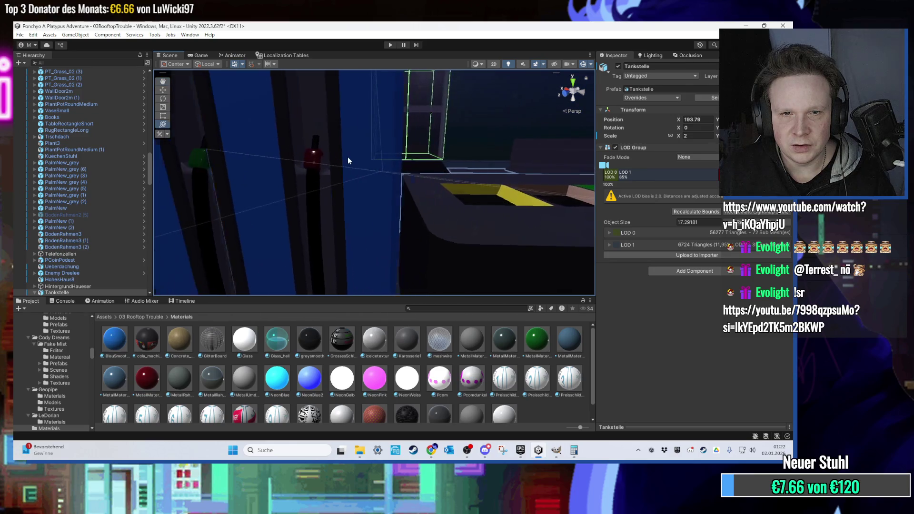
scroll(381, 172, "down", 10)
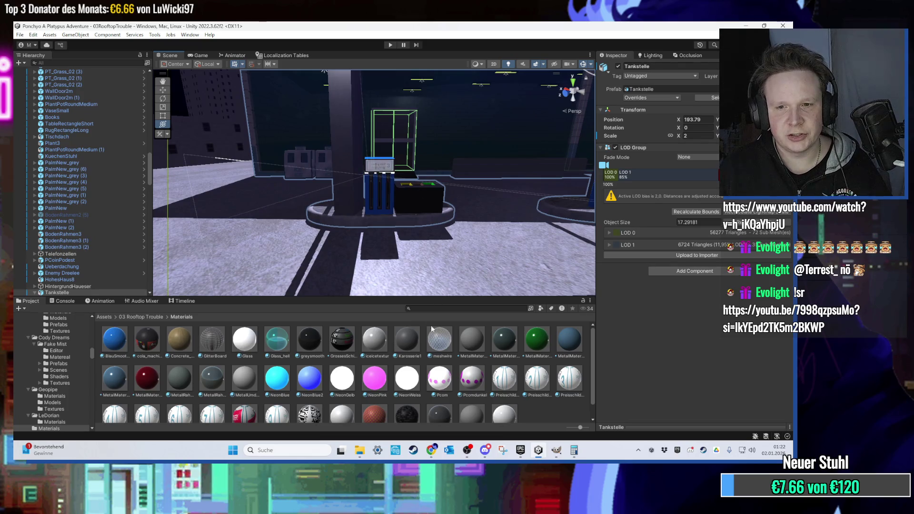
left_click(144, 317)
scroll(448, 191, "up", 10)
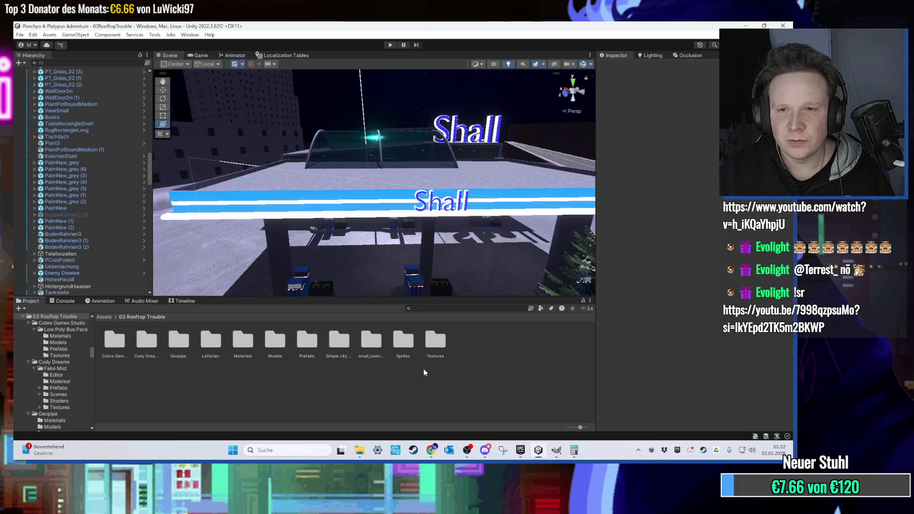
- Reveal Tankstelle.fbx in Explorer, bring the desktop forward, and launch Blender
left_click(642, 89)
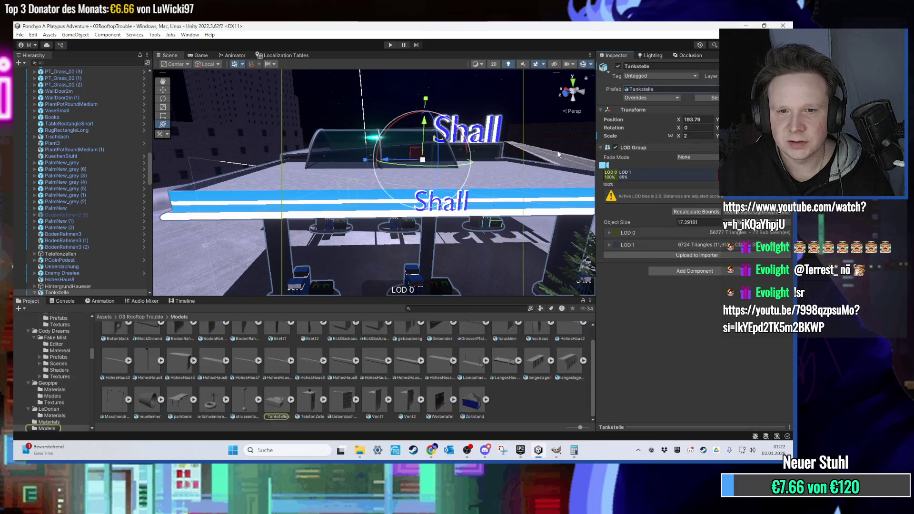
right_click(268, 411)
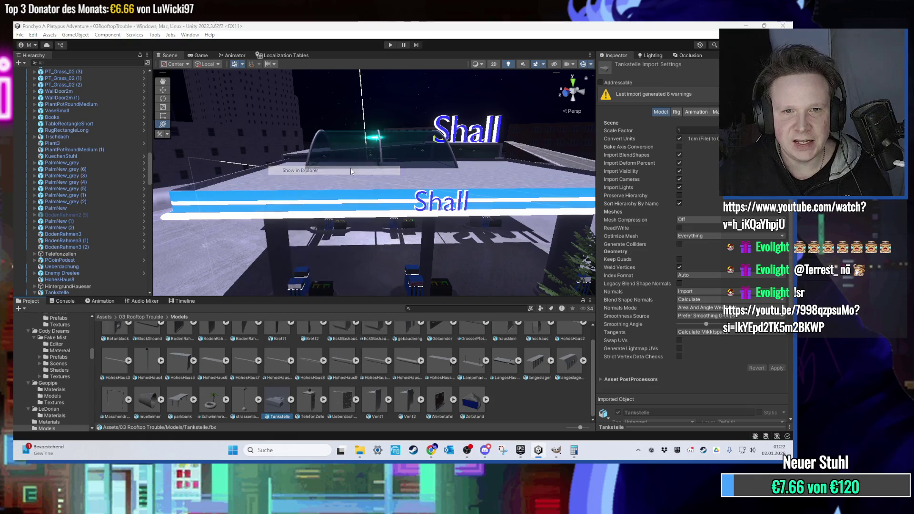
left_click(333, 171)
left_click(746, 26)
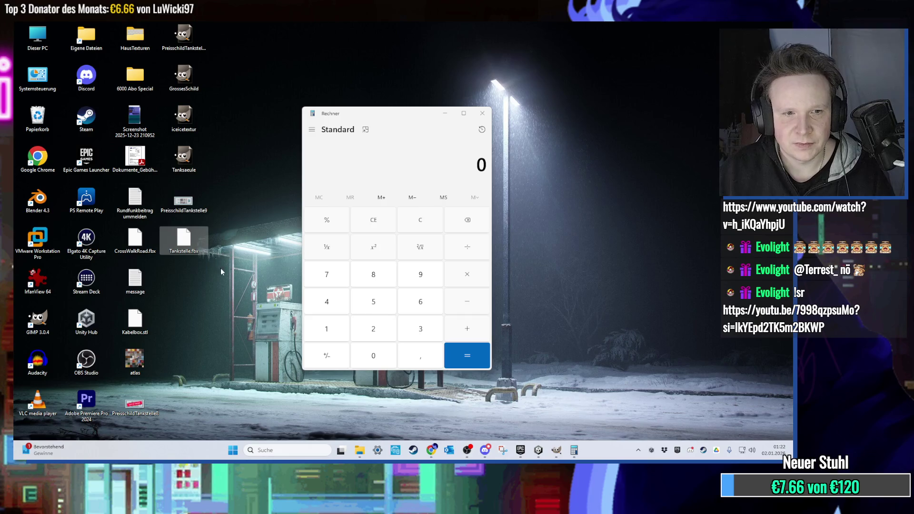
double_click(37, 197)
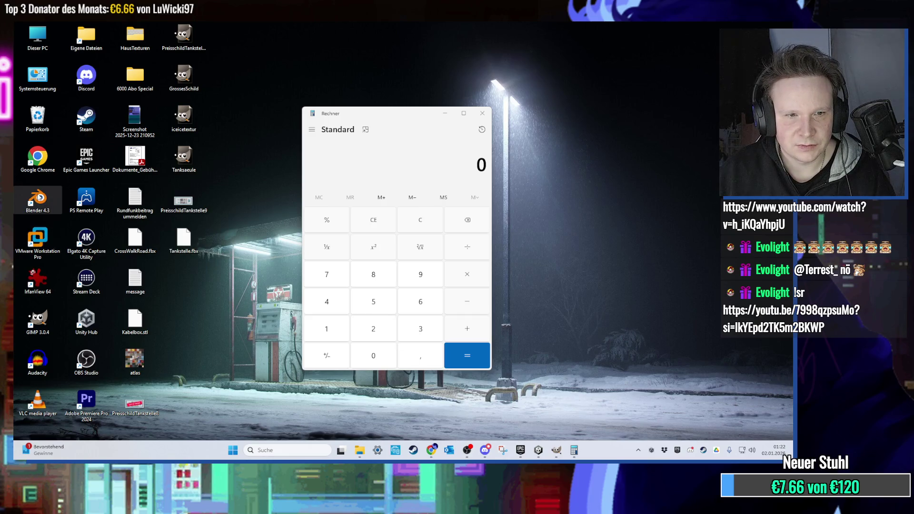
- Delete Blender's default cube, camera and light, and import Tankstelle.fbx as FBX
left_click(32, 37)
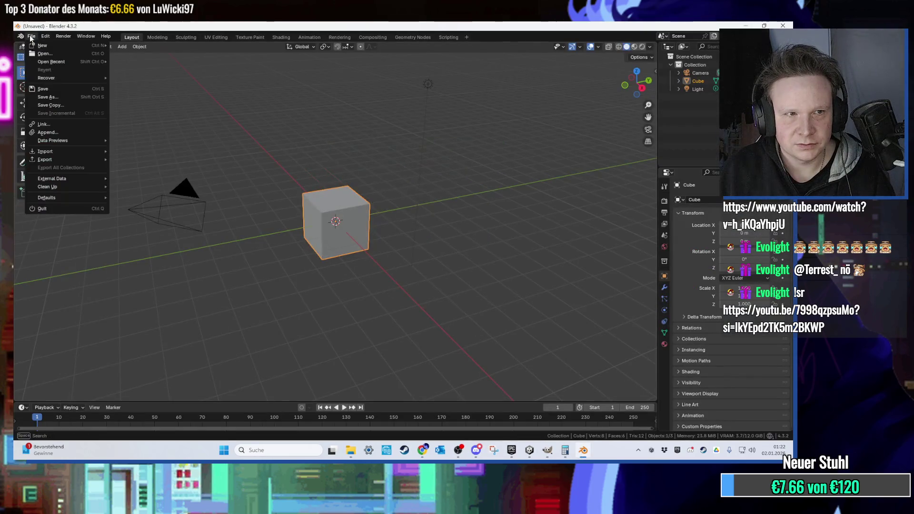
key("Delete")
left_click(31, 37)
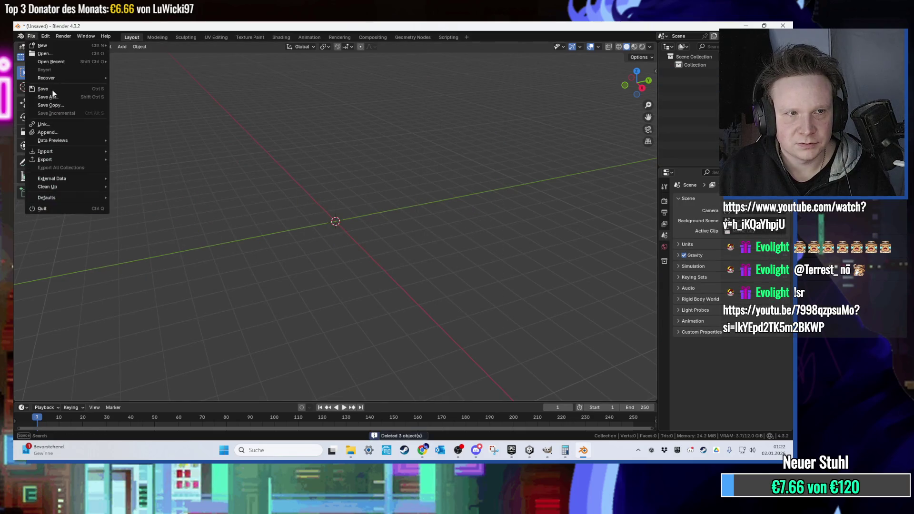
mouse_move(69, 151)
left_click(155, 222)
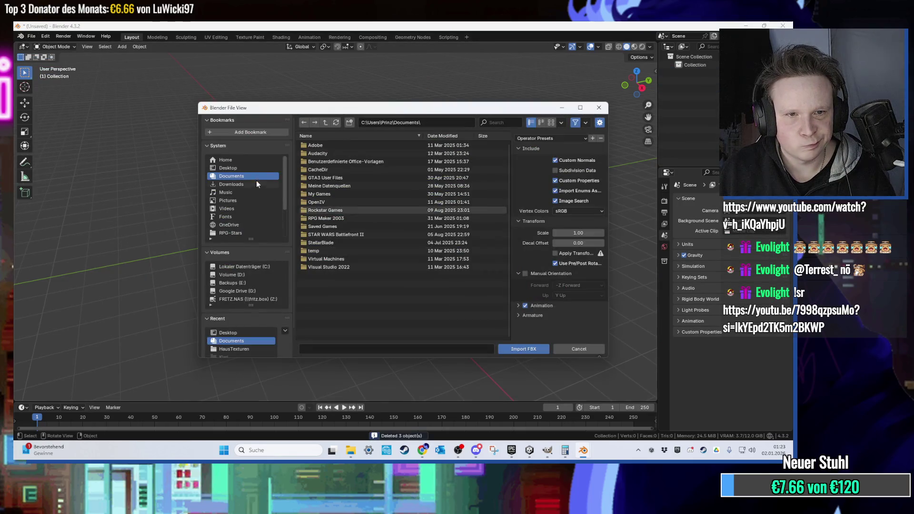
key("Escape")
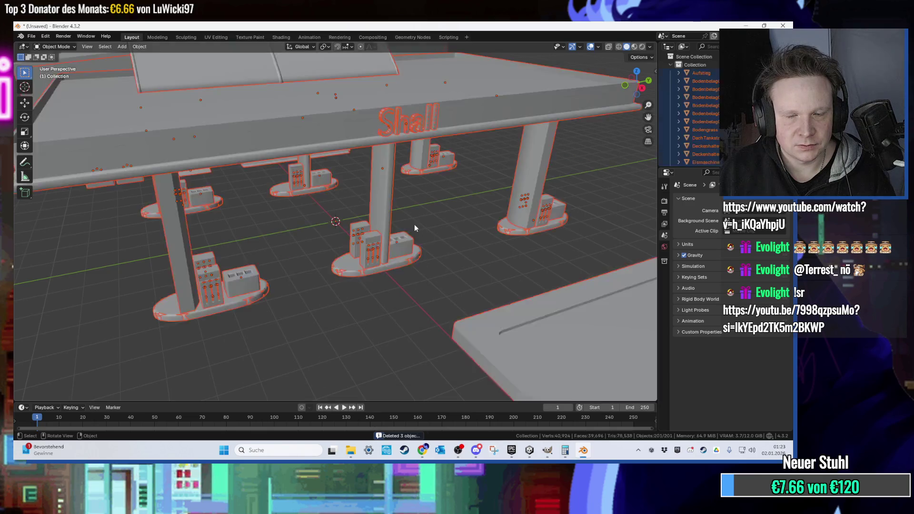
- Deselect the imported gas station and orbit to inspect its roof
scroll(270, 191, "up", 3)
left_click(270, 188)
scroll(233, 187, "up", 2)
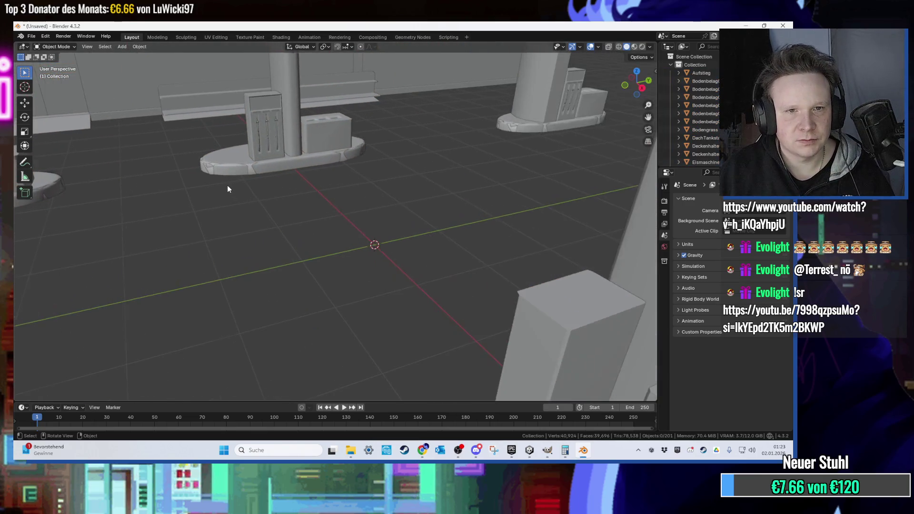
scroll(227, 189, "down", 6)
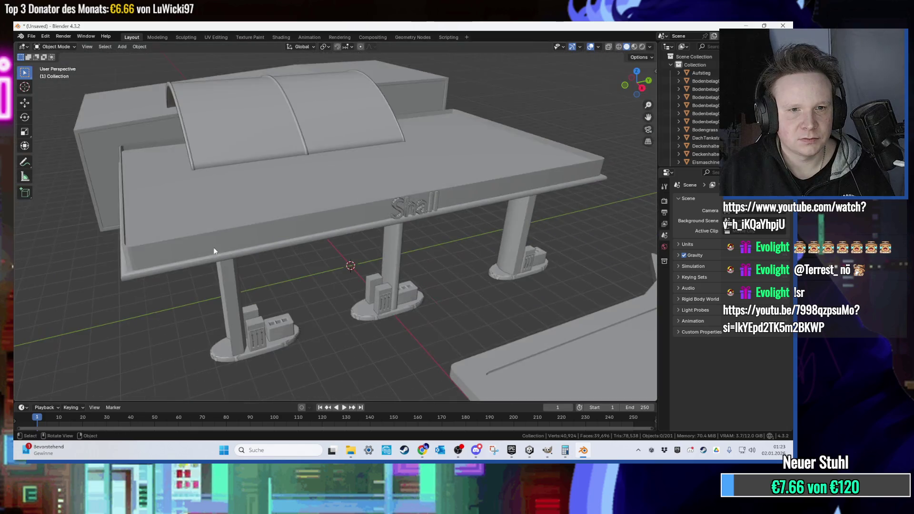
scroll(214, 253, "up", 6)
mouse_move(293, 221)
left_mouse_down()
mouse_move(293, 191)
mouse_move(358, 141)
mouse_move(290, 296)
mouse_move(386, 175)
mouse_move(365, 170)
left_mouse_up()
scroll(350, 276, "down", 4)
scroll(382, 196, "up", 6)
- Select the Tanksaeule9 pump pillar and frame it in the view
left_click(345, 260)
key("Tab")
key("KP_Decimal")
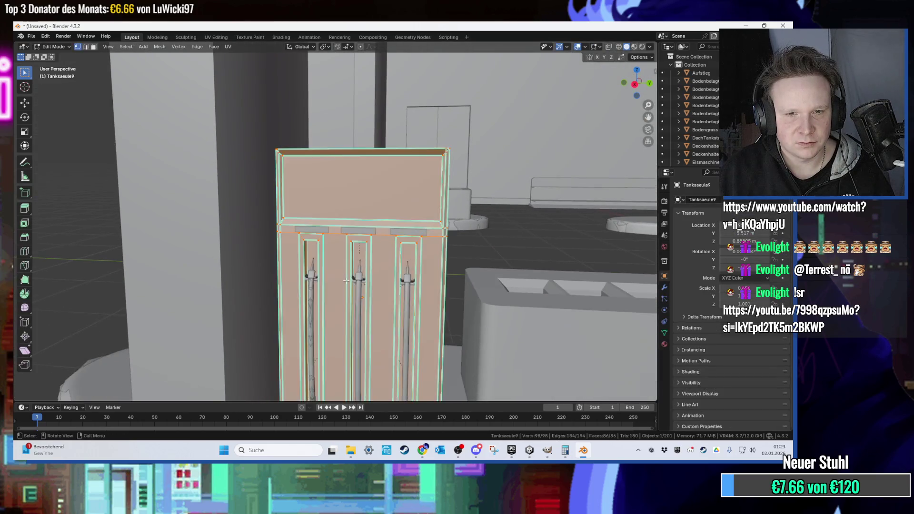
scroll(367, 297, "up", 4)
key("Tab")
left_click(598, 46)
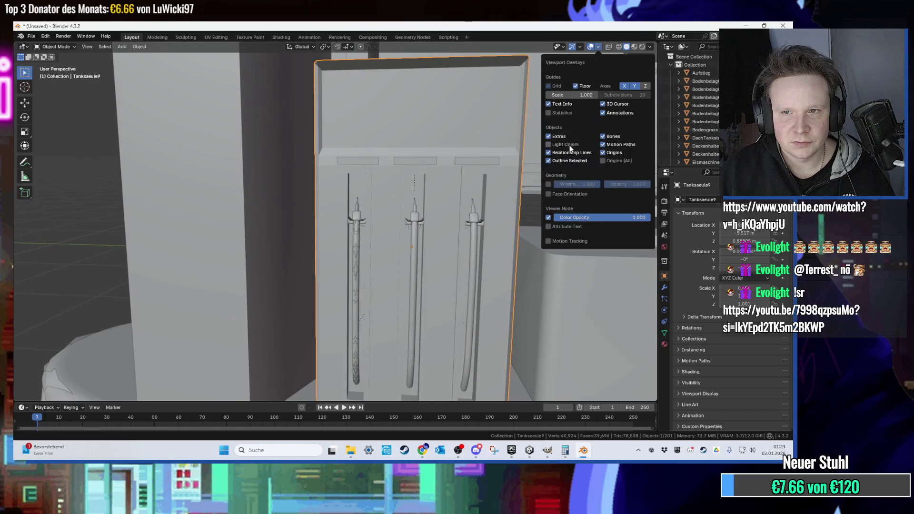
- Turn on face orientation to reveal the red, flipped nozzle-holder faces
left_click(563, 194)
scroll(403, 214, "up", 4)
left_click(266, 245)
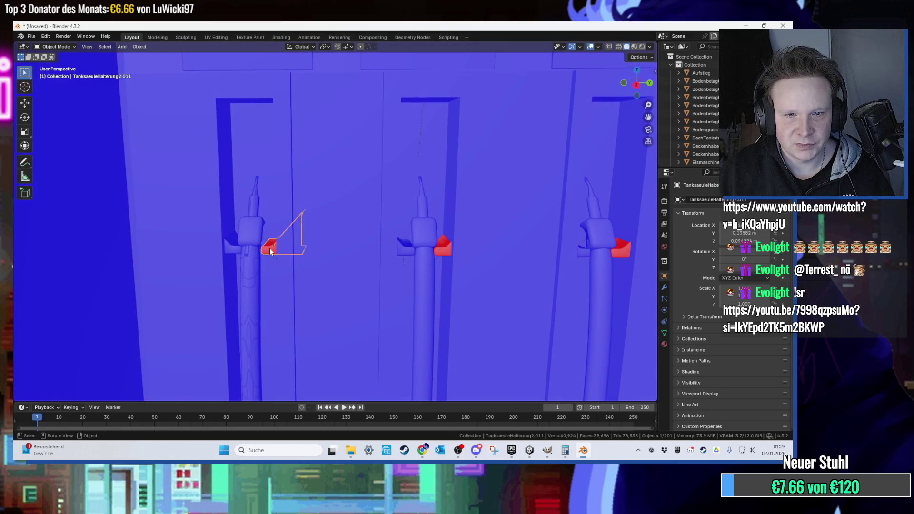
scroll(337, 230, "up", 2)
scroll(337, 231, "up", 3)
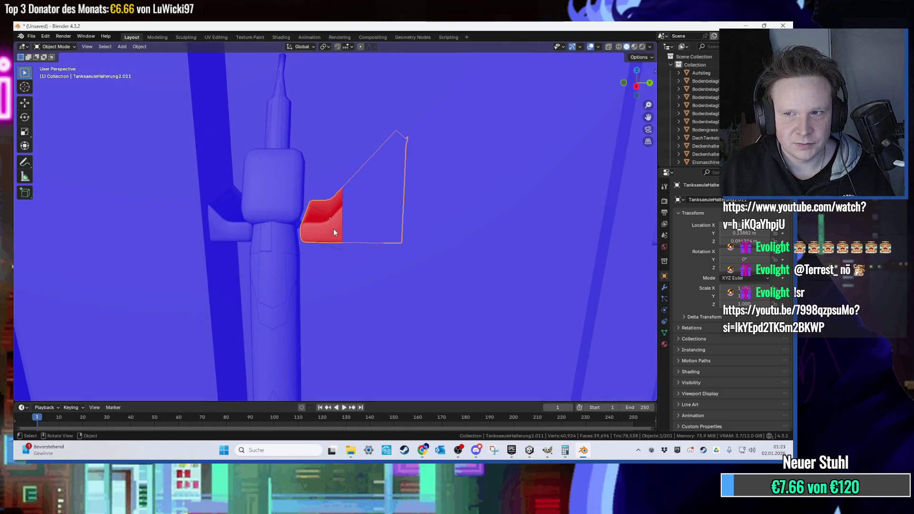
scroll(714, 143, "down", 15)
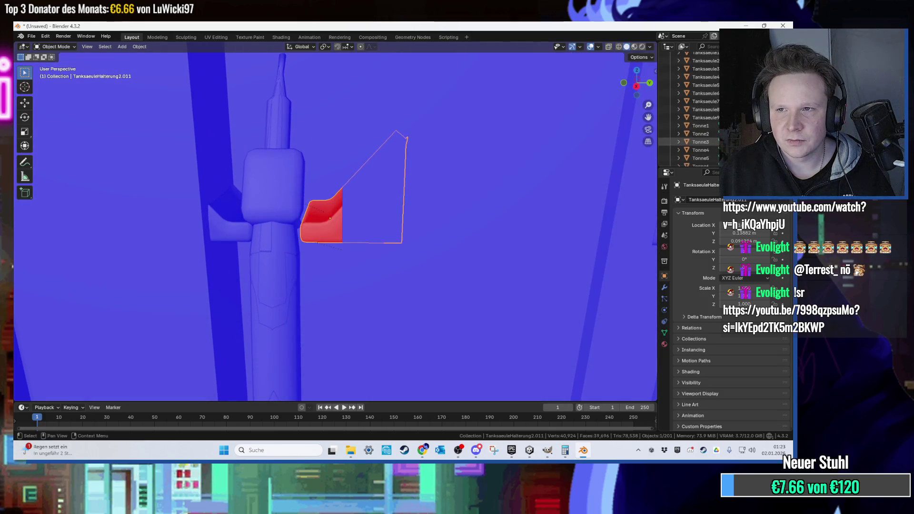
scroll(709, 139, "up", 10)
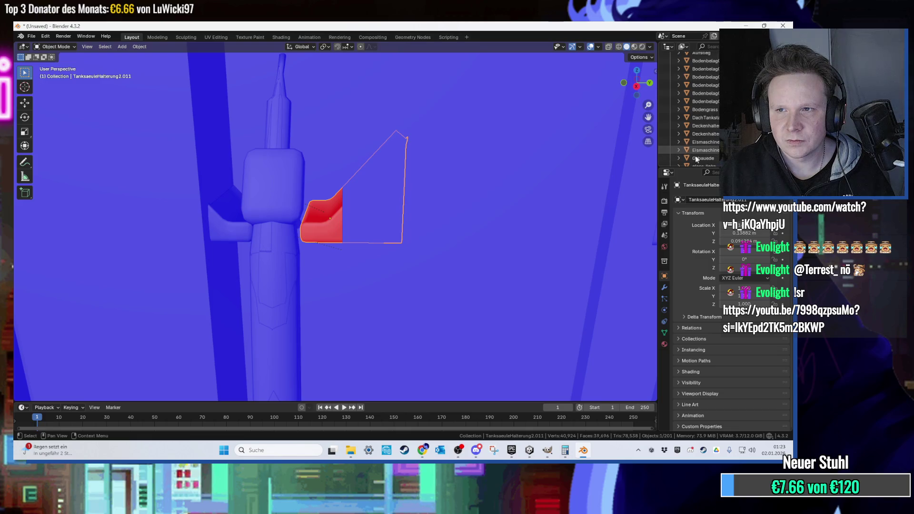
scroll(708, 113, "down", 12)
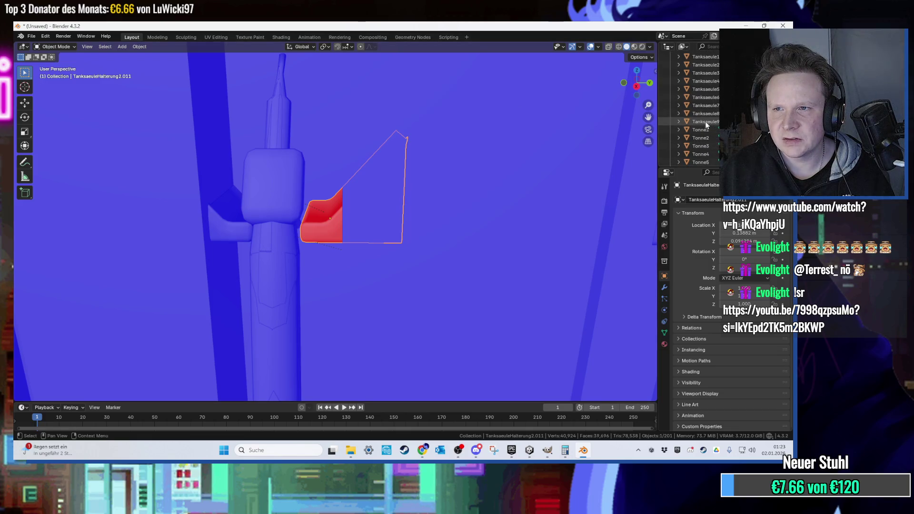
scroll(684, 87, "up", 1)
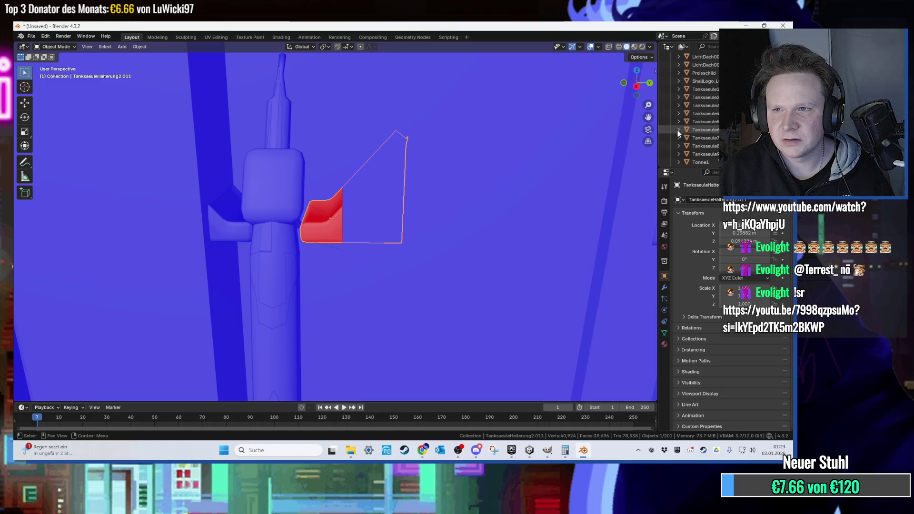
- Expand Tanksaeule1 and select its nozzle holders, starting with TanksaeuleHalterung2.002
left_click(677, 90)
scroll(681, 97, "down", 3)
left_click(710, 112)
scroll(532, 129, "down", 10)
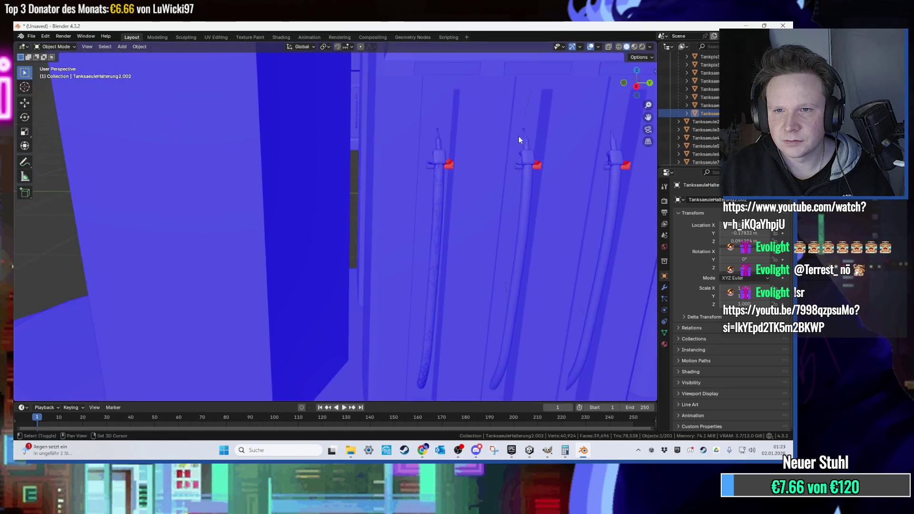
mouse_move(456, 142)
left_mouse_down()
mouse_move(508, 133)
mouse_move(355, 171)
mouse_move(326, 192)
mouse_move(329, 183)
mouse_move(345, 178)
mouse_move(329, 190)
mouse_move(338, 198)
mouse_move(300, 202)
mouse_move(407, 199)
mouse_move(319, 215)
mouse_move(363, 202)
mouse_move(357, 208)
mouse_move(307, 183)
mouse_move(353, 212)
mouse_move(296, 183)
mouse_move(303, 191)
mouse_move(290, 144)
mouse_move(356, 205)
mouse_move(358, 184)
left_mouse_up()
left_click(358, 184, "shift")
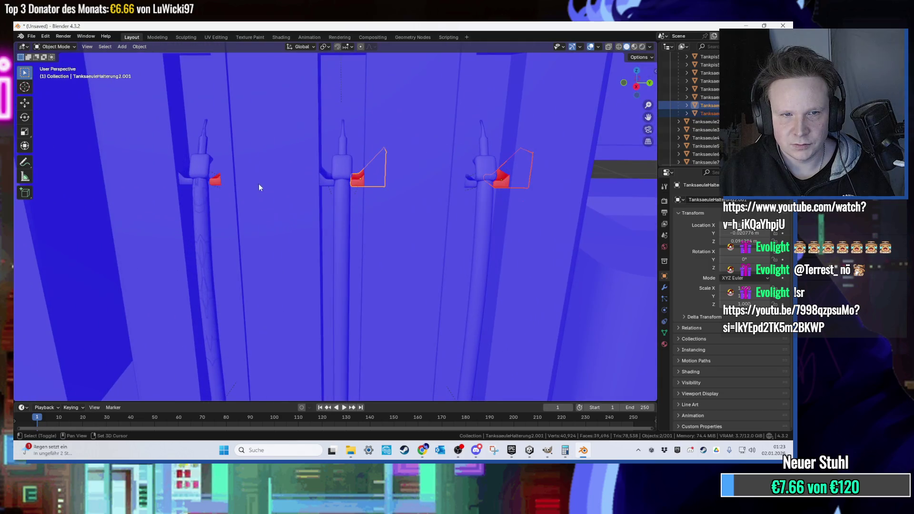
left_click(217, 183, "shift")
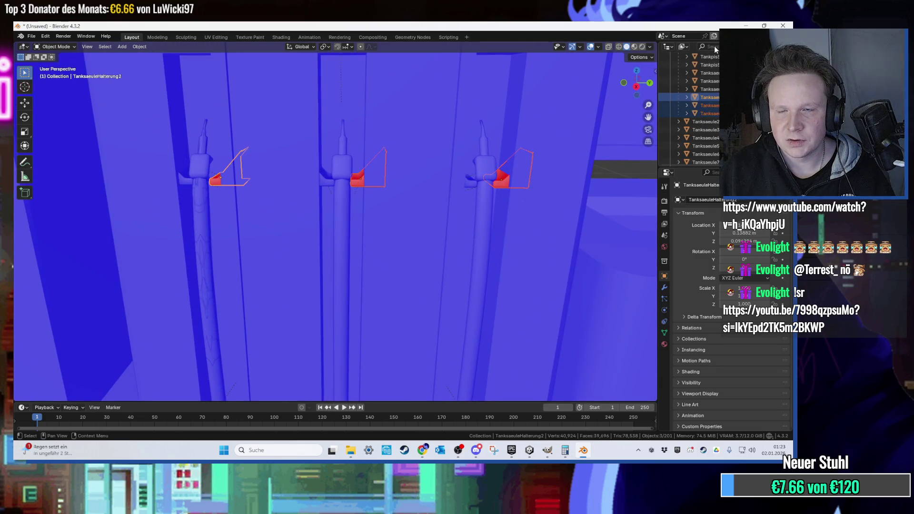
- Filter the Outliner by name and pick holders under Tanksaeule1 and Tanksaeule2
type("T")
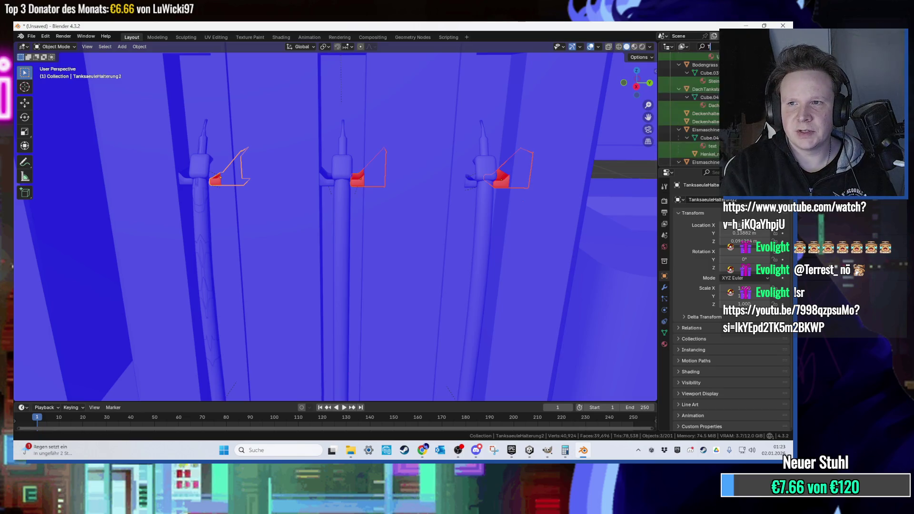
type("anx")
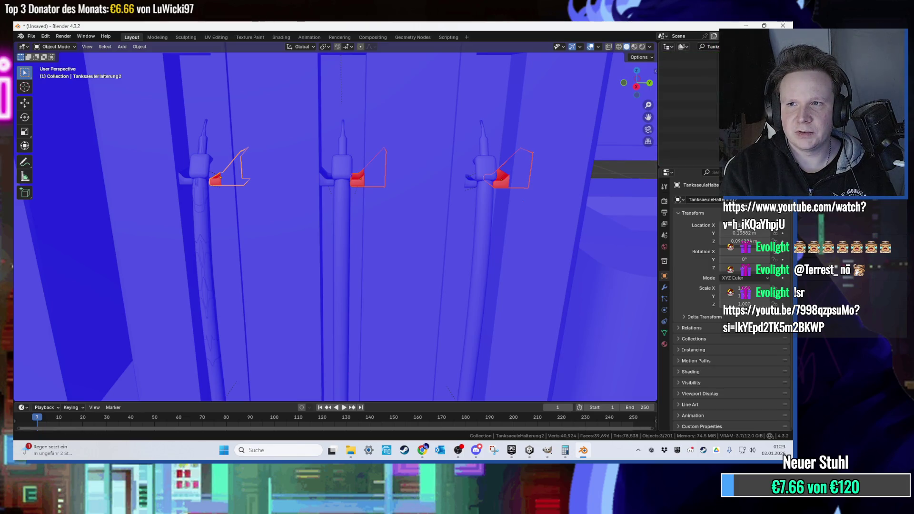
key("BackSpace")
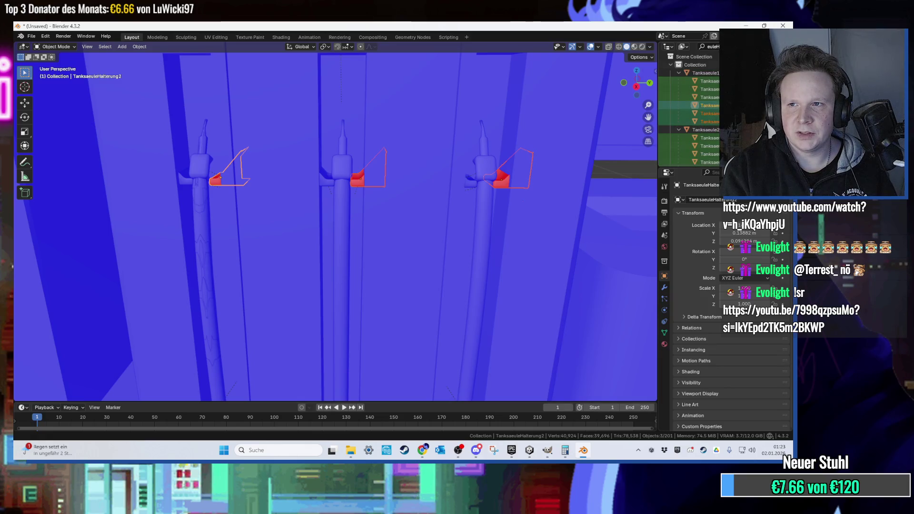
type("alt")
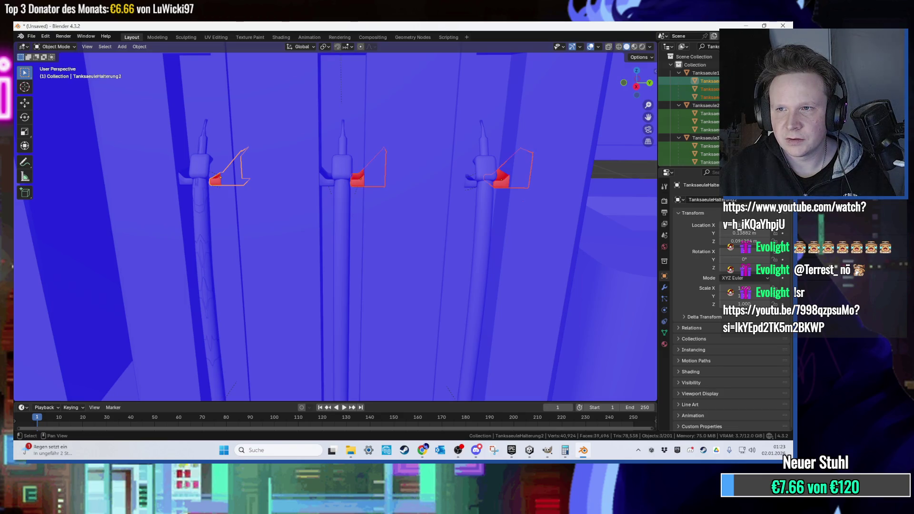
left_click(709, 113, "ctrl")
scroll(689, 109, "down", 2)
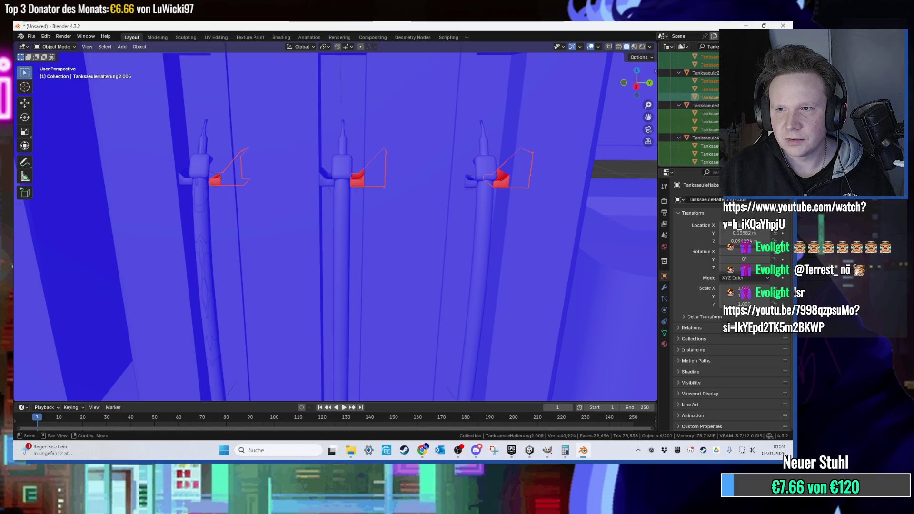
scroll(689, 110, "down", 2)
scroll(689, 109, "up", 4)
left_click(709, 81)
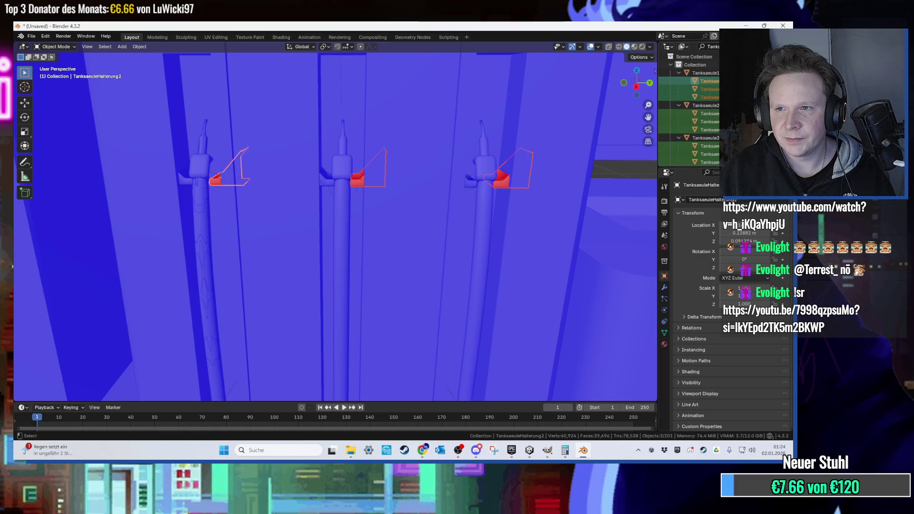
left_click(709, 97)
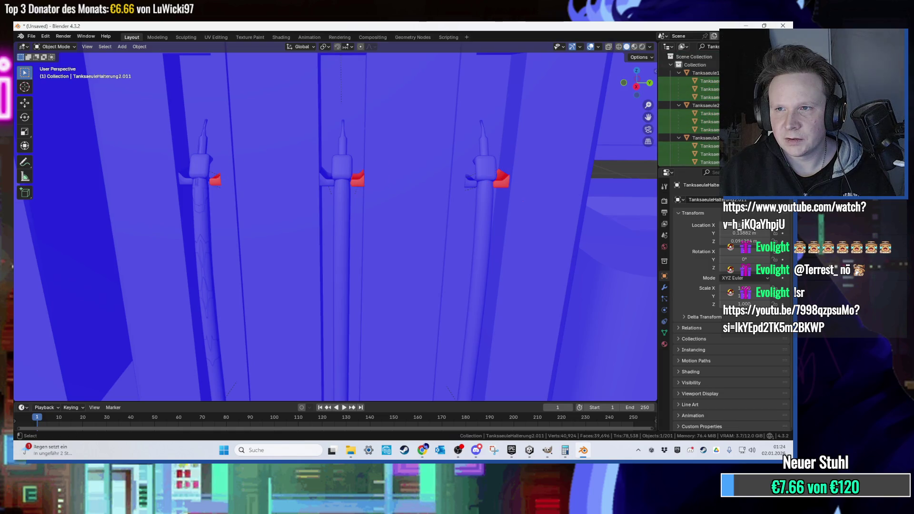
- Select everything, then reselect only the first nozzle holder TanksaeuleHalterung2
key("a")
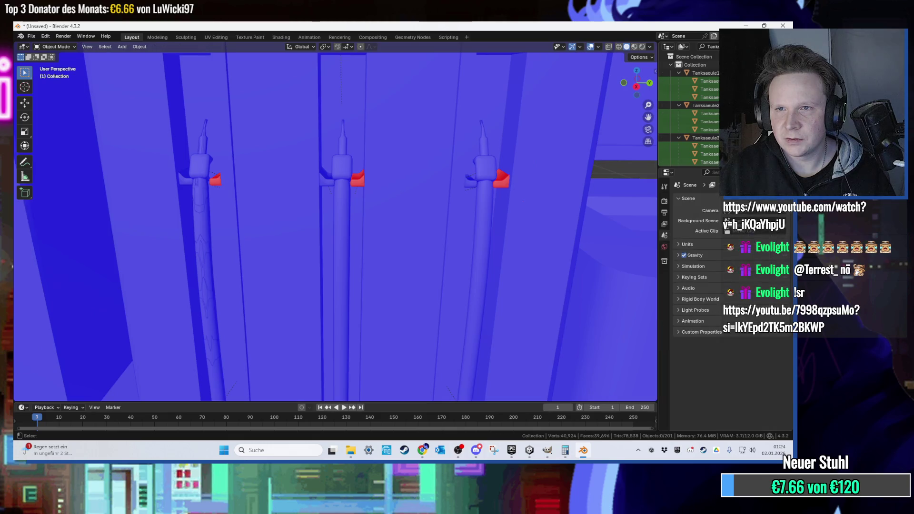
scroll(605, 127, "down", 6)
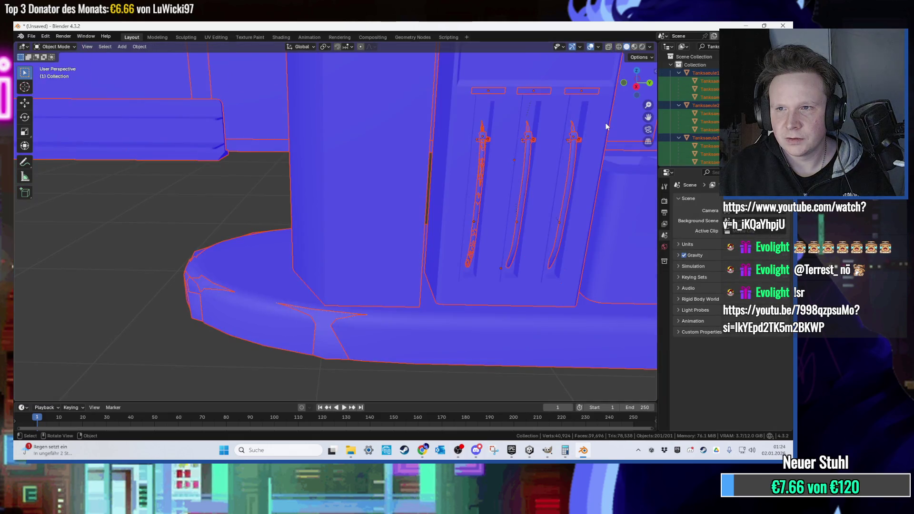
scroll(607, 126, "down", 2)
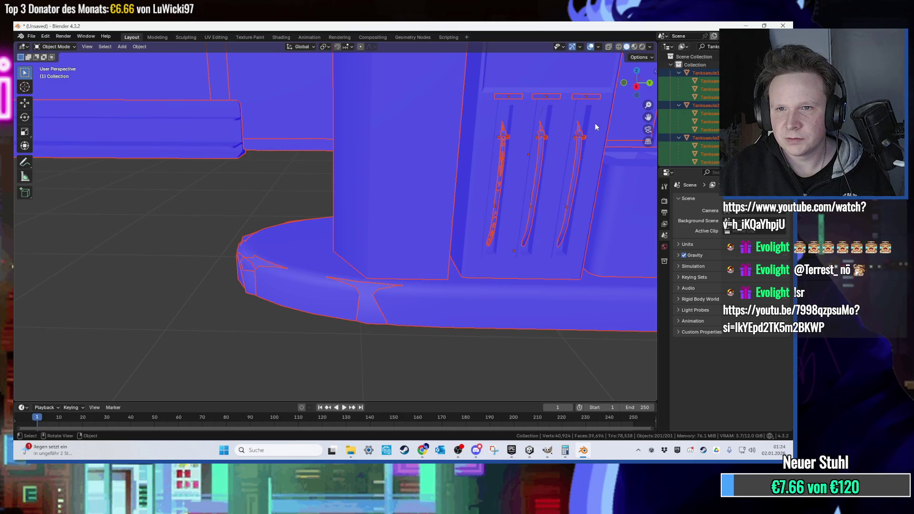
scroll(518, 137, "up", 2)
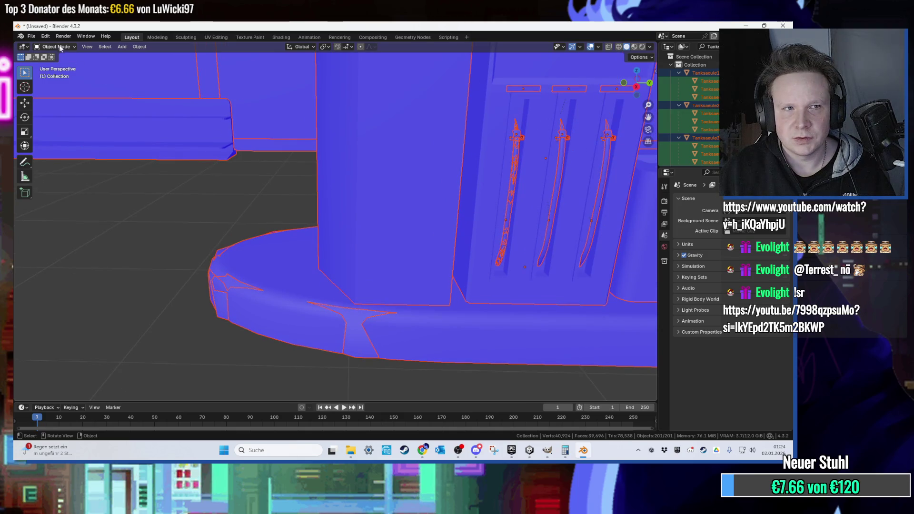
left_click(522, 136)
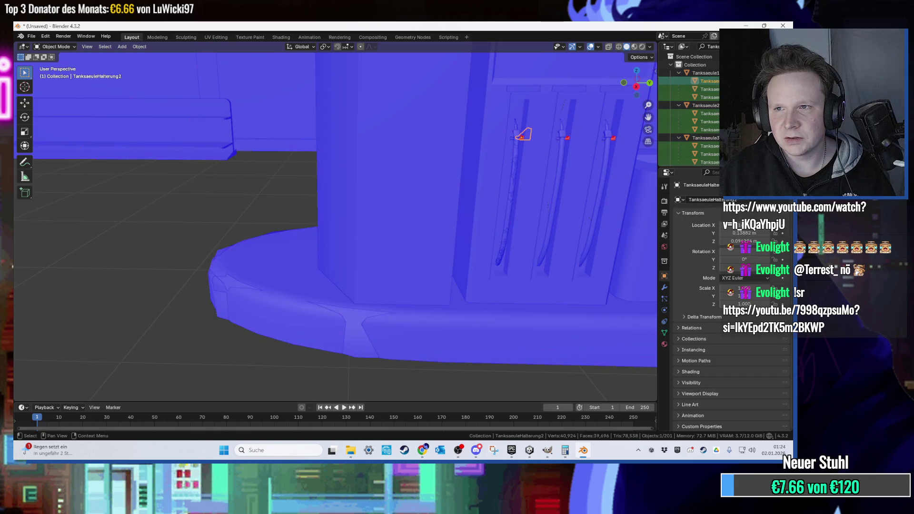
- Add the nozzle holders of pumps two through five to the selection
left_click(710, 114, "ctrl")
left_click(710, 130, "ctrl")
left_click(709, 146, "ctrl")
left_click(709, 154, "ctrl")
left_click(709, 162, "ctrl")
scroll(690, 109, "down", 4)
left_click(709, 114, "ctrl")
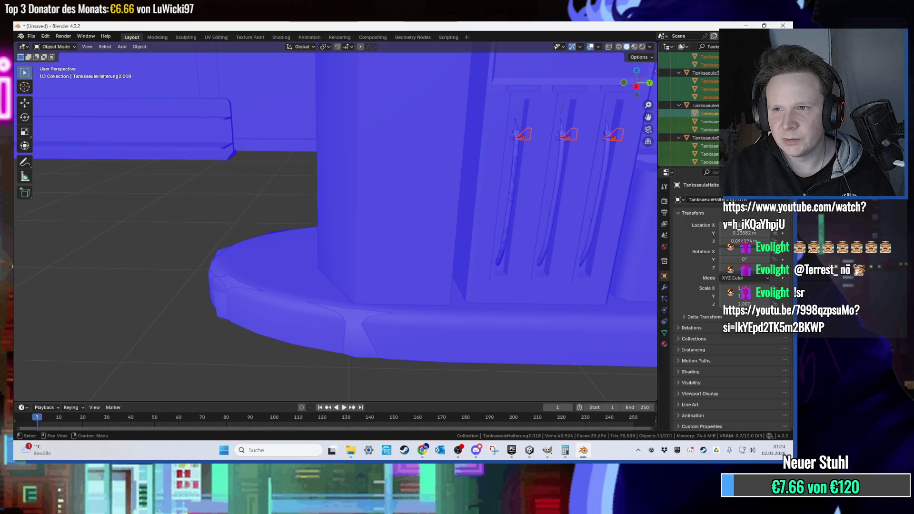
left_click(709, 121, "ctrl")
left_click(709, 129, "ctrl")
scroll(690, 109, "down", 2)
left_click(709, 129, "ctrl")
- Add the remaining nozzle holders through the ninth pump to the selection
scroll(691, 110, "down", 2)
left_click(710, 129, "ctrl")
left_click(709, 145, "ctrl")
left_click(709, 153, "ctrl")
scroll(690, 110, "down", 3)
left_click(710, 113, "ctrl")
left_click(709, 130, "ctrl")
left_click(709, 145, "ctrl")
scroll(710, 145, "down", 1)
left_click(710, 142, "ctrl")
left_click(709, 150, "ctrl")
- Flip the normals of all selected holders in Edit Mode
key("Tab")
scroll(476, 158, "up", 8)
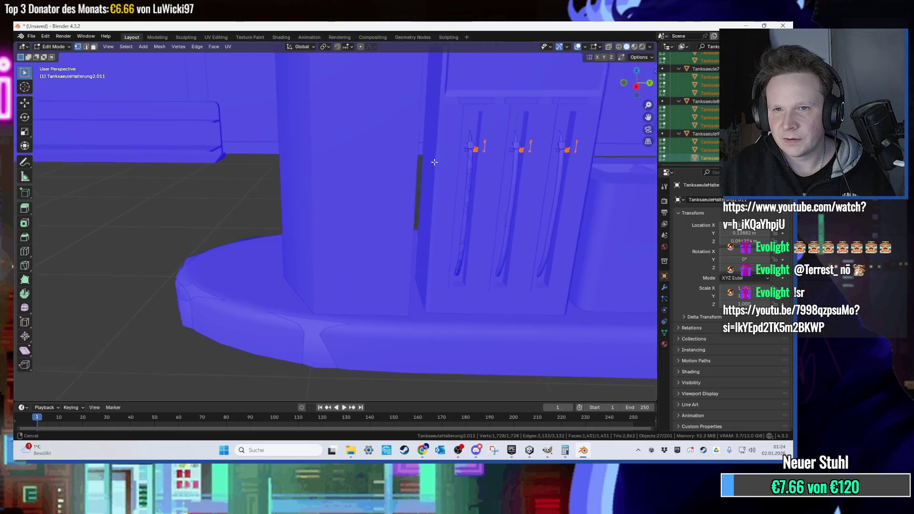
scroll(467, 172, "up", 3)
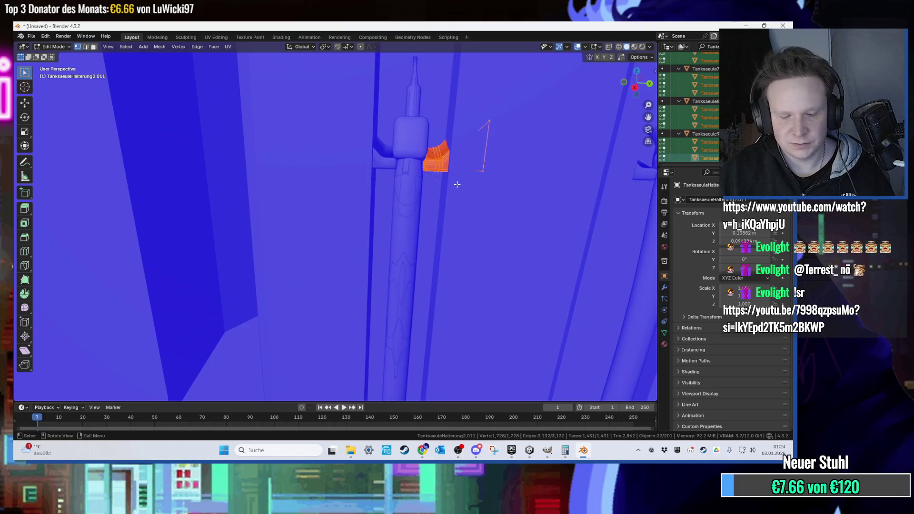
right_click(466, 182)
scroll(453, 182, "down", 6)
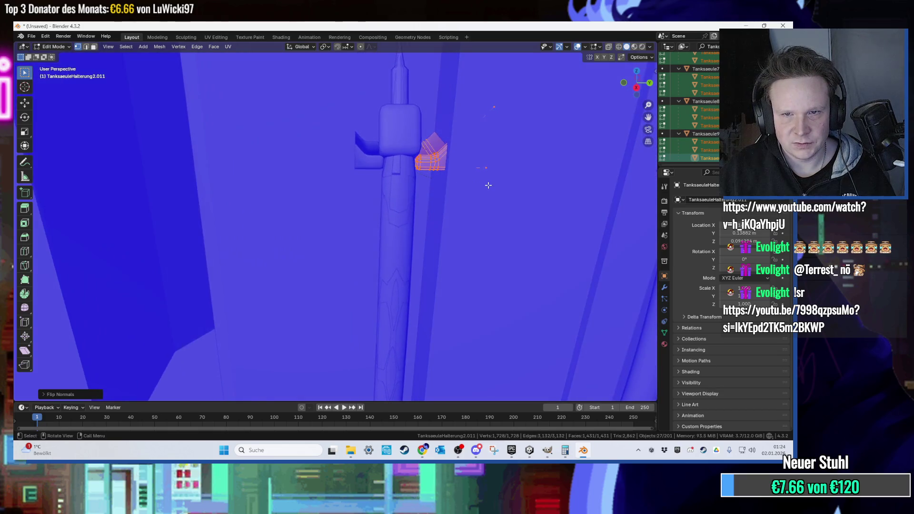
left_click(489, 192)
scroll(476, 200, "down", 8)
mouse_move(365, 198)
left_mouse_down()
mouse_move(341, 191)
mouse_move(379, 186)
left_mouse_up()
left_click(30, 37)
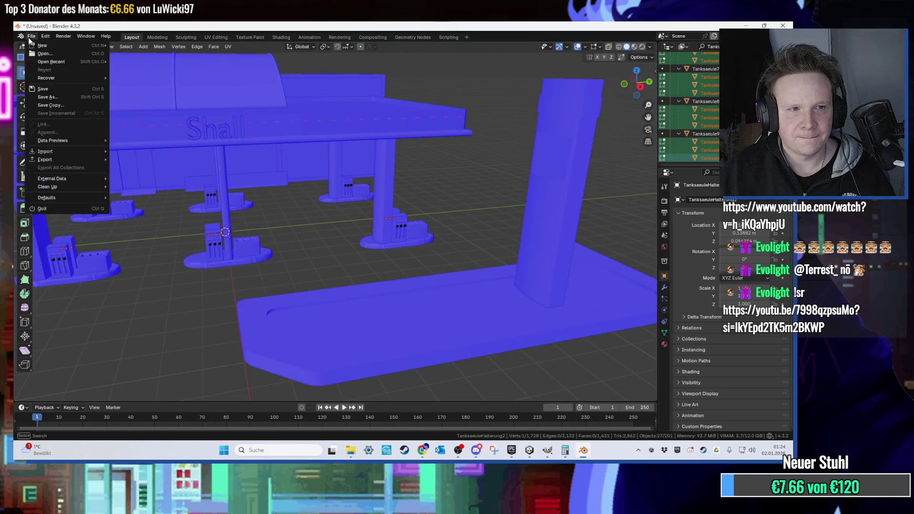
- Export the scene as FBX, overwriting Tankstelle.fbx on the Desktop
mouse_move(81, 160)
left_click(133, 234)
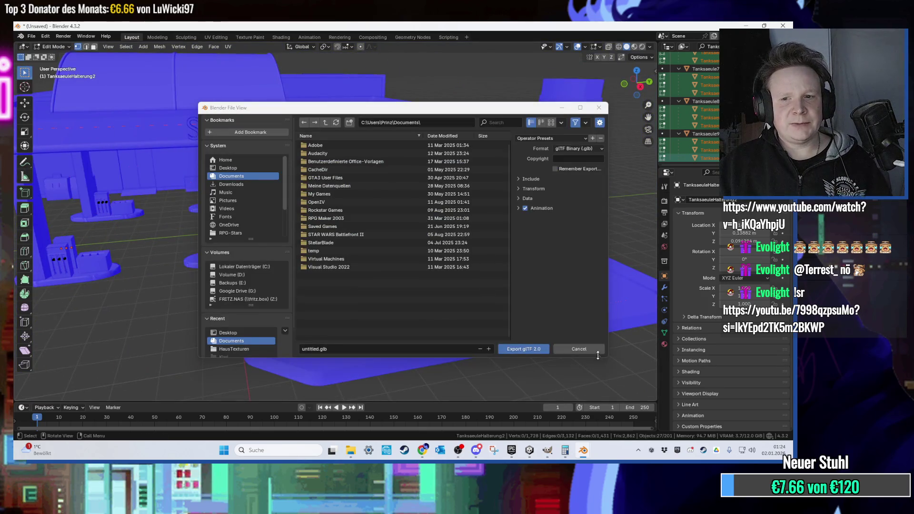
left_click(596, 352)
left_click(31, 37)
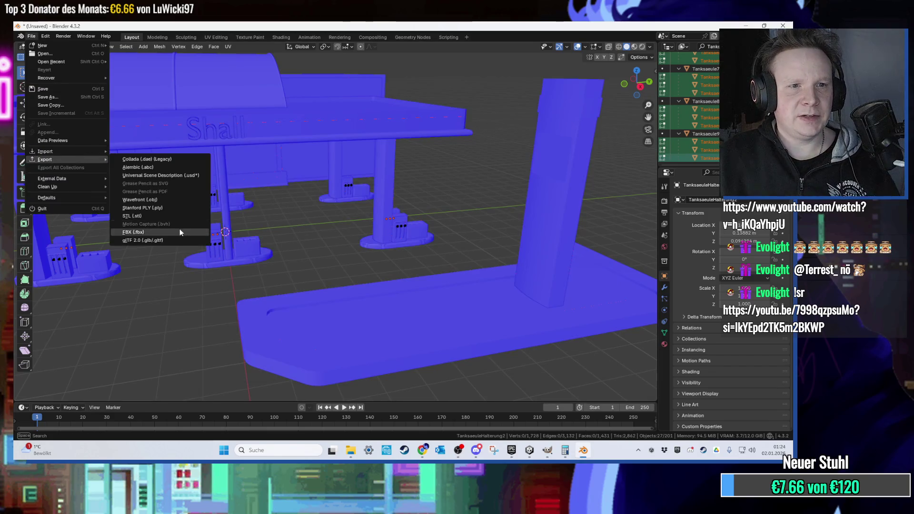
left_click(180, 232)
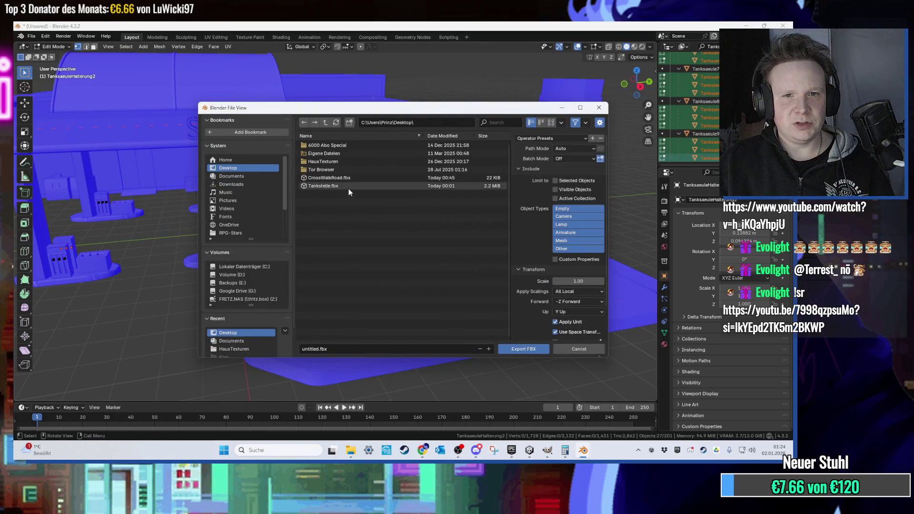
double_click(348, 188)
- Close the Calculator and bring Unity back to the front
left_click(747, 26)
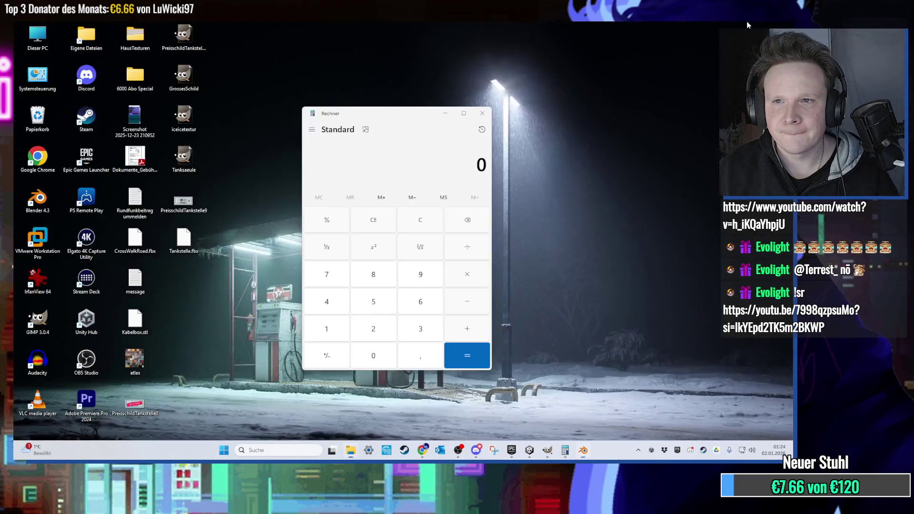
left_click(490, 113)
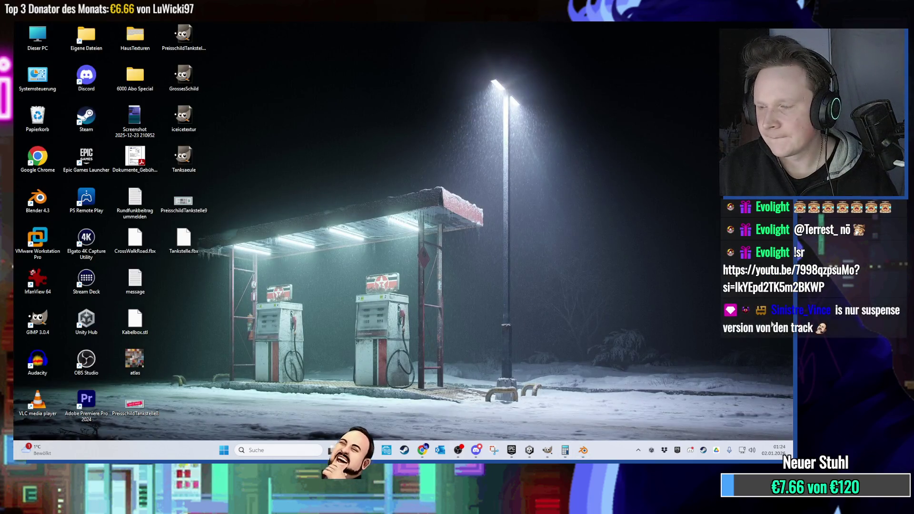
left_click(529, 450)
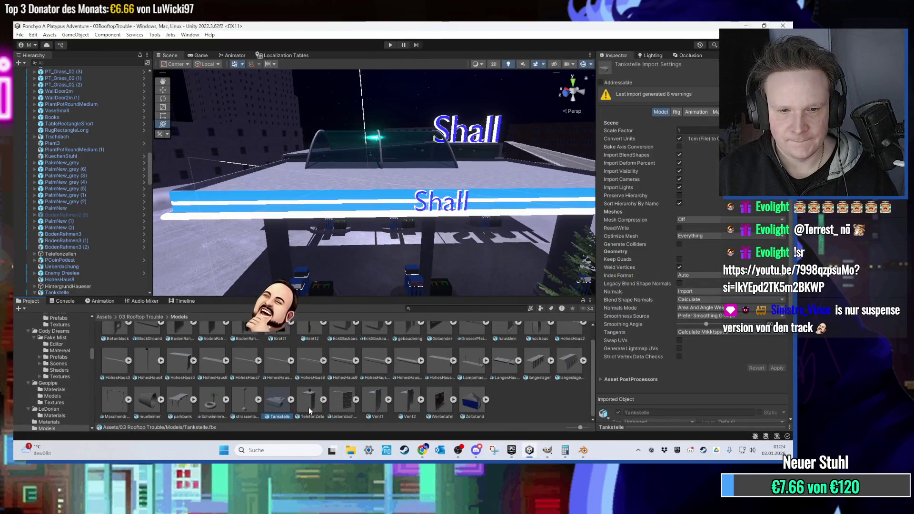
- Filter the Hierarchy for 'a2' and select holders TanksaeuleHalterung2 through .026
left_click(529, 450)
mouse_move(184, 238)
left_mouse_down()
mouse_move(459, 424)
mouse_move(528, 445)
mouse_move(446, 333)
mouse_move(414, 238)
mouse_move(355, 233)
mouse_move(430, 244)
mouse_move(427, 221)
mouse_move(469, 225)
mouse_move(414, 164)
left_mouse_up()
left_click(64, 63)
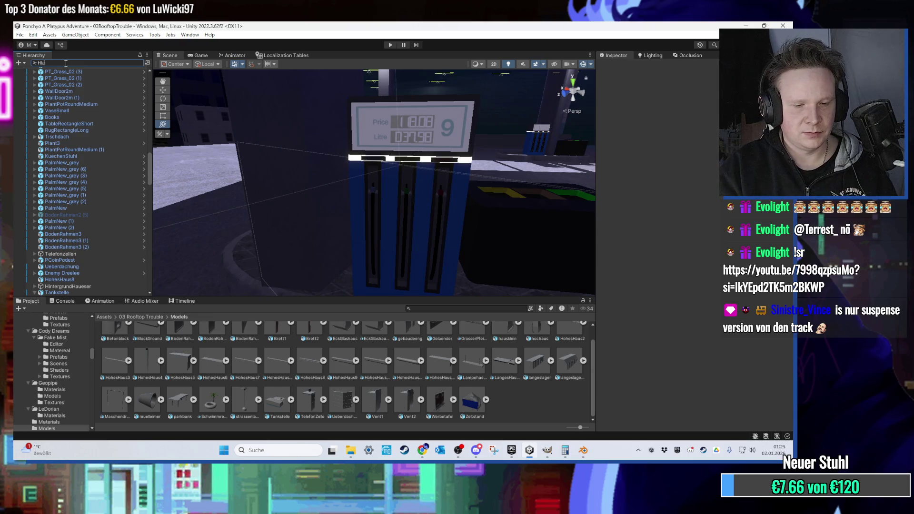
type("a")
type("2")
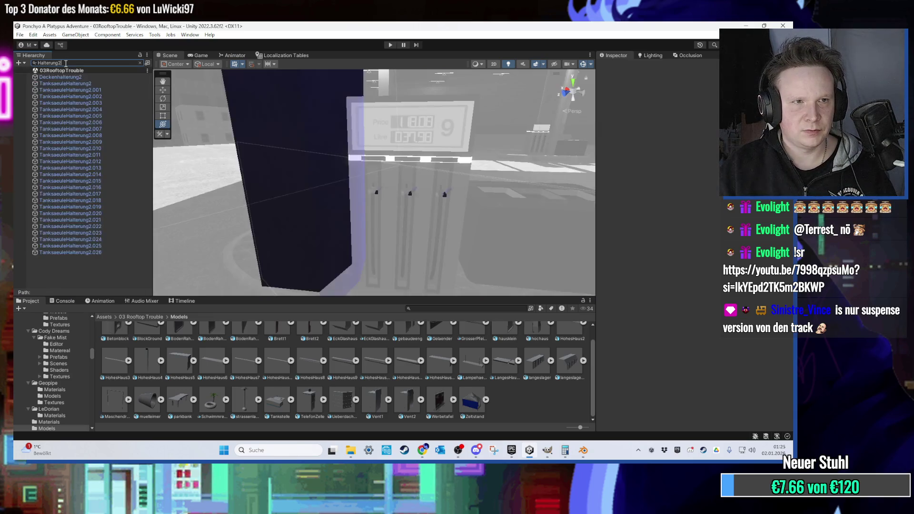
left_click(99, 85)
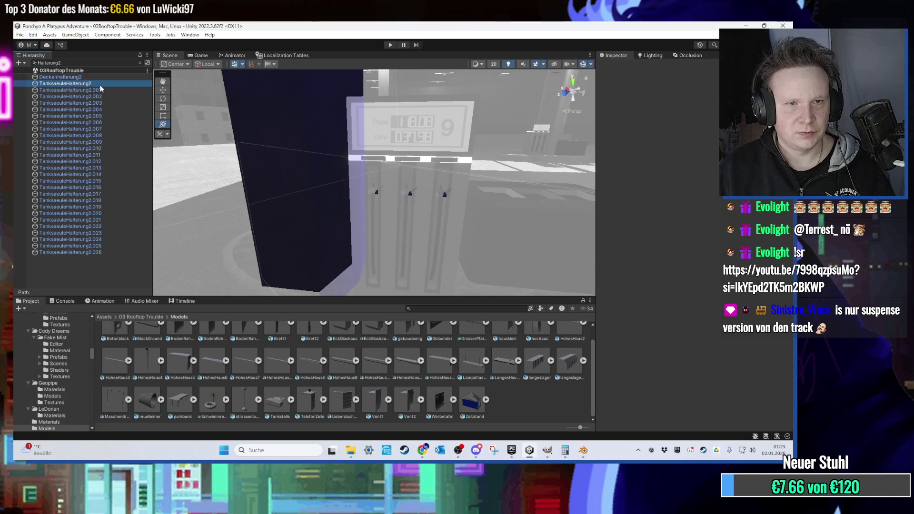
left_click(97, 252, "shift")
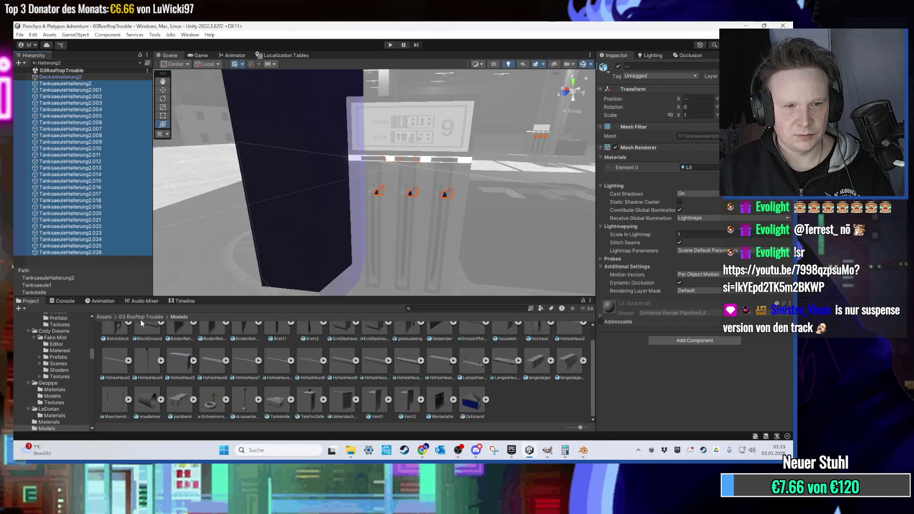
- Drag MetallMaterialGrau from Assets/Materials onto the selected holders' Element 0
left_click(137, 317)
double_click(240, 342)
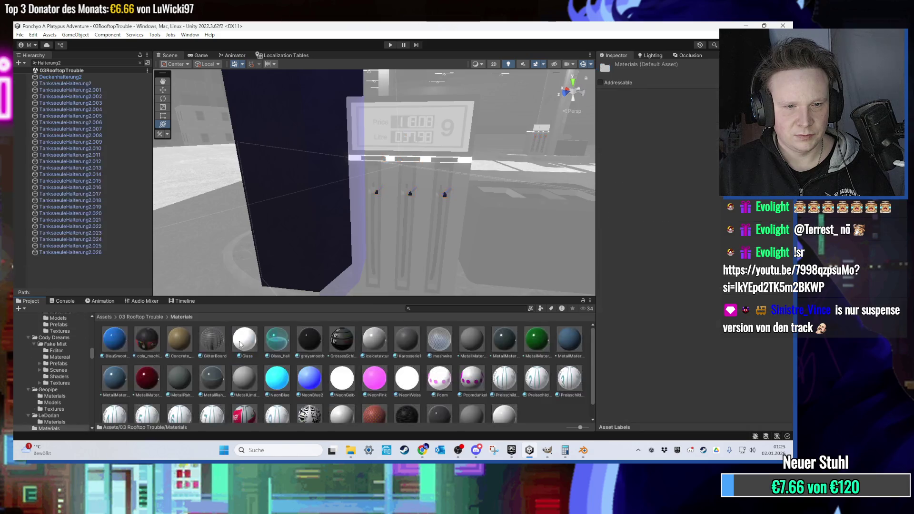
left_click(90, 84)
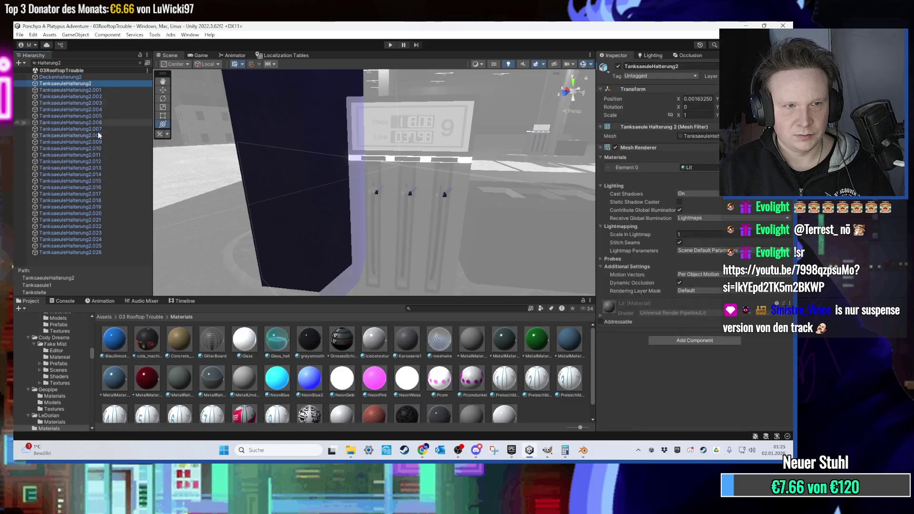
left_click(87, 252, "shift")
left_click_drag(494, 346, 695, 168)
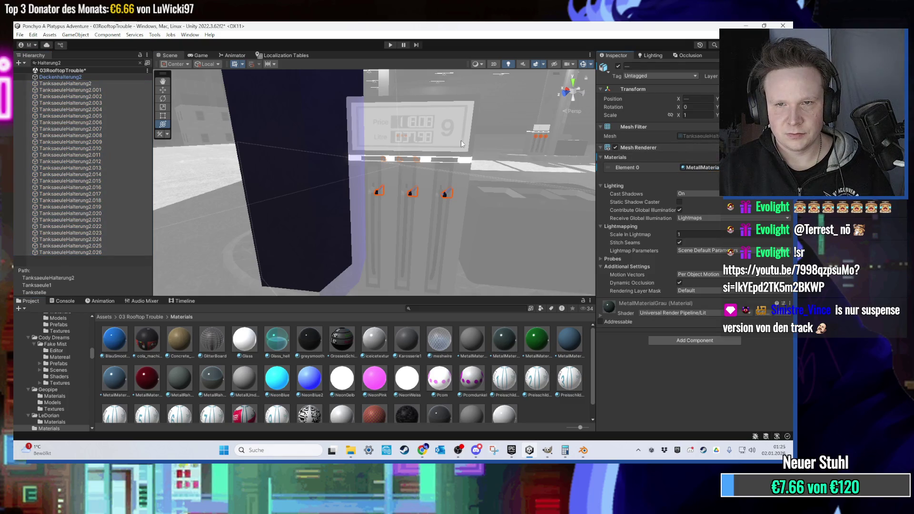
- Select the Tankstelle object and clear the Hierarchy name filter
left_click(493, 141)
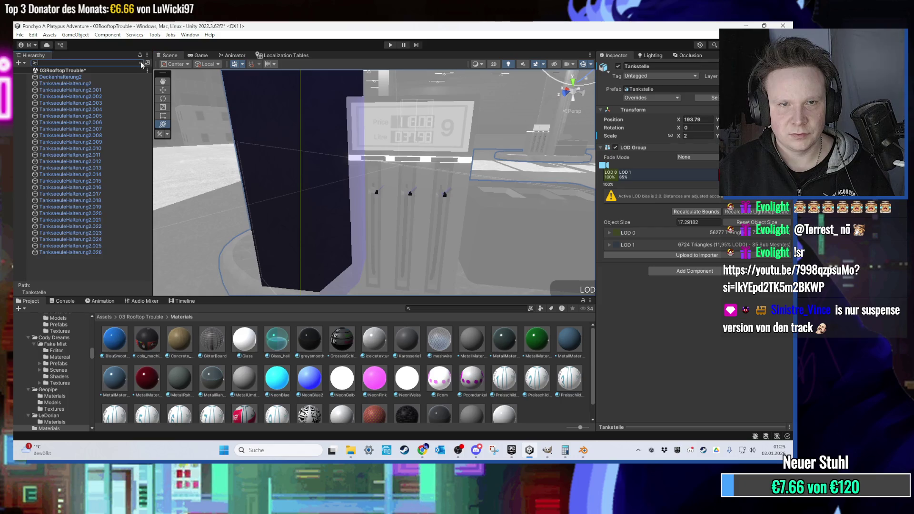
left_click(139, 62)
scroll(354, 177, "up", 5)
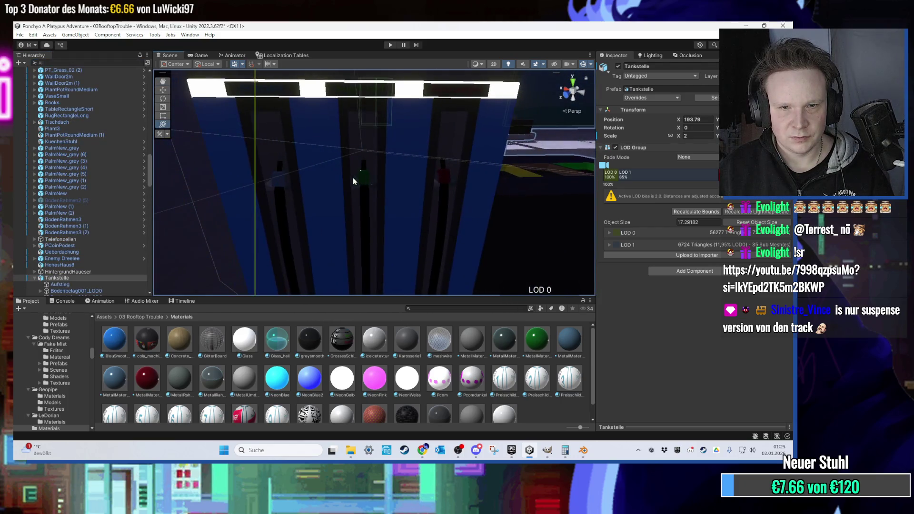
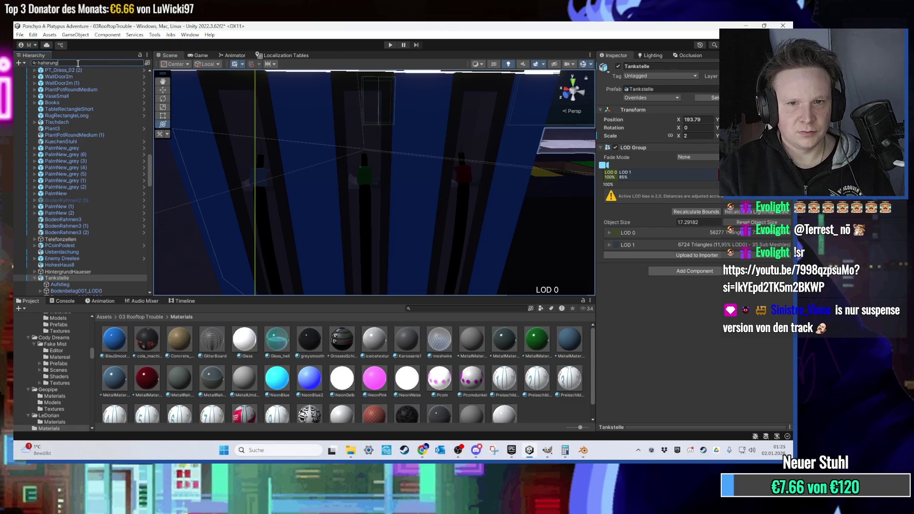
- Apply MetallMaterialGrau to all filtered TanksaeuleHalterung pump-holder objects
left_click(72, 93)
scroll(100, 162, "down", 5)
scroll(95, 196, "down", 2)
left_click(102, 263, "shift")
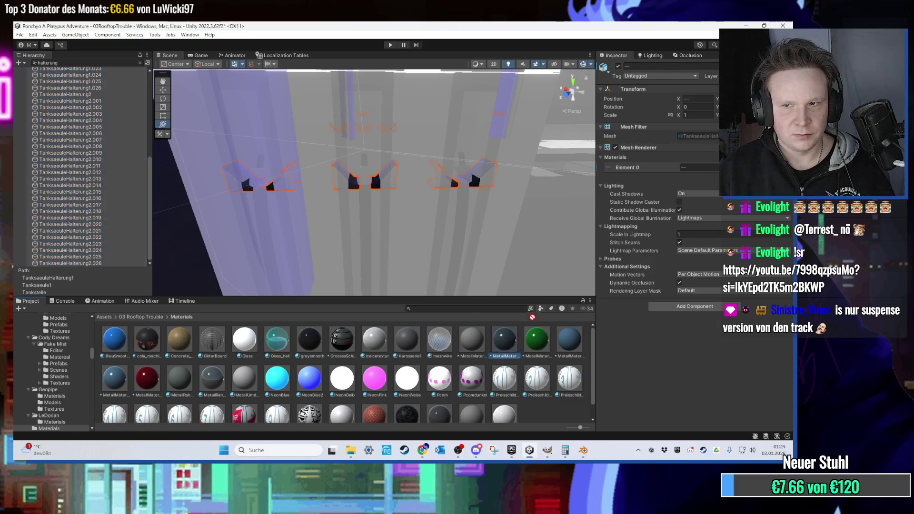
left_click_drag(714, 168, 714, 168)
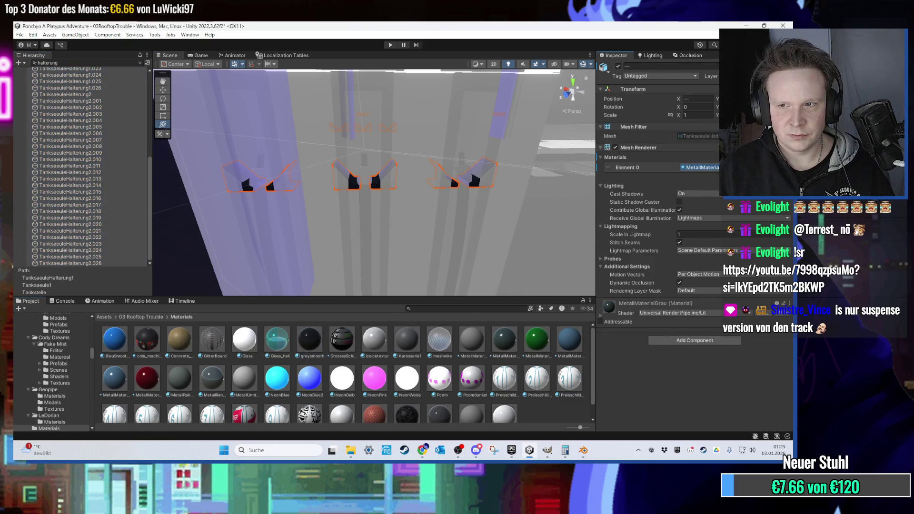
- Clear the 'halterung' search, look around the gas station interior and select the UI Canvas
left_click(526, 182)
left_click(418, 191)
left_click(260, 111)
left_click(141, 63)
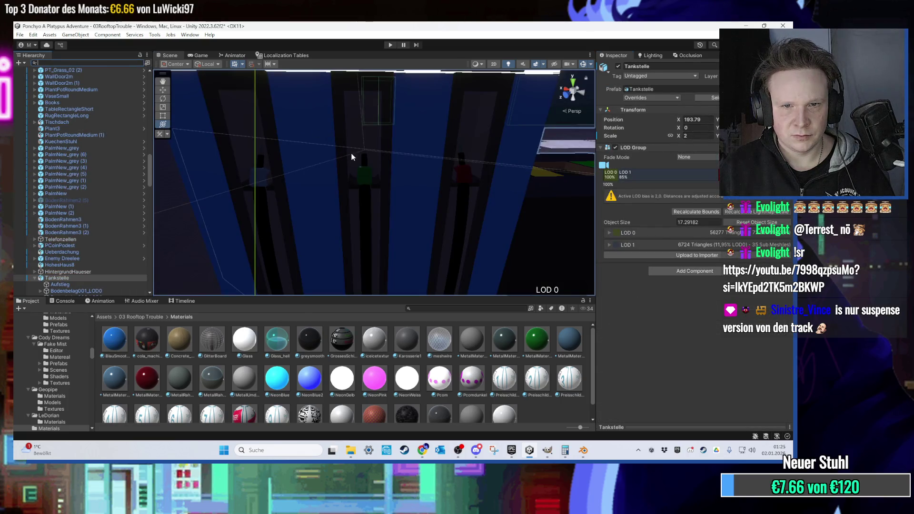
mouse_move(356, 155)
left_mouse_down()
mouse_move(336, 143)
mouse_move(367, 150)
mouse_move(333, 152)
mouse_move(156, 260)
left_mouse_up()
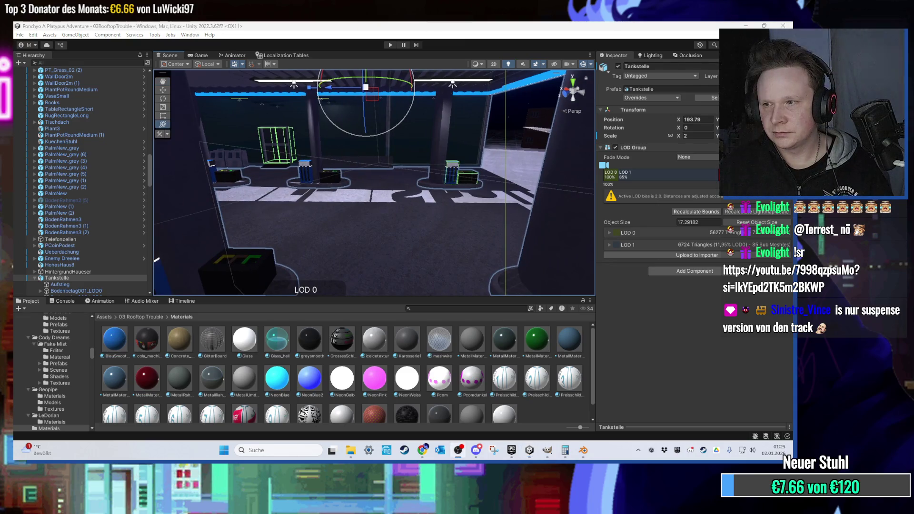
mouse_move(460, 124)
left_mouse_down()
mouse_move(498, 127)
mouse_move(463, 182)
mouse_move(233, 144)
mouse_move(518, 131)
mouse_move(350, 133)
mouse_move(521, 164)
mouse_move(519, 176)
mouse_move(490, 177)
mouse_move(447, 203)
mouse_move(444, 245)
mouse_move(478, 172)
mouse_move(481, 190)
mouse_move(447, 179)
mouse_move(469, 209)
mouse_move(433, 307)
left_mouse_up()
left_click(497, 128)
- Search 'dorian' and place the LeDorian schweben car prefab into the scene
type("dorian")
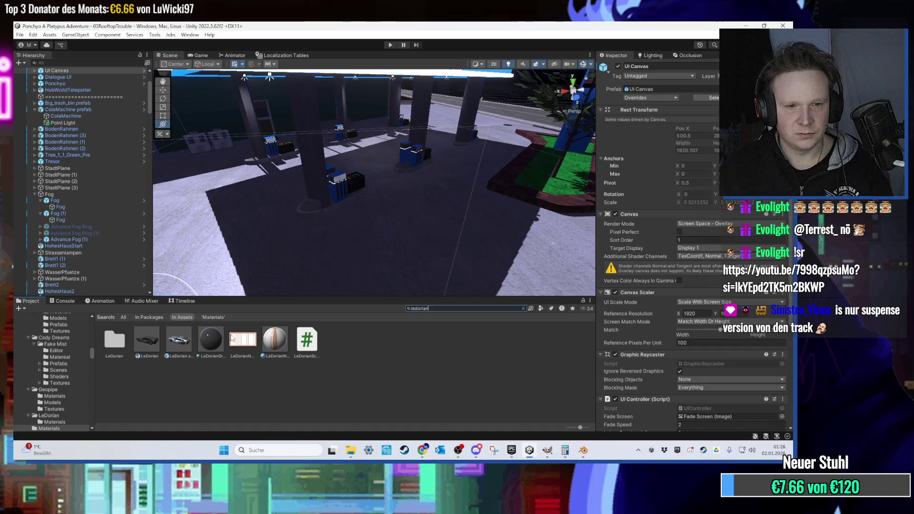
left_click(175, 346)
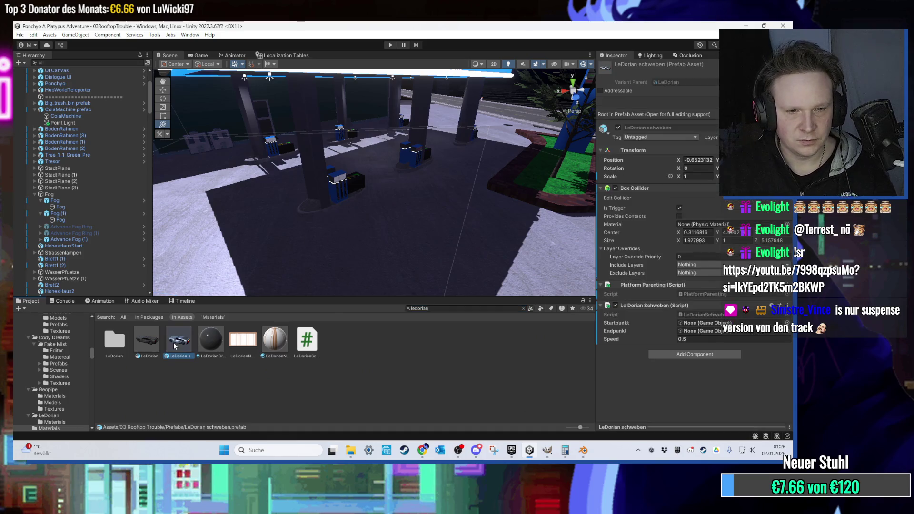
mouse_move(292, 244)
left_mouse_down()
mouse_move(272, 265)
mouse_move(295, 236)
left_mouse_up()
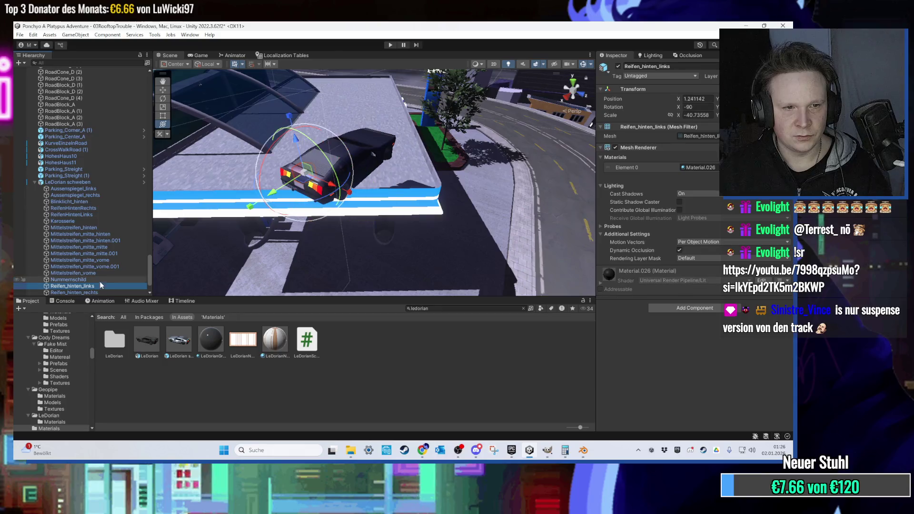
- Set Rotation X to 0 on the rear-left wheel and the front-right wheel parts
left_click(282, 172)
key("f")
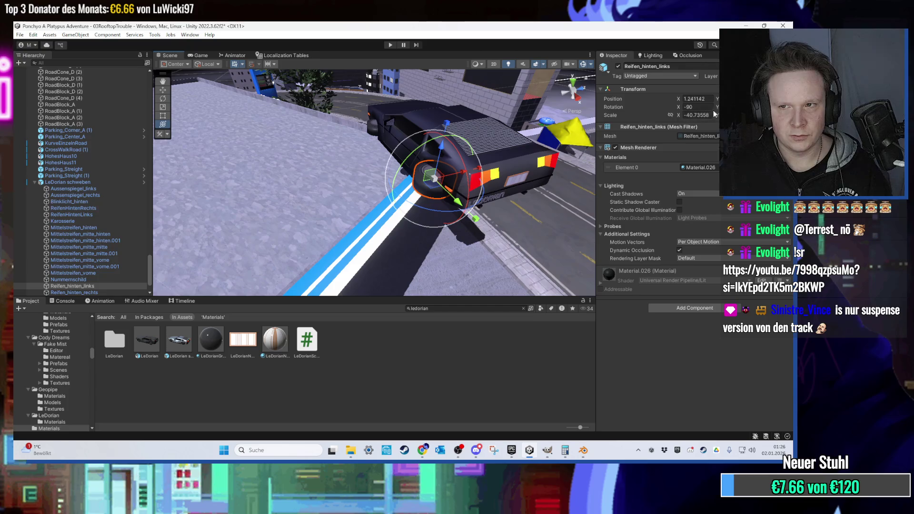
double_click(698, 106)
type("0")
scroll(104, 247, "down", 2)
left_click(99, 253)
left_click(98, 260)
left_click(95, 267, "shift")
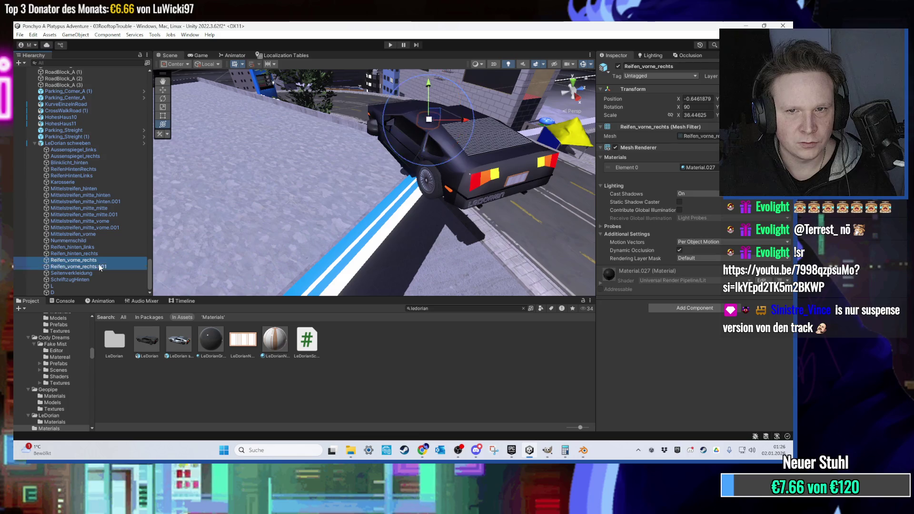
double_click(698, 106)
type("0")
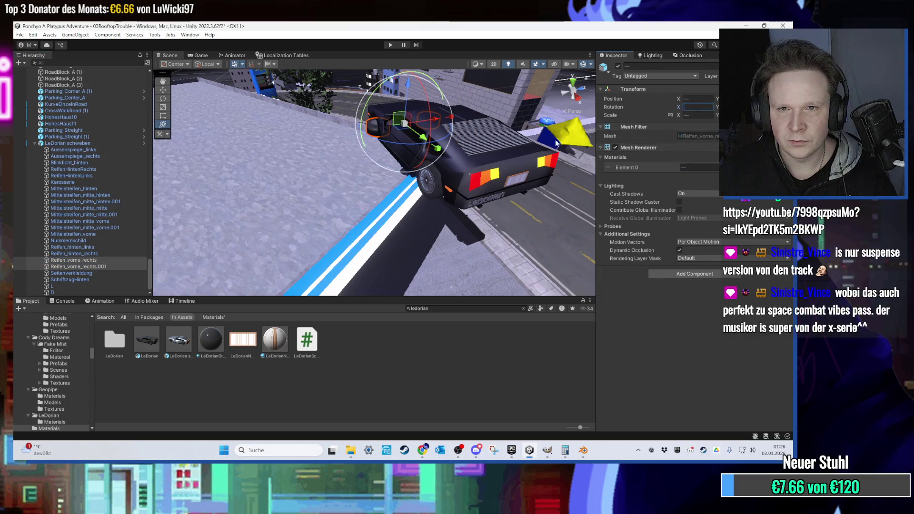
- Inspect the car and its Karosserie body, then return to the 03 Rooftop Trouble folder
mouse_move(487, 152)
left_mouse_down()
mouse_move(502, 124)
mouse_move(372, 145)
mouse_move(364, 95)
mouse_move(401, 97)
mouse_move(427, 132)
mouse_move(362, 152)
mouse_move(344, 151)
mouse_move(350, 136)
mouse_move(338, 150)
mouse_move(326, 218)
left_mouse_up()
left_click(338, 161)
scroll(339, 151, "up", 6)
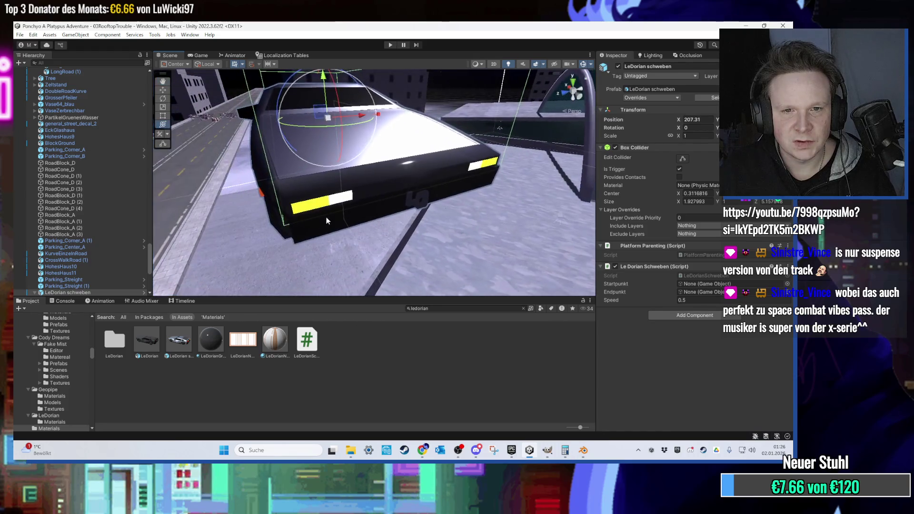
left_click(317, 207)
scroll(676, 312, "down", 5)
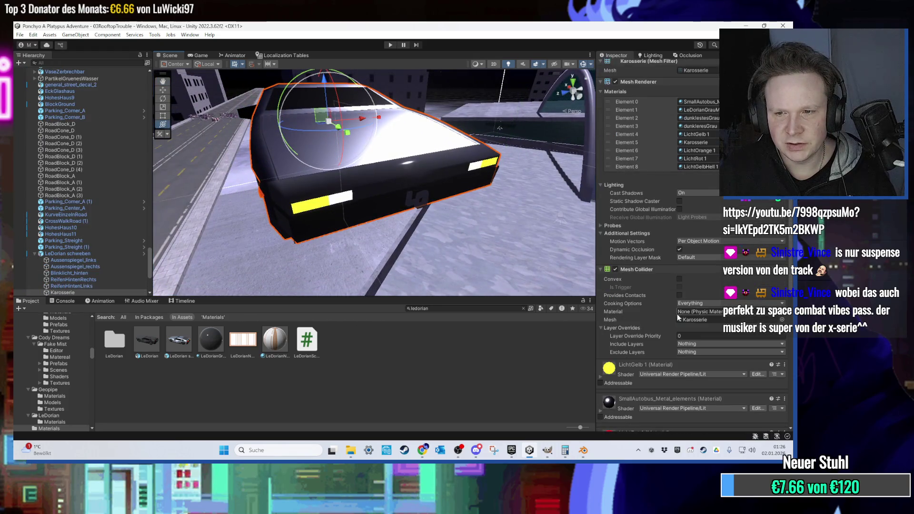
scroll(666, 310, "down", 4)
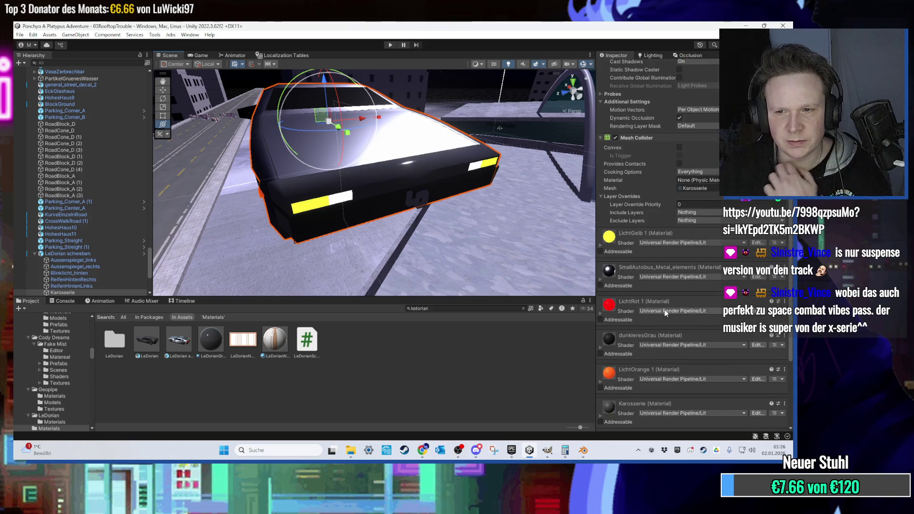
scroll(391, 206, "down", 5)
scroll(391, 205, "up", 3)
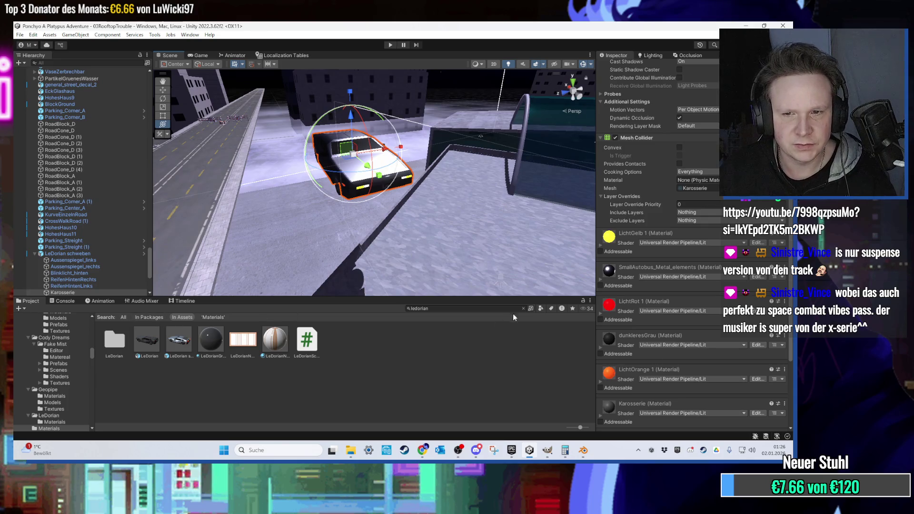
left_click(135, 317)
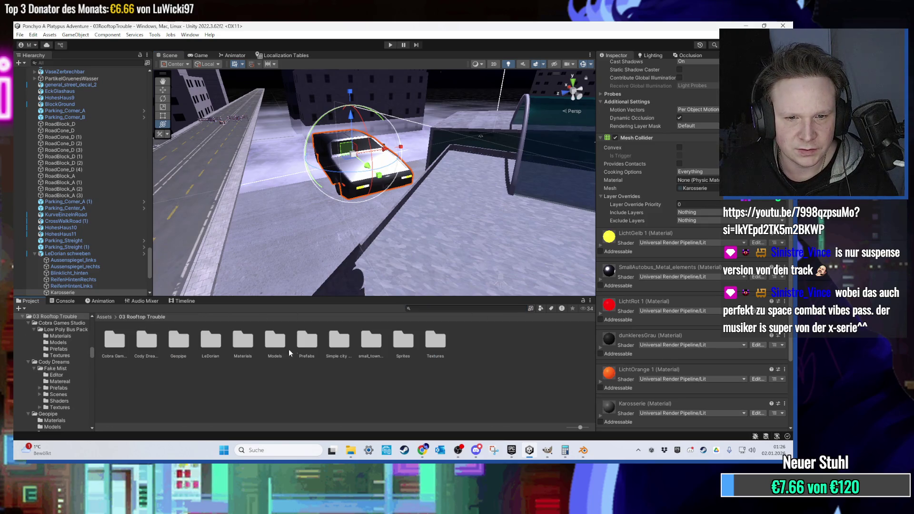
- From the Materials folder, apply NeonWeiss to the car's right and left headlights
double_click(243, 343)
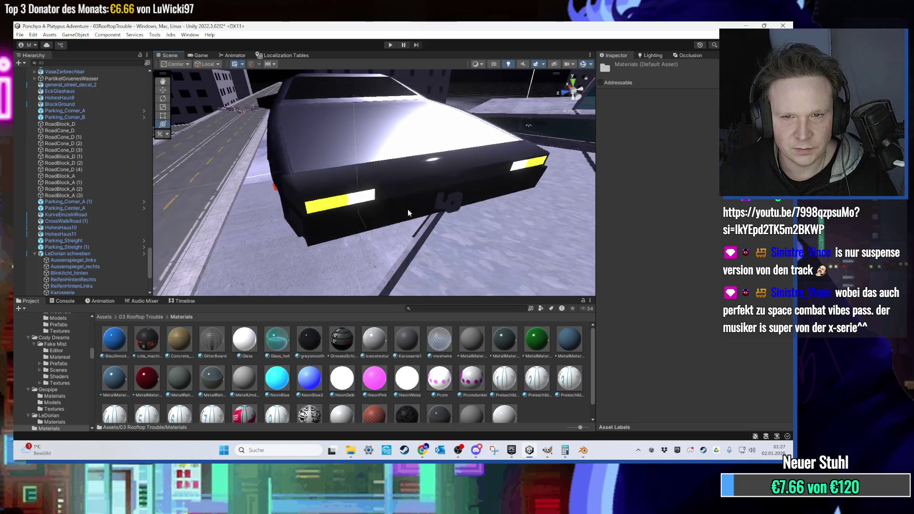
left_click_drag(404, 389, 478, 172)
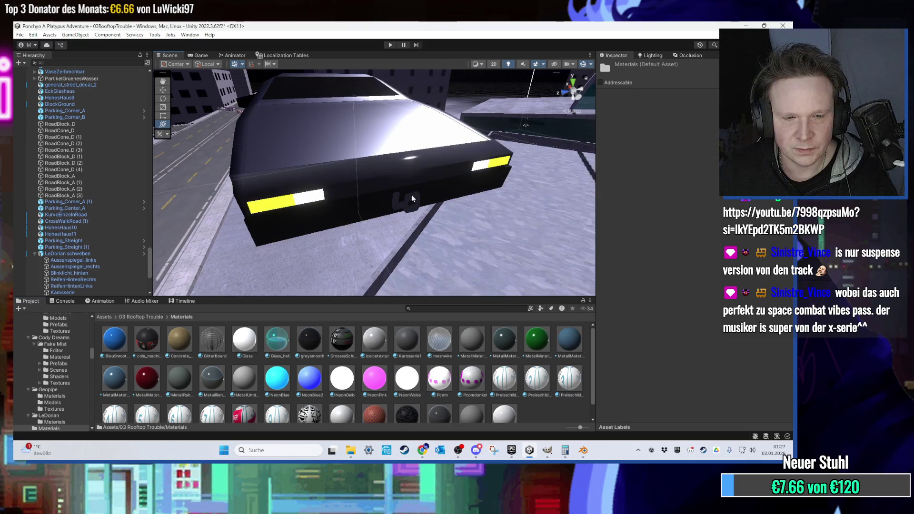
left_click_drag(328, 281, 280, 209)
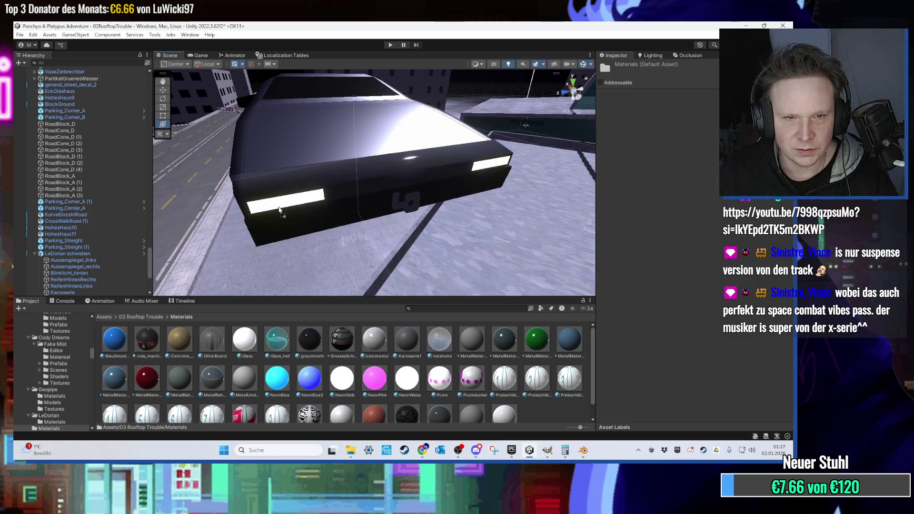
- Duplicate NeonGelb as NeonGelb2 with paler yellow base and emission colours
left_click(345, 379)
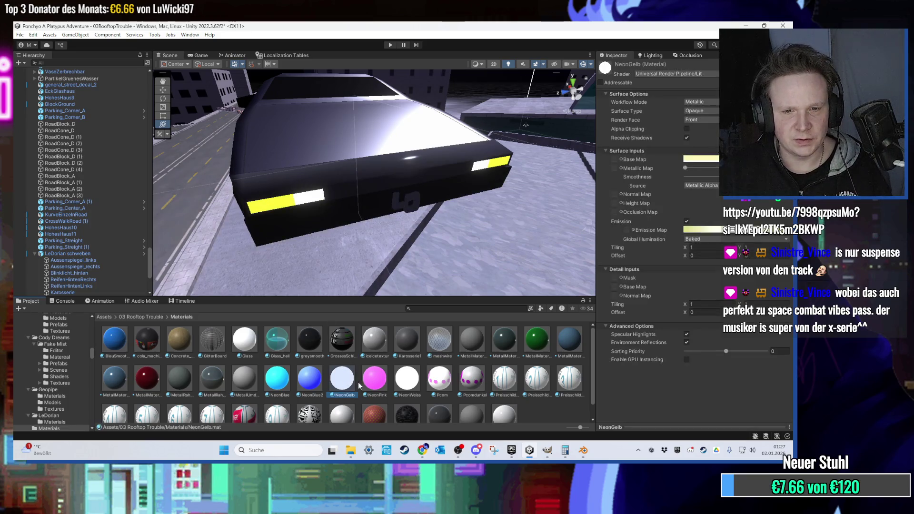
key("ctrl+d")
right_click(380, 381)
left_click(405, 173)
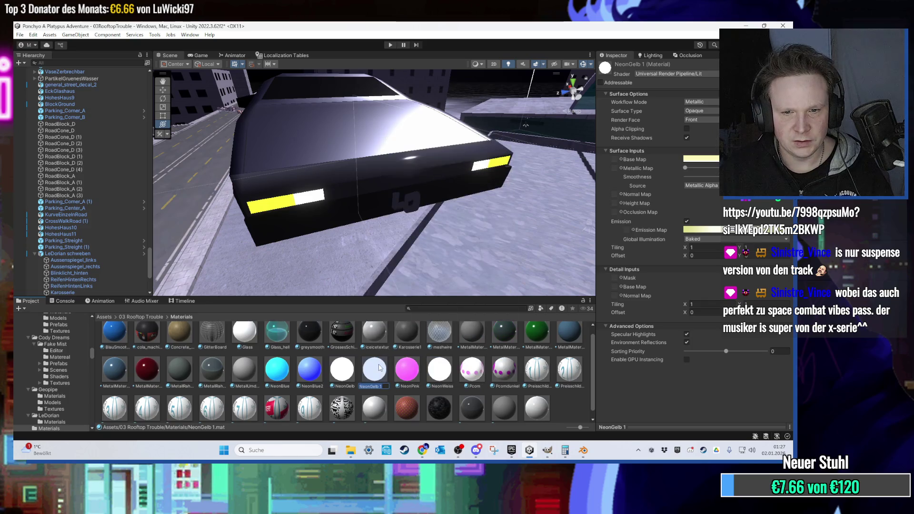
type("2")
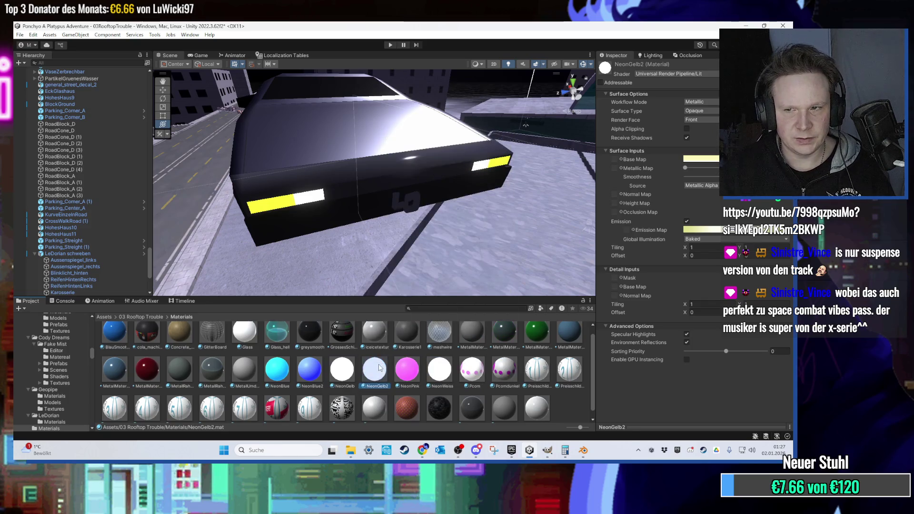
left_click(709, 160)
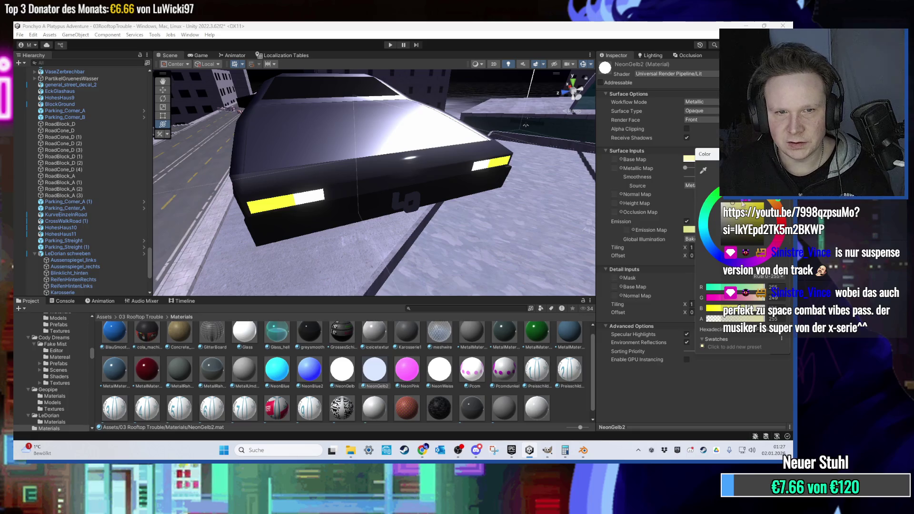
left_click(690, 230)
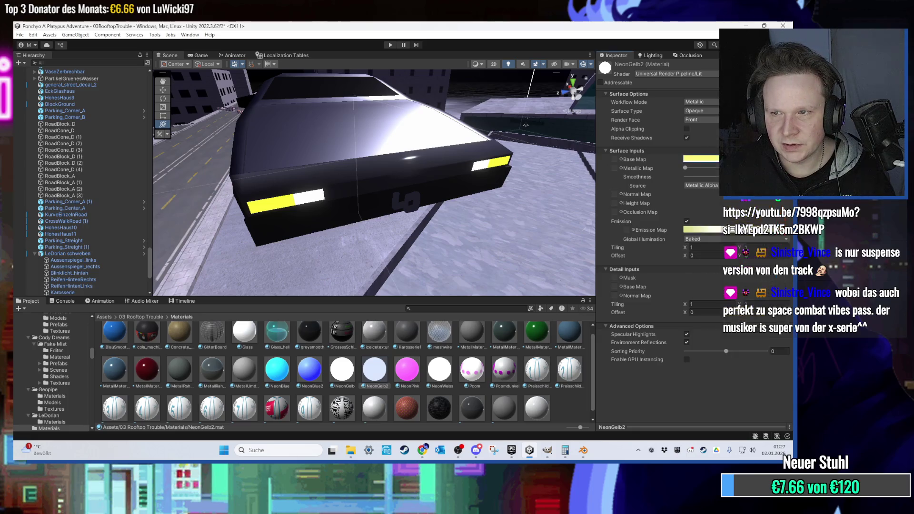
left_click(785, 220)
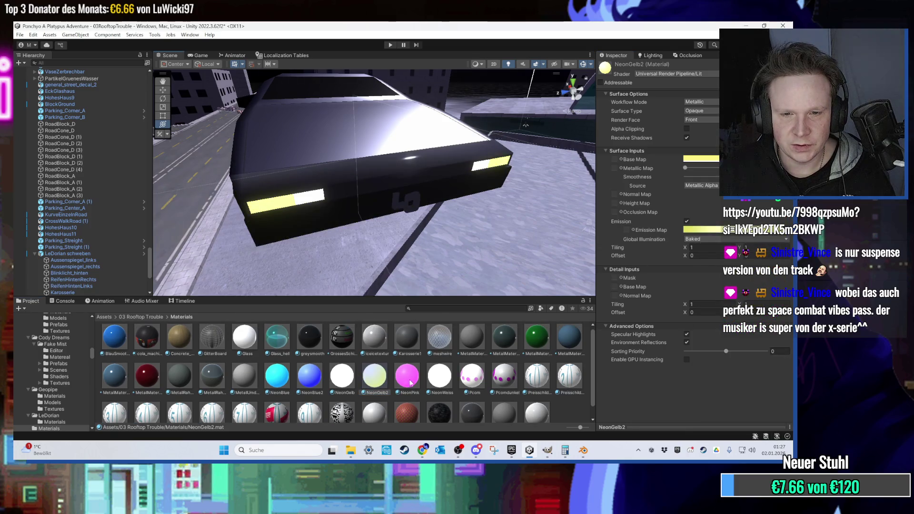
- Select the car's Karosserie body and orbit around to check its lamp materials
mouse_move(285, 173)
left_mouse_down()
mouse_move(349, 174)
mouse_move(440, 237)
mouse_move(388, 190)
left_mouse_up()
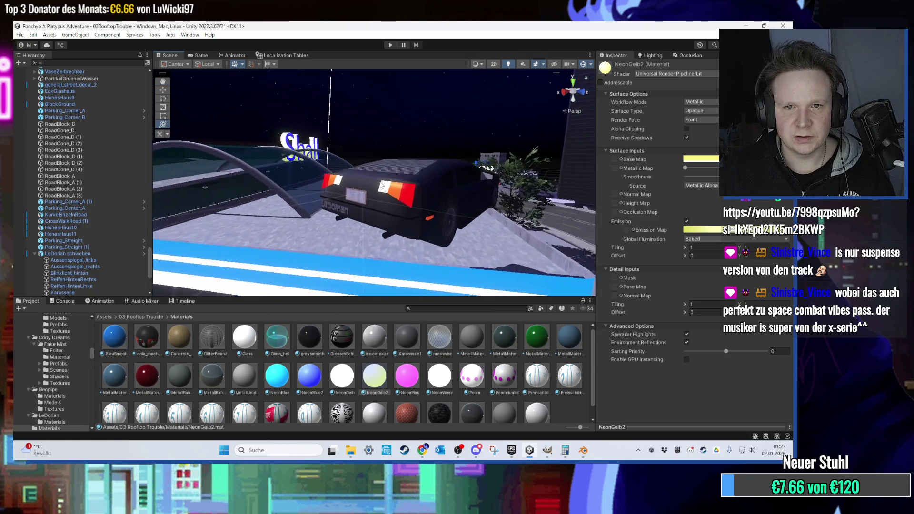
left_click(380, 185)
left_click(380, 184)
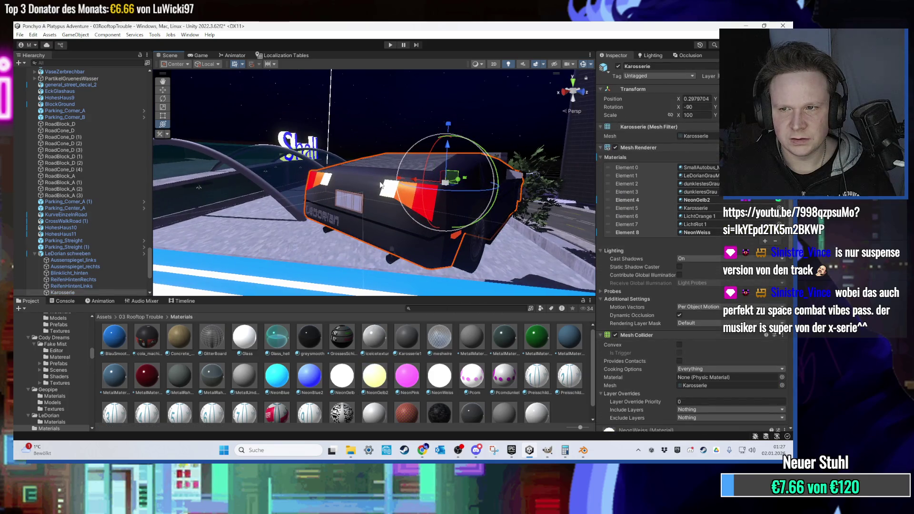
scroll(381, 185, "up", 3)
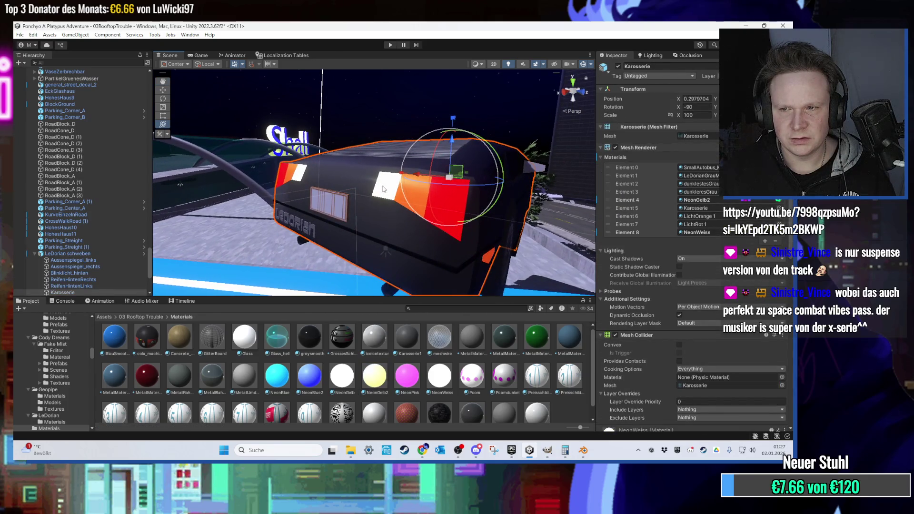
scroll(383, 191, "down", 10)
mouse_move(362, 243)
left_mouse_down()
mouse_move(408, 219)
mouse_move(351, 203)
mouse_move(443, 164)
mouse_move(423, 191)
mouse_move(432, 272)
mouse_move(439, 253)
mouse_move(357, 198)
mouse_move(469, 213)
mouse_move(382, 132)
mouse_move(389, 152)
mouse_move(379, 223)
mouse_move(293, 224)
mouse_move(470, 213)
left_mouse_up()
left_click(292, 223)
- Apply LichtGelb 1 to the car's headlights and adjust its emission colour
left_click(467, 215)
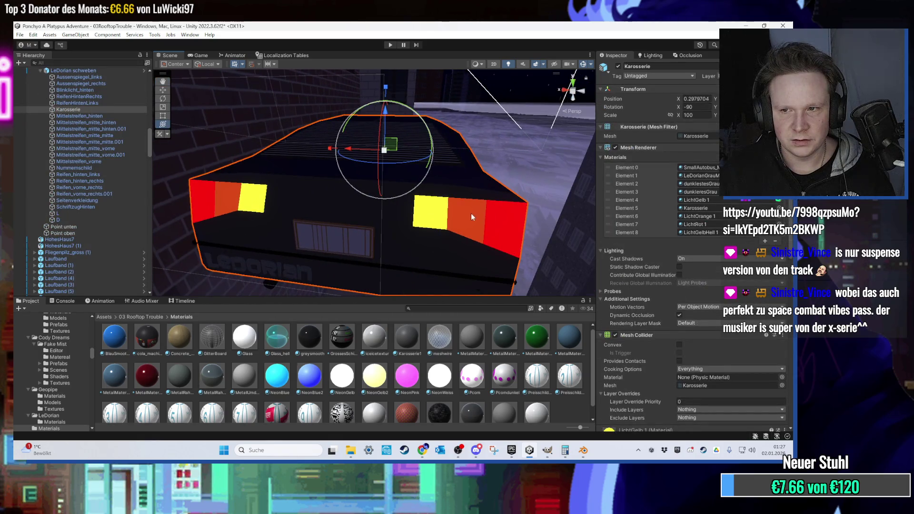
left_click(698, 234)
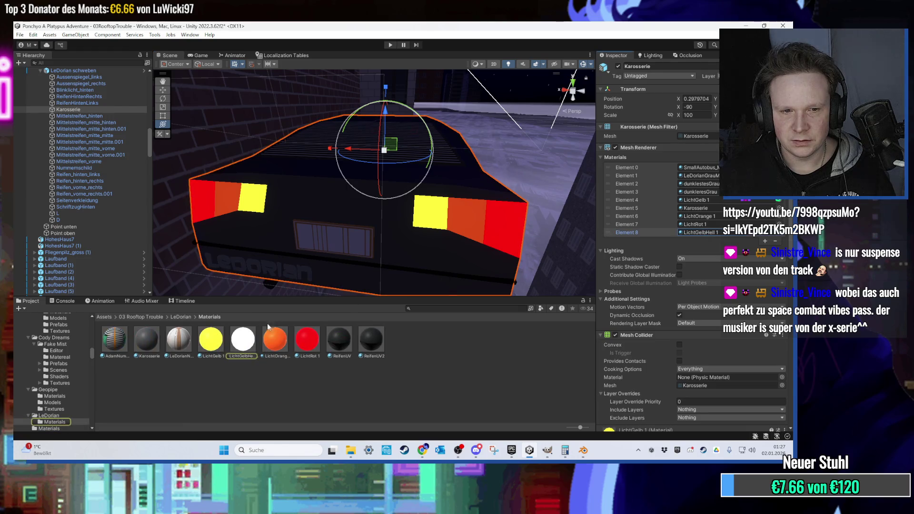
double_click(703, 231)
left_click(211, 339)
mouse_move(333, 266)
left_mouse_down()
mouse_move(361, 255)
mouse_move(381, 207)
mouse_move(403, 235)
mouse_move(252, 278)
mouse_move(257, 178)
left_mouse_up()
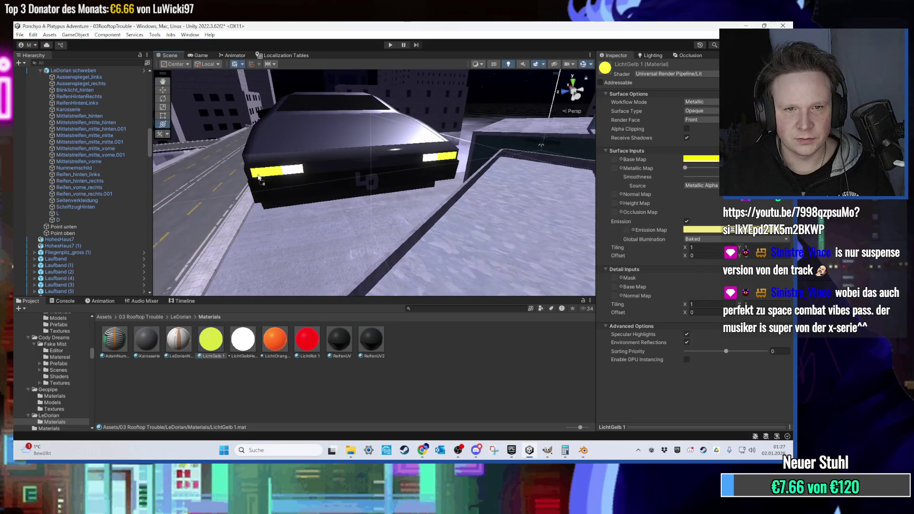
mouse_move(217, 336)
left_mouse_down()
mouse_move(362, 176)
mouse_move(442, 161)
left_mouse_up()
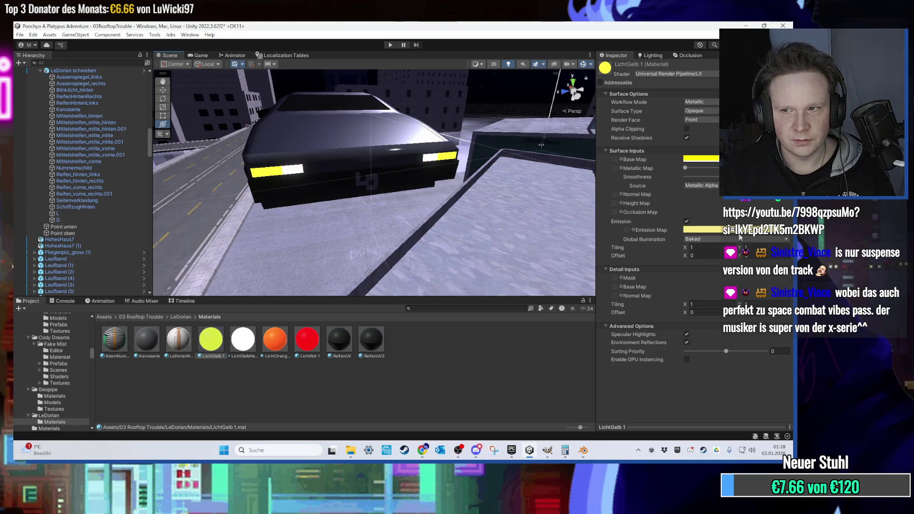
left_click(700, 230)
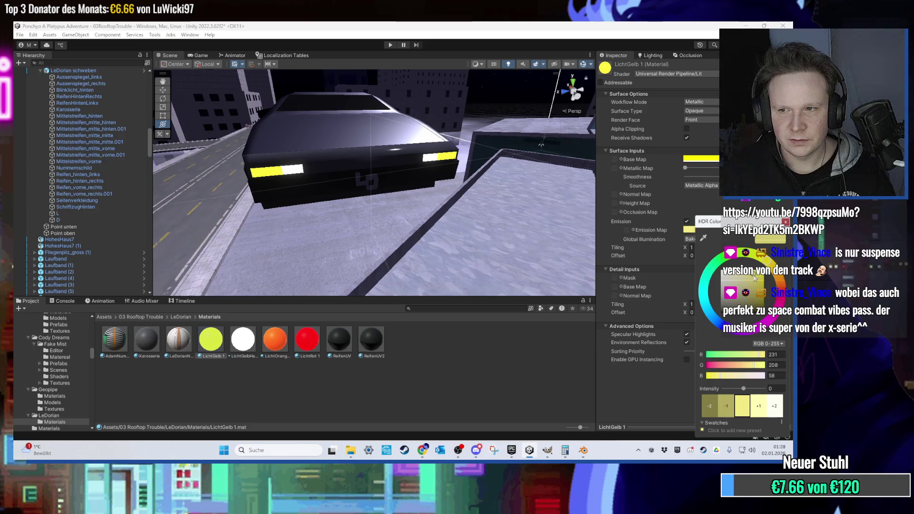
- Apply NeonGelb2 from the Materials folder to the headlight and try NeonGelb on the tail light
left_click_drag(328, 185, 340, 187)
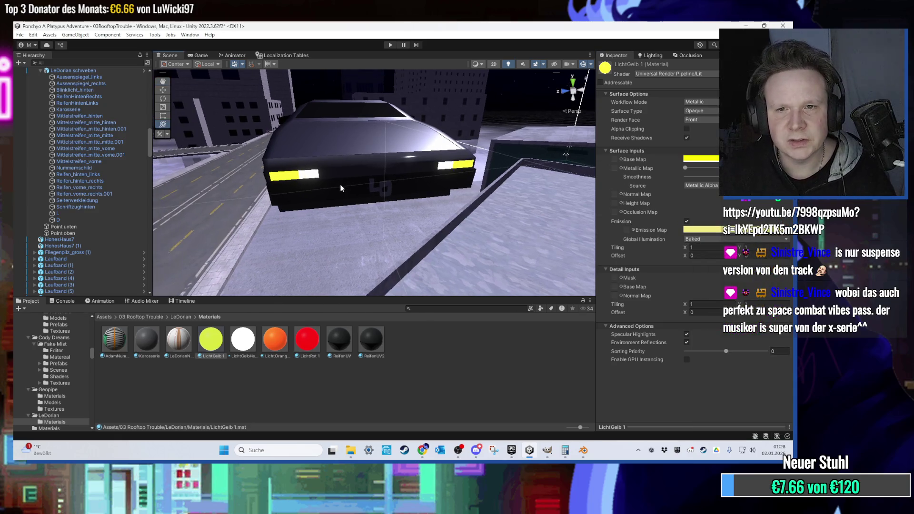
left_click(173, 317)
left_click(141, 318)
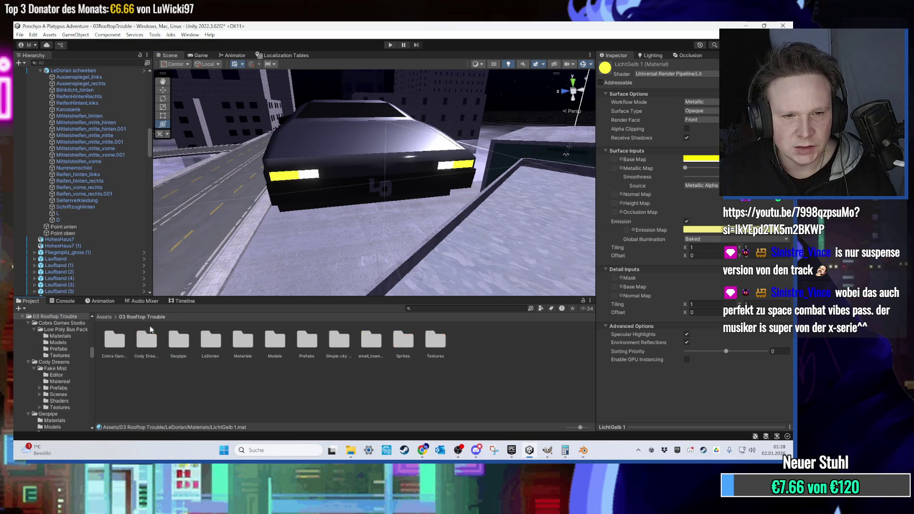
double_click(246, 353)
mouse_move(375, 379)
left_mouse_down()
mouse_move(343, 259)
mouse_move(291, 175)
left_mouse_up()
mouse_move(379, 386)
left_mouse_down()
mouse_move(372, 200)
mouse_move(296, 175)
mouse_move(309, 176)
mouse_move(301, 187)
mouse_move(405, 202)
left_mouse_up()
left_click_drag(345, 382, 385, 184)
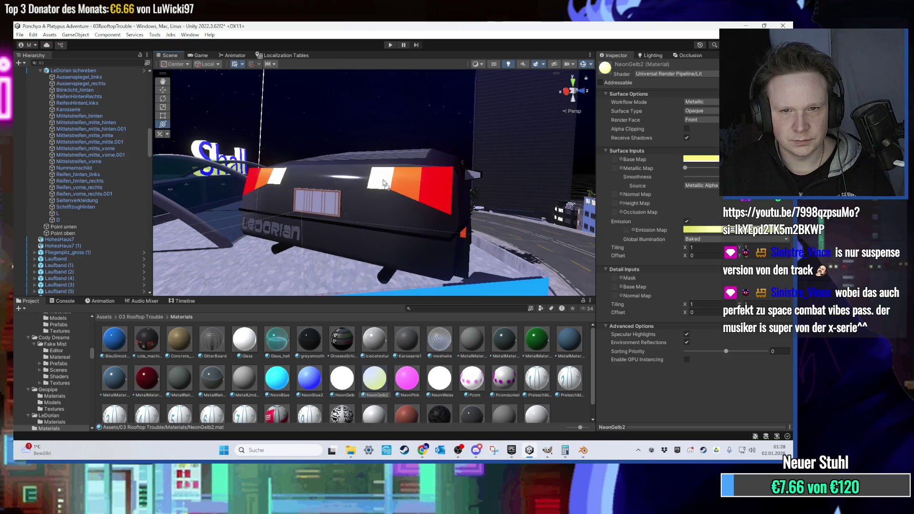
- Check the LichtOrange 1 material's emission colour on the Karosserie body
left_click(429, 218)
left_click(417, 256)
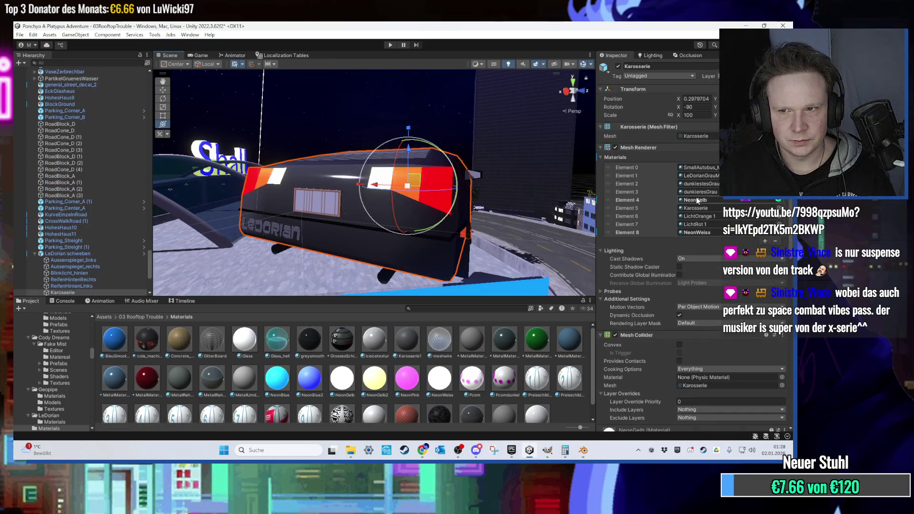
left_click(704, 217)
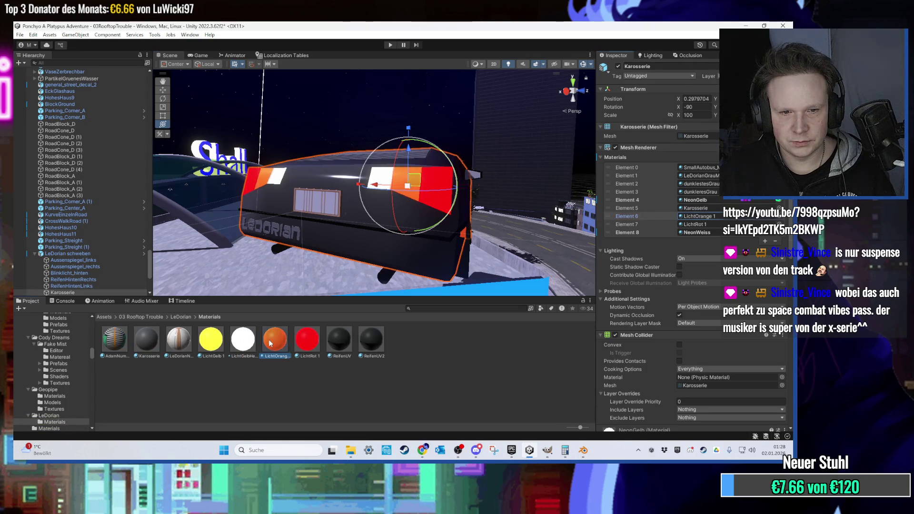
left_click(271, 342)
left_click(693, 230)
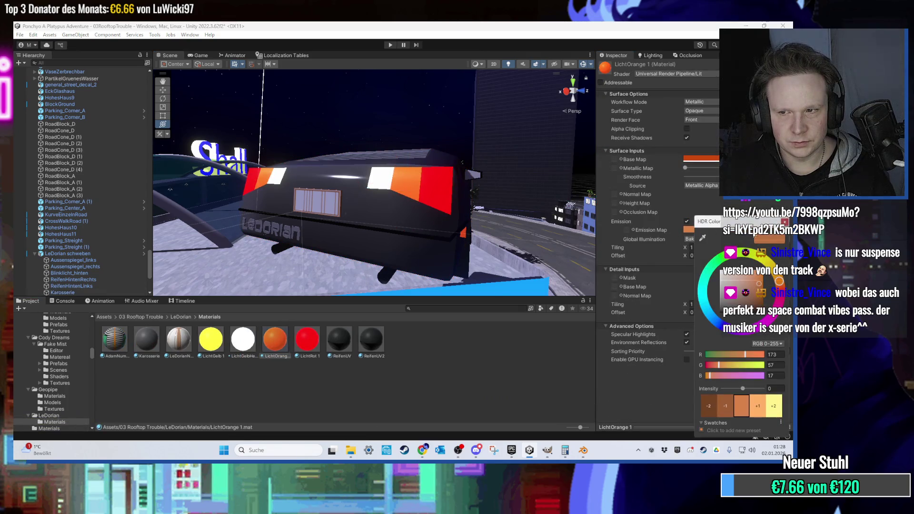
left_click(785, 222)
mouse_move(472, 202)
left_mouse_down()
mouse_move(370, 215)
mouse_move(329, 187)
left_mouse_up()
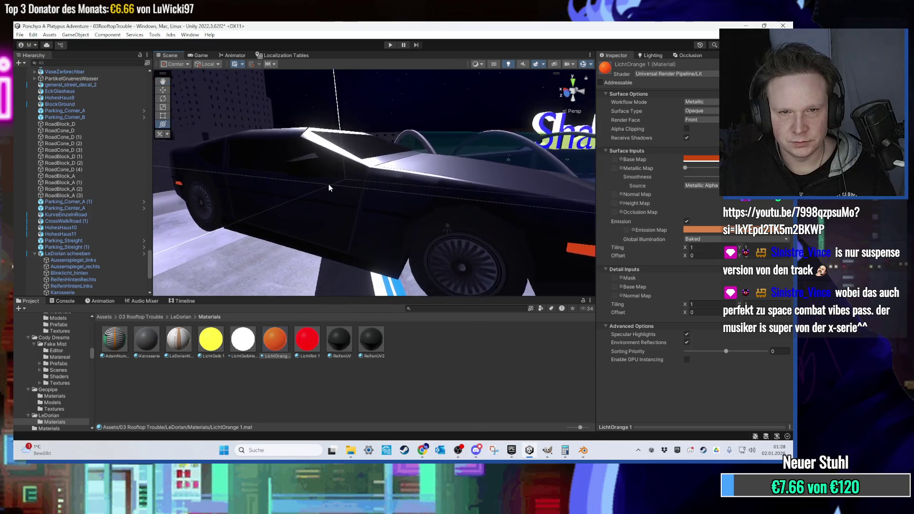
- Rename the car object to 'LeDorian fahrend'
left_click(328, 187)
key("f")
right_click(87, 254)
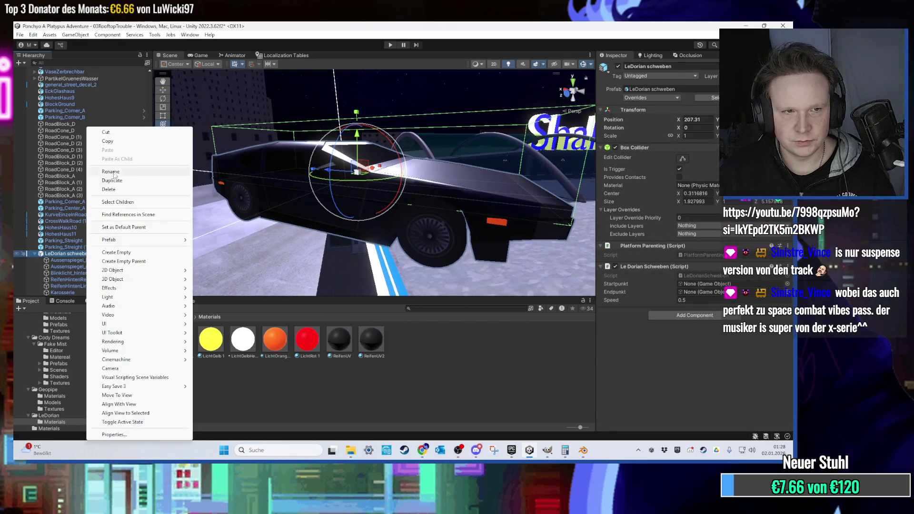
left_click(113, 172)
type("fahrend")
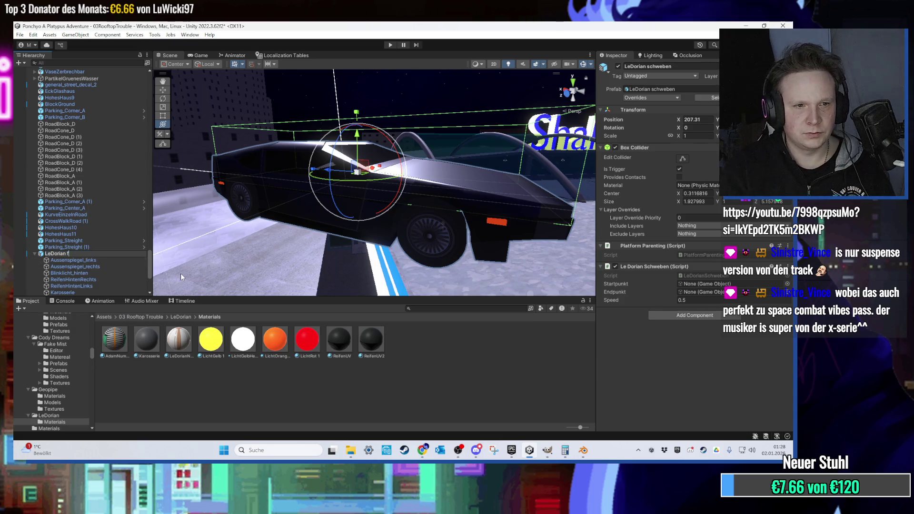
key("Return")
- Remove the Le Dorian Schweben script and Platform Parenting component from the car
scroll(253, 210, "up", 1)
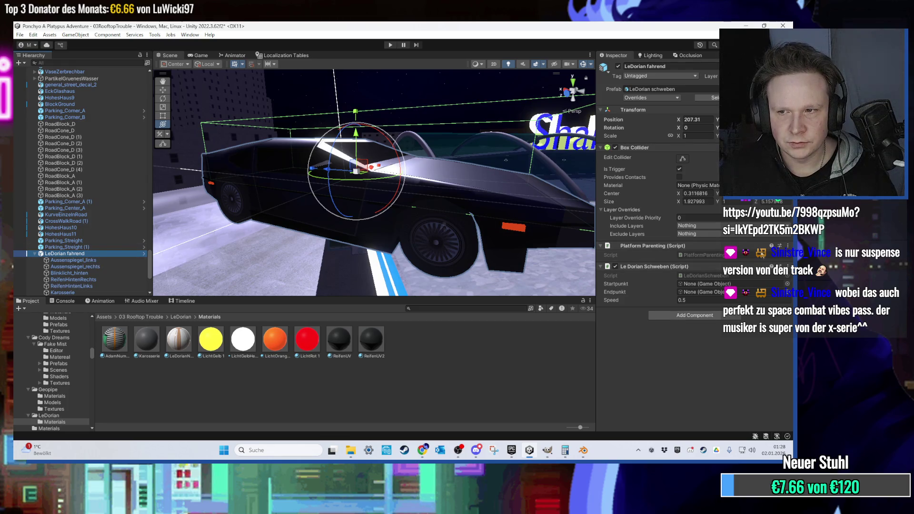
left_click(788, 246)
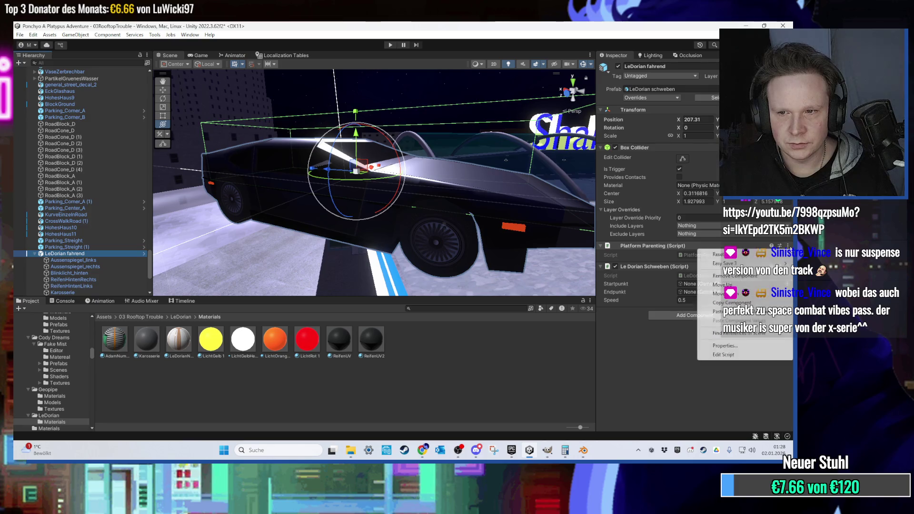
left_click(606, 323)
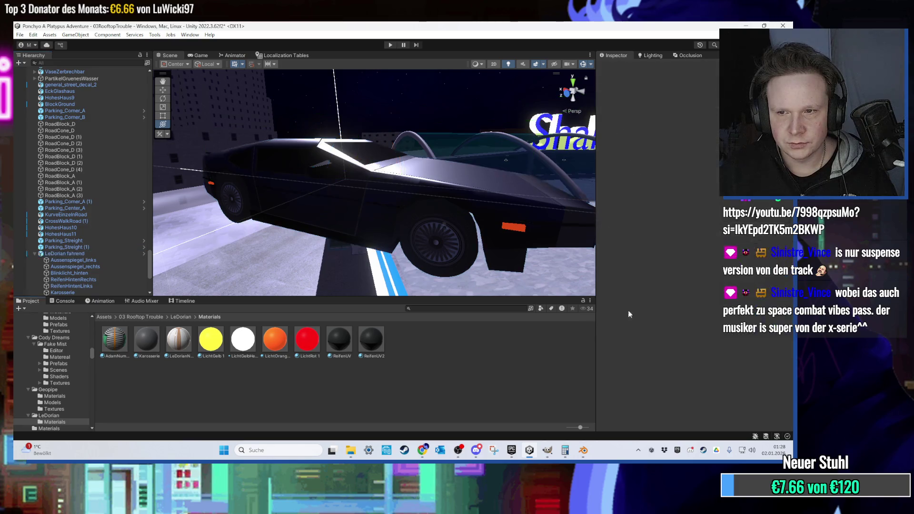
left_click(95, 257)
left_click(787, 267)
left_click(728, 294)
left_click(788, 245)
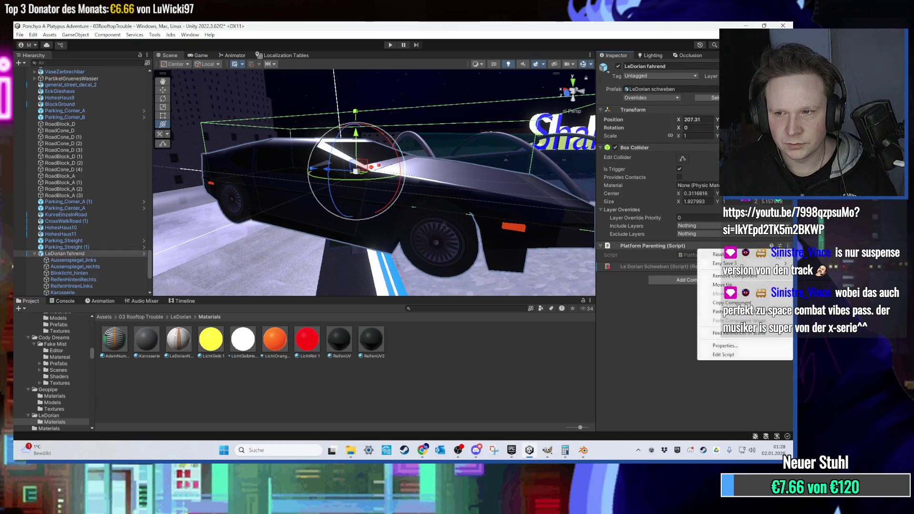
left_click(733, 276)
- Rename the car to 'LeDorian stehend'
right_click(85, 254)
left_click(119, 173)
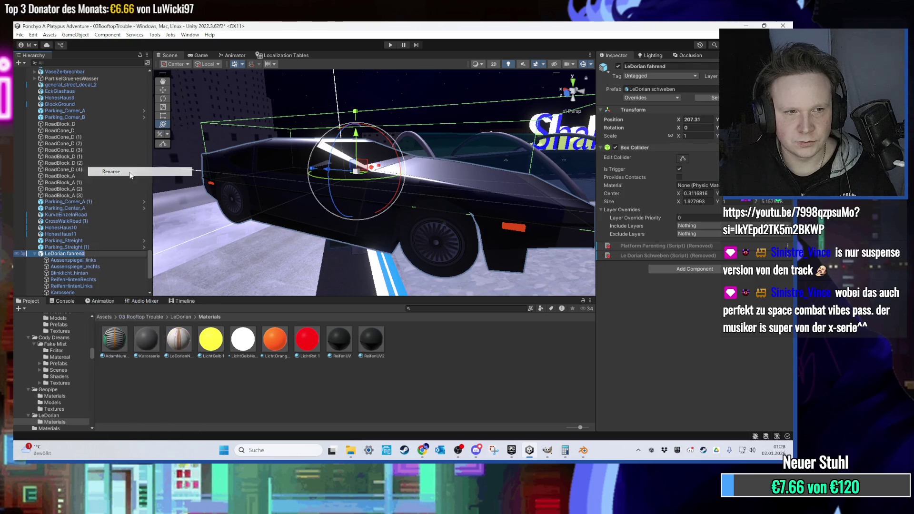
type("stehend")
key("Return")
- Remove the Box Collider component from LeDorian stehend
left_click(788, 148)
left_click(724, 177)
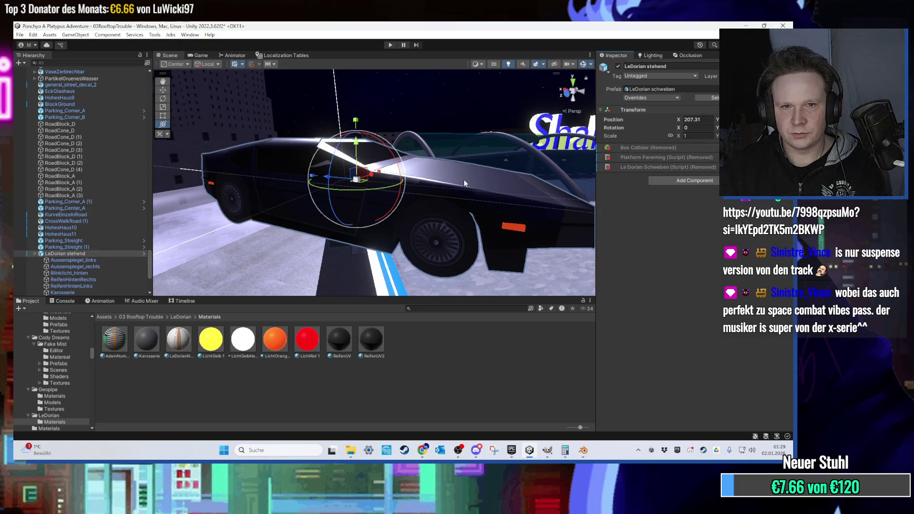
scroll(464, 179, "down", 3)
scroll(426, 179, "up", 3)
scroll(409, 187, "down", 3)
scroll(420, 199, "up", 3)
scroll(420, 199, "down", 3)
scroll(419, 200, "up", 1)
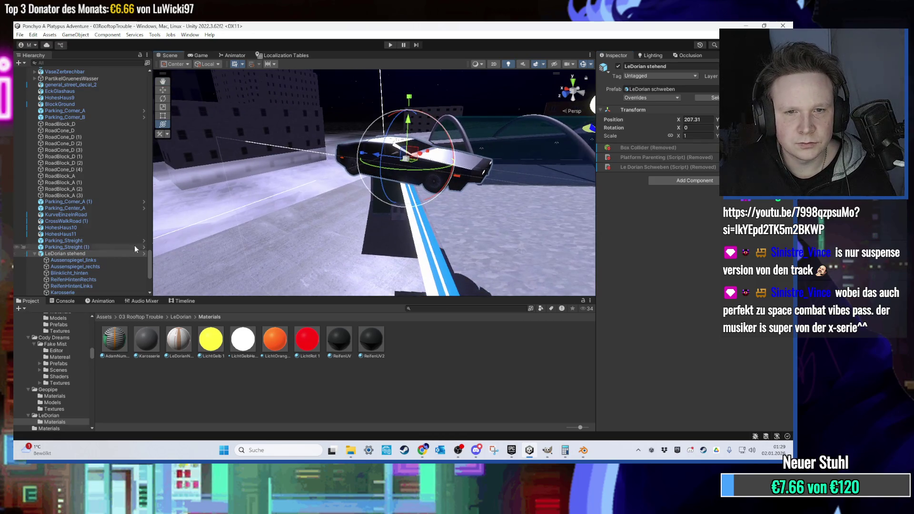
scroll(211, 251, "down", 2)
- Save LeDorian stehend as a new prefab variant in the LeDorian folder
left_click(178, 317)
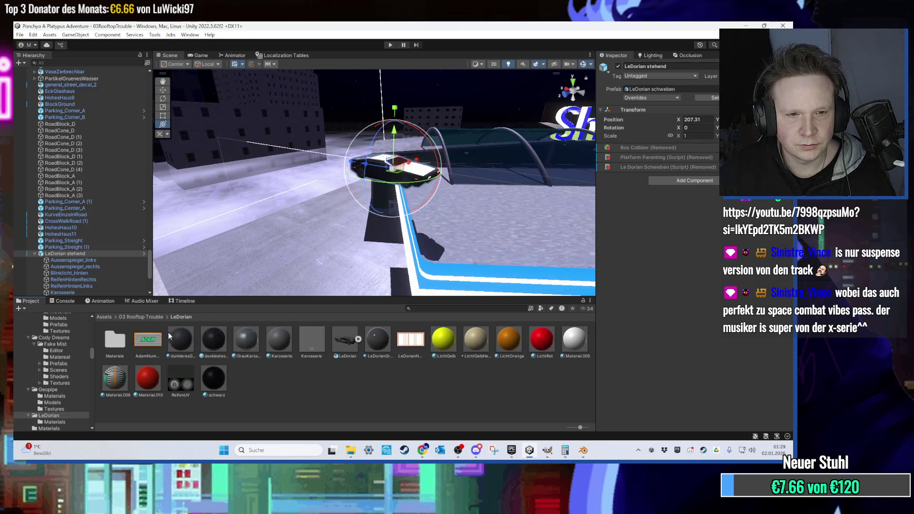
left_click(154, 317)
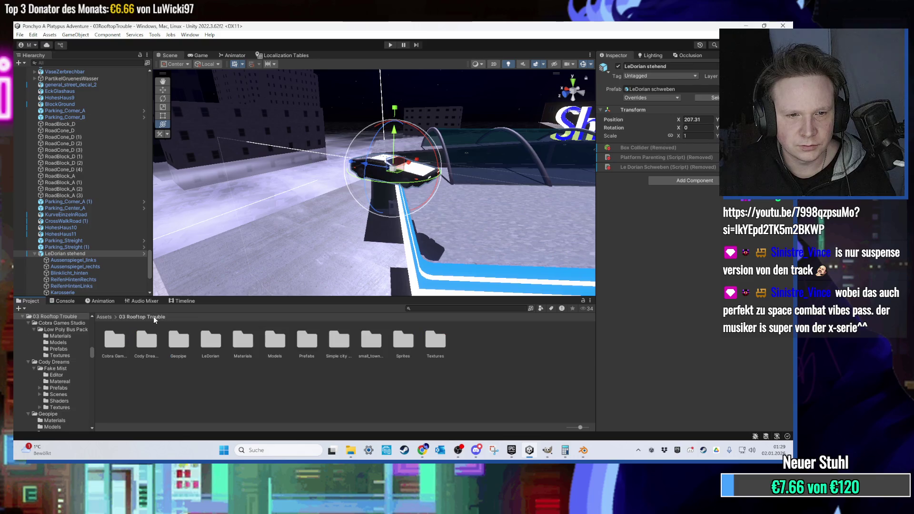
double_click(212, 340)
left_click_drag(65, 253, 314, 392)
left_click(386, 250)
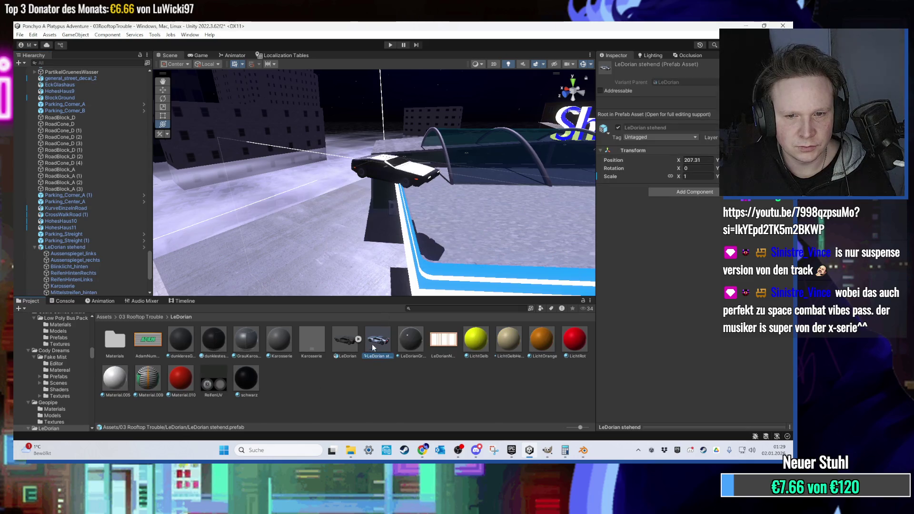
left_click(348, 347)
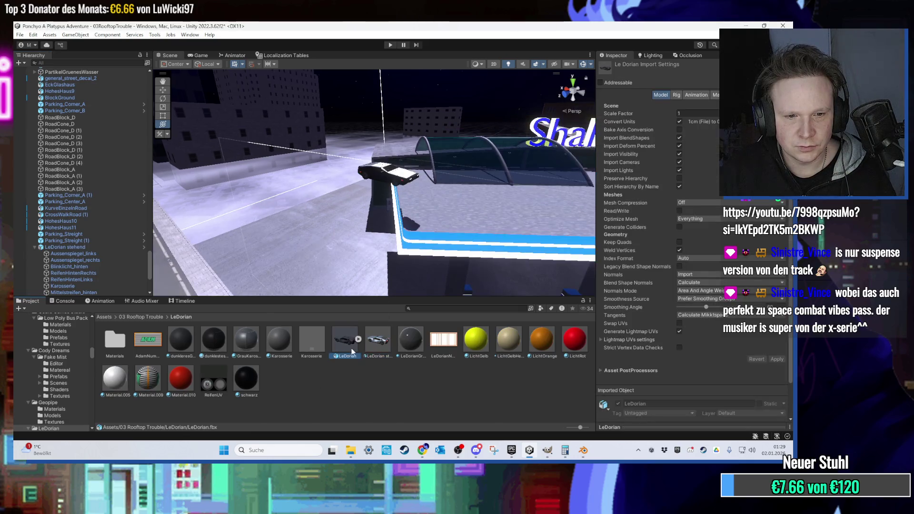
left_click(384, 348)
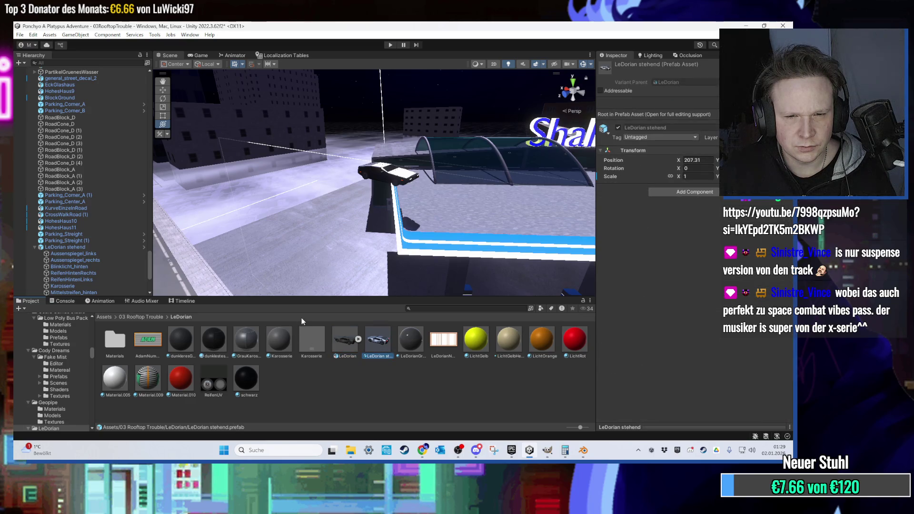
mouse_move(336, 273)
left_mouse_down()
mouse_move(334, 282)
mouse_move(353, 283)
mouse_move(319, 224)
mouse_move(353, 242)
mouse_move(296, 240)
mouse_move(329, 204)
left_mouse_up()
scroll(329, 204, "up", 4)
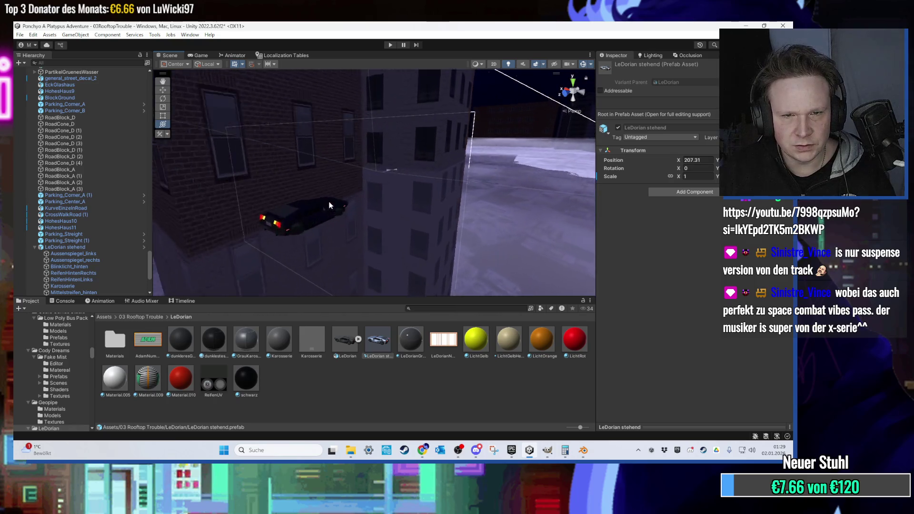
- Find the LeDorian schweben prefab via an 'orian' search and open its LeDorian folder
key("f")
type("orian")
left_click(182, 348)
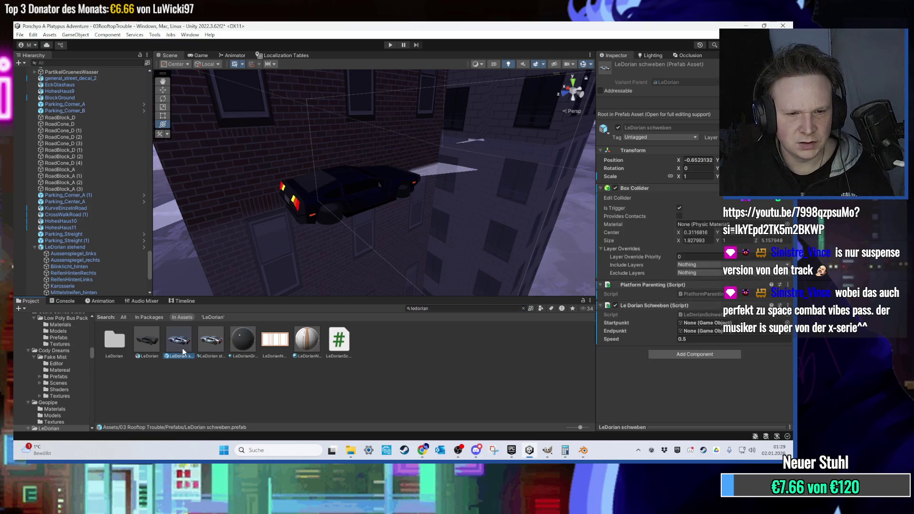
left_click(524, 308)
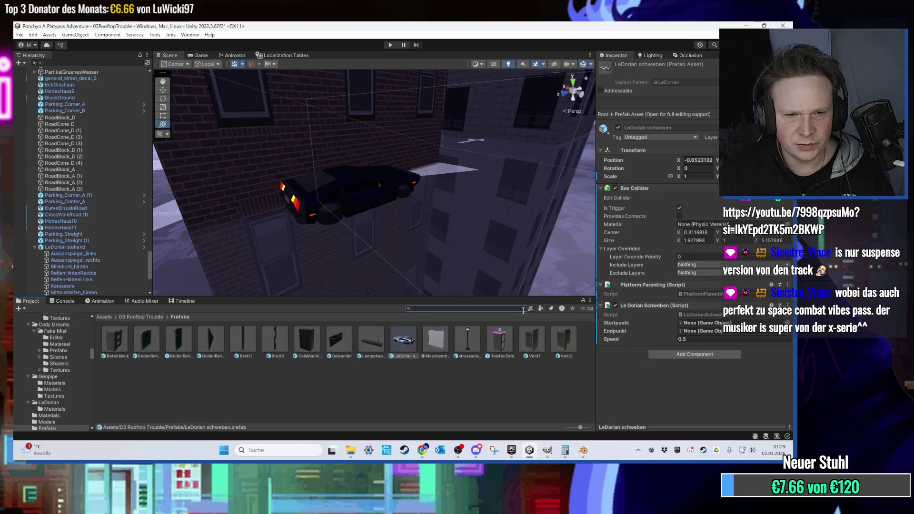
left_click(405, 353)
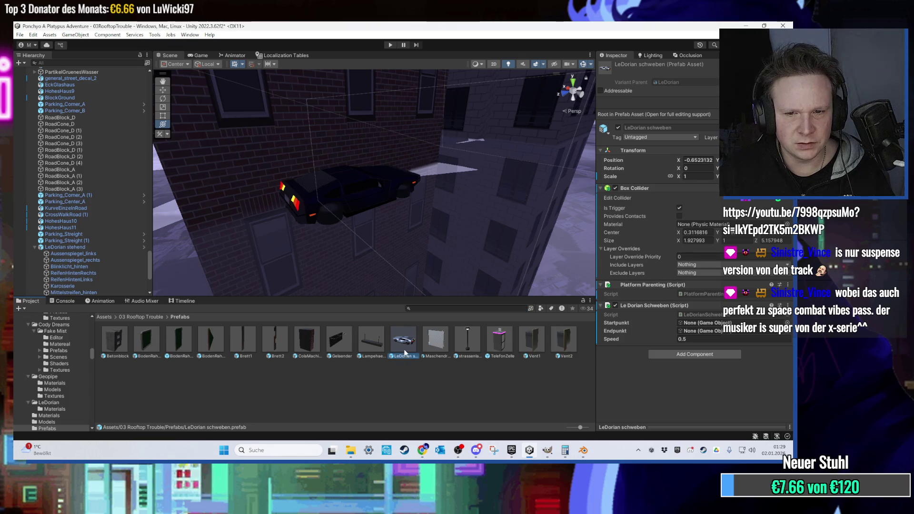
key("BackSpace")
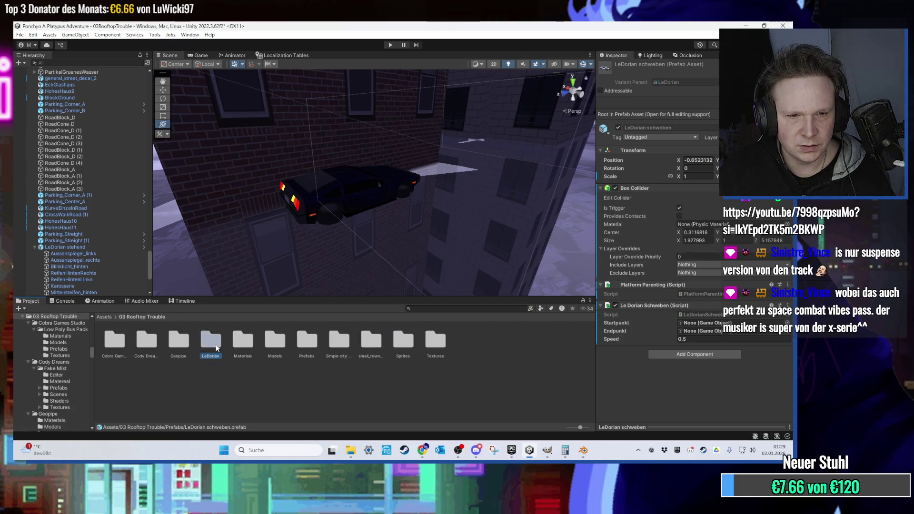
double_click(213, 344)
scroll(348, 226, "down", 6)
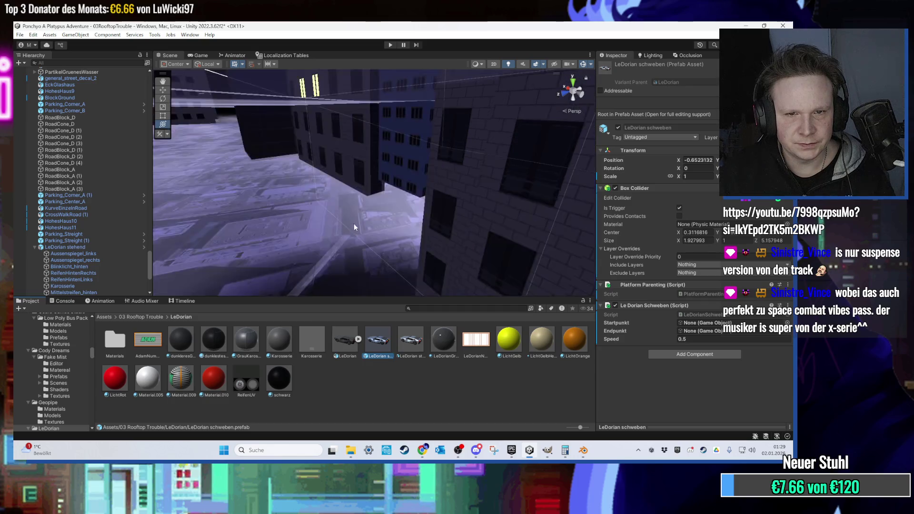
- Apply Iceicetextur from the Materials folder to the car's headlight strip
mouse_move(366, 208)
left_mouse_down()
mouse_move(310, 216)
mouse_move(340, 252)
left_mouse_up()
mouse_move(352, 251)
left_mouse_down()
mouse_move(319, 276)
mouse_move(166, 318)
left_mouse_up()
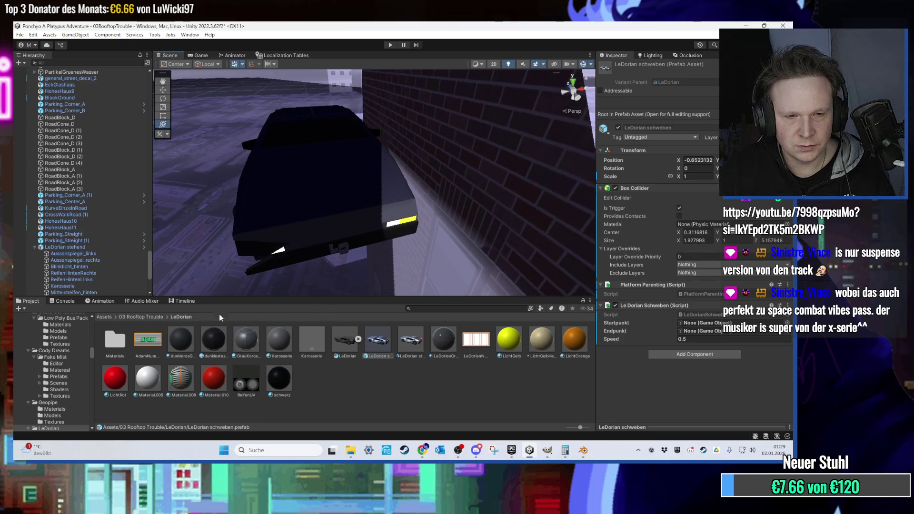
left_click(159, 316)
double_click(303, 345)
key("BackSpace")
double_click(242, 342)
mouse_move(383, 346)
left_mouse_down()
mouse_move(334, 229)
mouse_move(410, 223)
mouse_move(431, 280)
mouse_move(376, 199)
left_mouse_up()
scroll(377, 198, "up", 10)
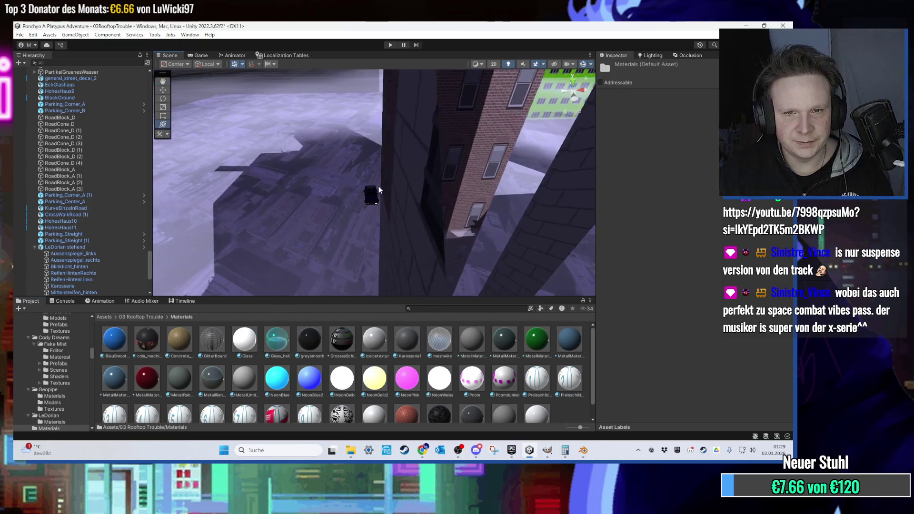
- Apply the LeDorian car's prefab overrides
left_click(384, 155)
mouse_move(384, 155)
left_mouse_down()
mouse_move(373, 90)
mouse_move(405, 192)
mouse_move(401, 276)
mouse_move(393, 195)
left_mouse_up()
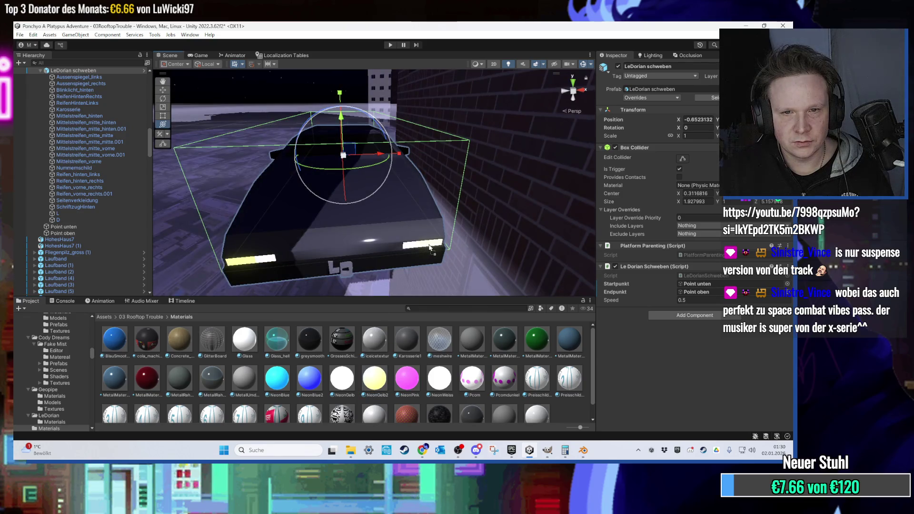
left_click_drag(265, 260, 314, 209)
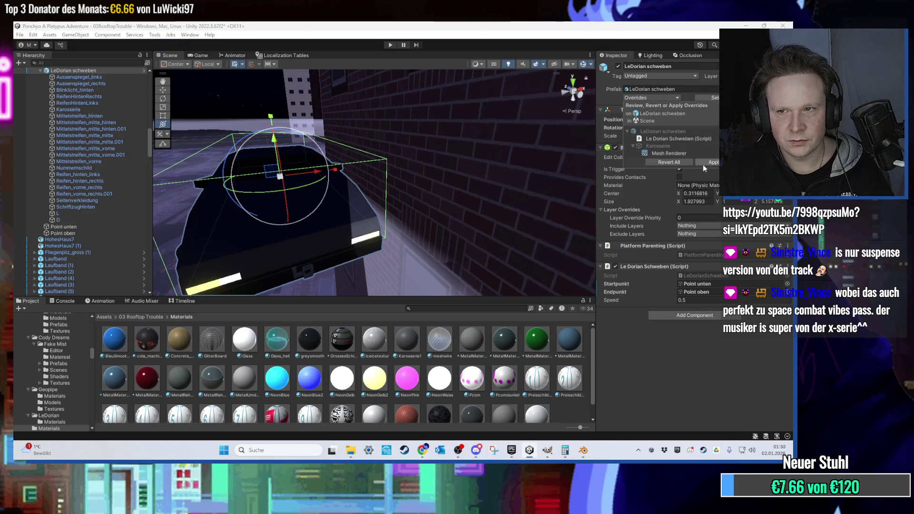
left_click(703, 162)
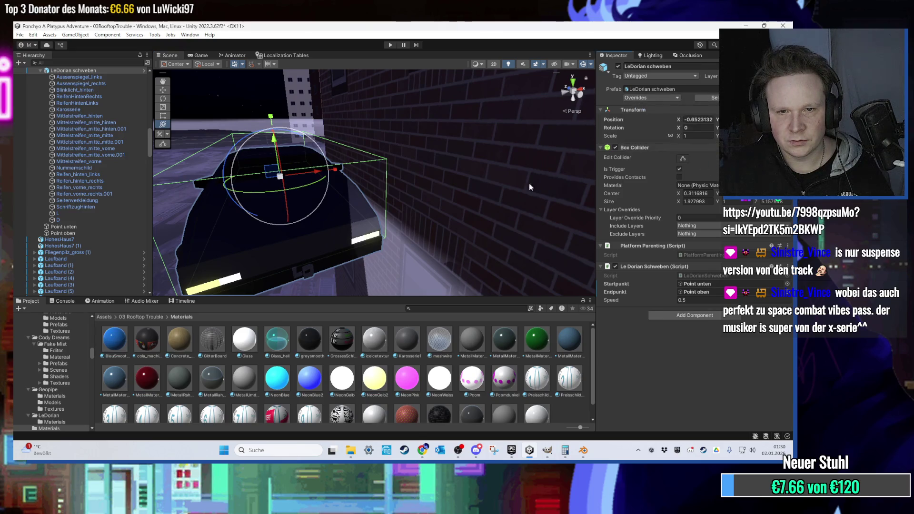
- Frame the car's rear with its white tail lights and list the 03 Rooftop Trouble folder
left_click_drag(587, 179, 481, 210)
mouse_move(274, 183)
left_mouse_down()
mouse_move(243, 186)
mouse_move(284, 190)
mouse_move(333, 225)
mouse_move(319, 233)
mouse_move(389, 181)
mouse_move(348, 316)
mouse_move(396, 201)
mouse_move(397, 216)
mouse_move(352, 181)
mouse_move(313, 121)
mouse_move(347, 119)
left_mouse_up()
mouse_move(362, 183)
left_mouse_down()
mouse_move(371, 167)
mouse_move(410, 204)
mouse_move(456, 148)
mouse_move(430, 236)
mouse_move(421, 239)
left_mouse_up()
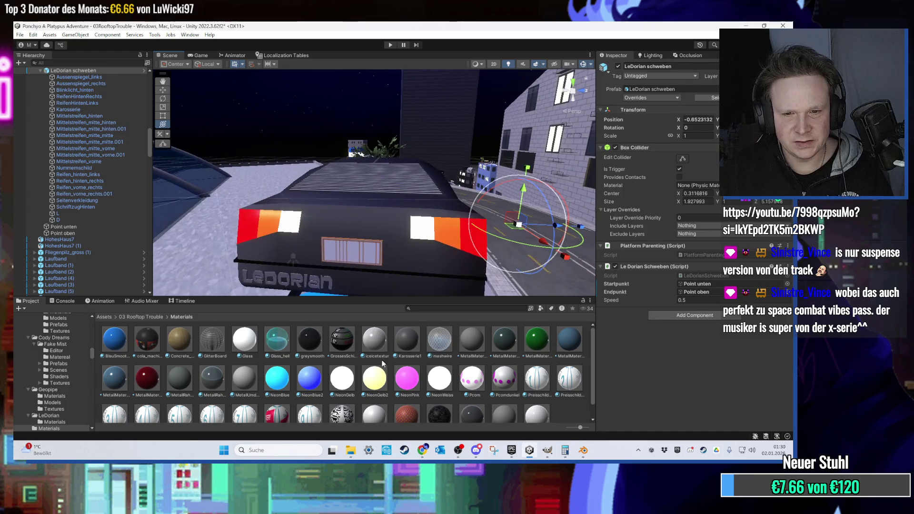
left_click(153, 317)
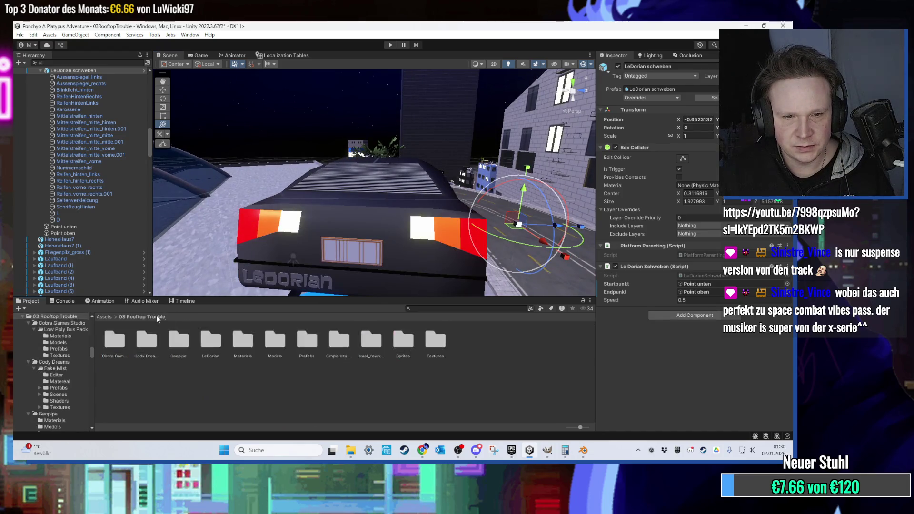
- Drag the LichtGelb material from the LeDorian folder onto the car's tail lights
double_click(246, 346)
key("BackSpace")
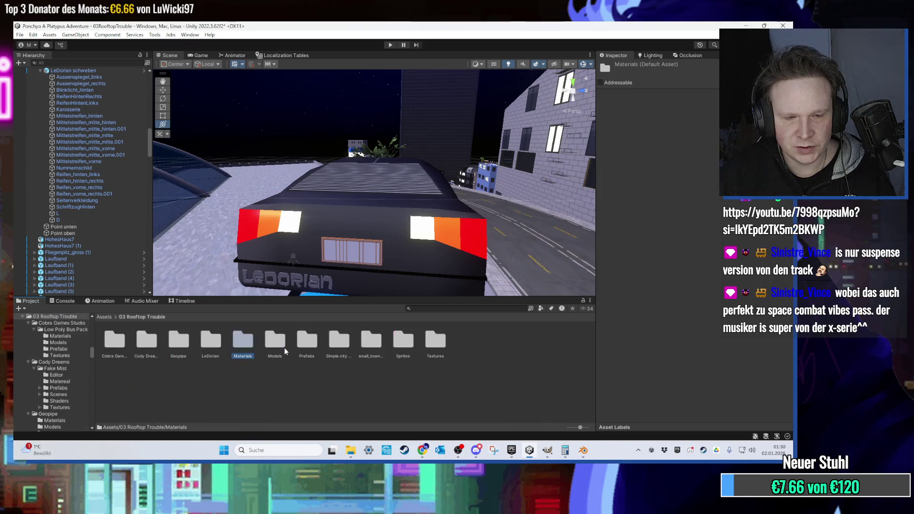
double_click(212, 355)
mouse_move(529, 352)
left_mouse_down()
mouse_move(381, 238)
mouse_move(429, 233)
left_mouse_up()
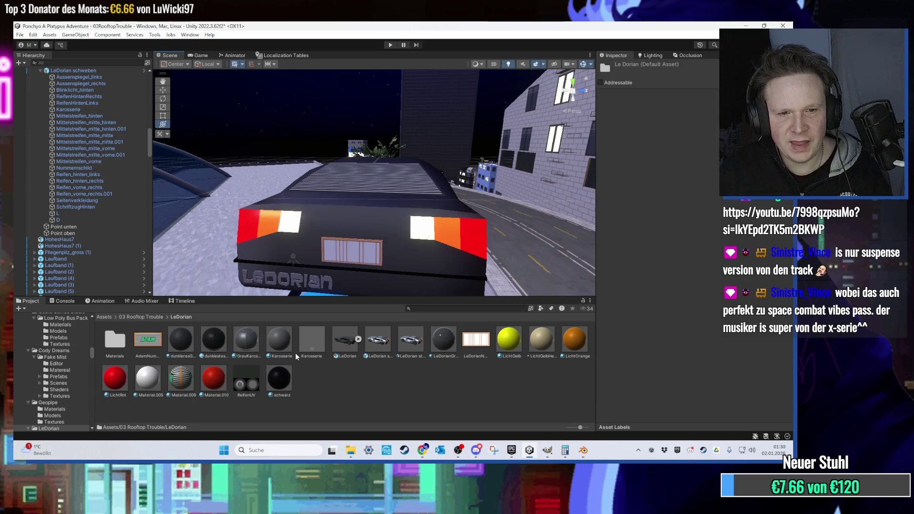
key("BackSpace")
double_click(234, 352)
mouse_move(439, 379)
left_mouse_down()
mouse_move(362, 228)
mouse_move(432, 238)
left_mouse_up()
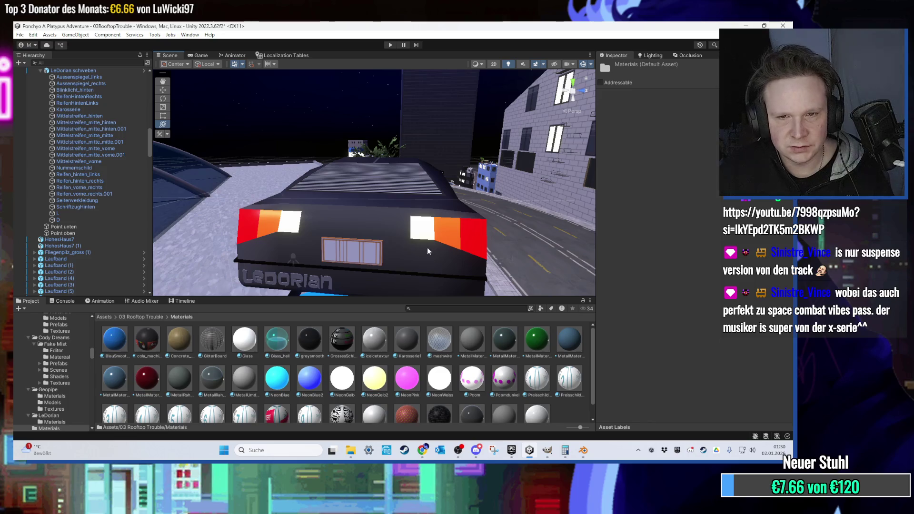
- Check Karosserie's Element 4 material, then frame, rotate and raise the parked LeDorian stehend car
left_click(416, 258)
left_click(688, 201)
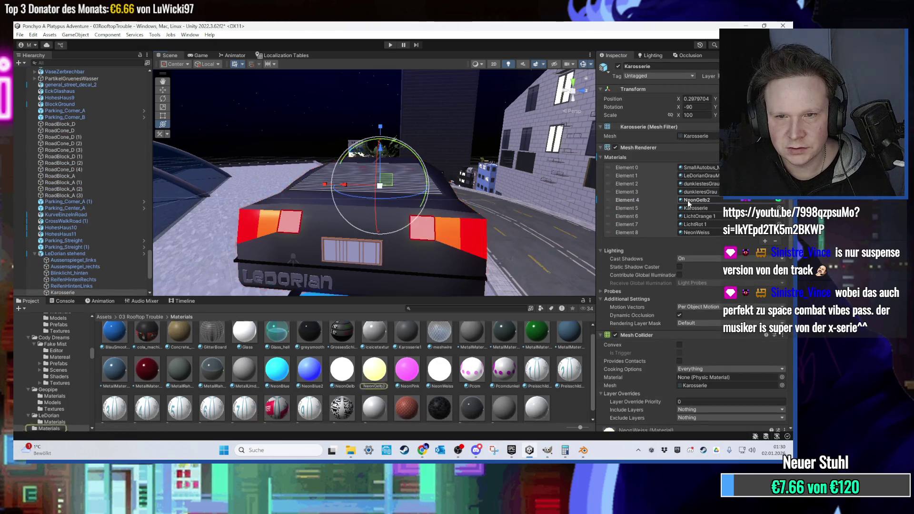
mouse_move(386, 291)
left_mouse_down()
mouse_move(410, 233)
mouse_move(366, 242)
mouse_move(317, 187)
left_mouse_up()
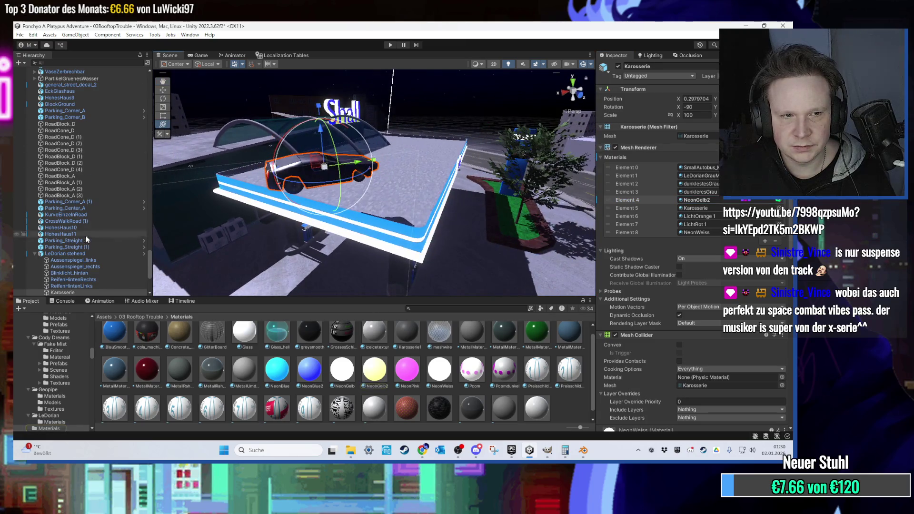
scroll(84, 231, "down", 3)
left_click(86, 205)
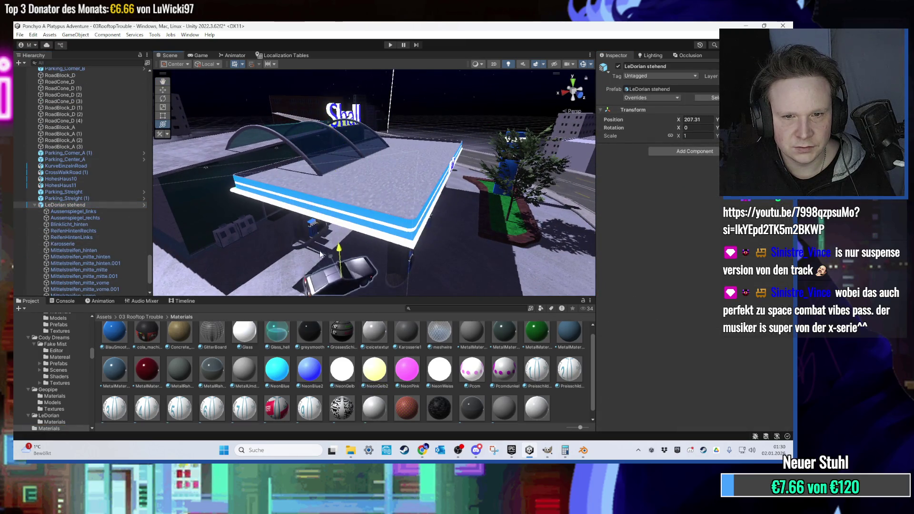
key("f")
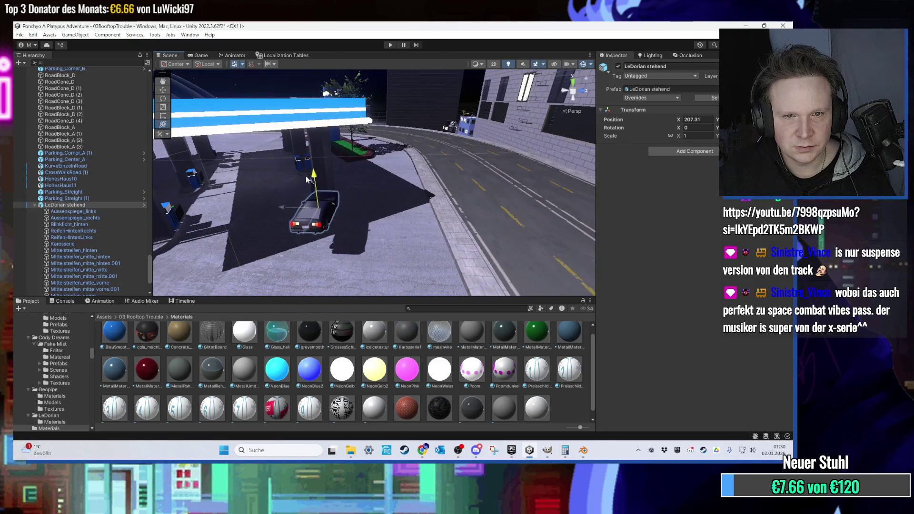
key("e")
mouse_move(305, 204)
left_mouse_down()
mouse_move(327, 222)
mouse_move(340, 208)
left_mouse_up()
mouse_move(330, 167)
left_mouse_down()
mouse_move(298, 204)
mouse_move(373, 207)
mouse_move(464, 184)
mouse_move(371, 227)
mouse_move(408, 264)
mouse_move(369, 239)
mouse_move(380, 182)
mouse_move(307, 197)
mouse_move(371, 171)
left_mouse_up()
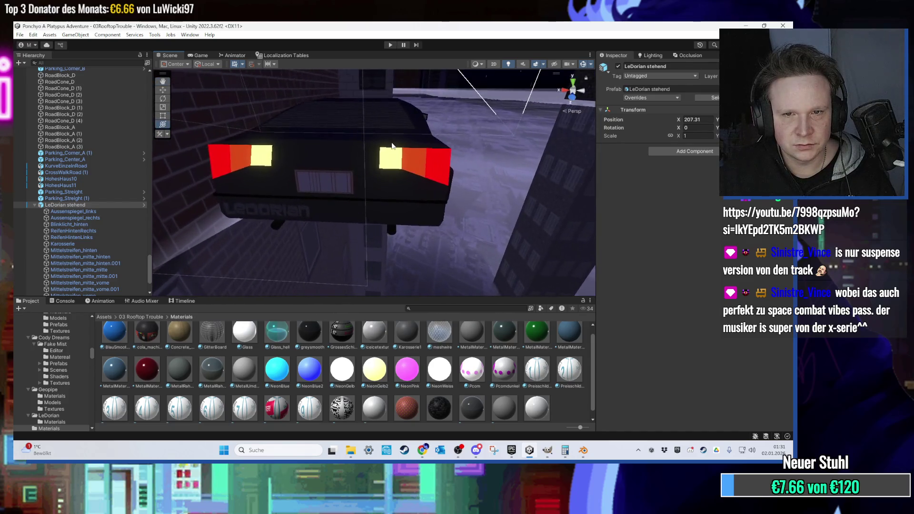
- Check Karosserie's Element 6 LichtOrange slot, then open LichtGelb's settings in the LeDorian folder
left_click(387, 165)
left_click(386, 165)
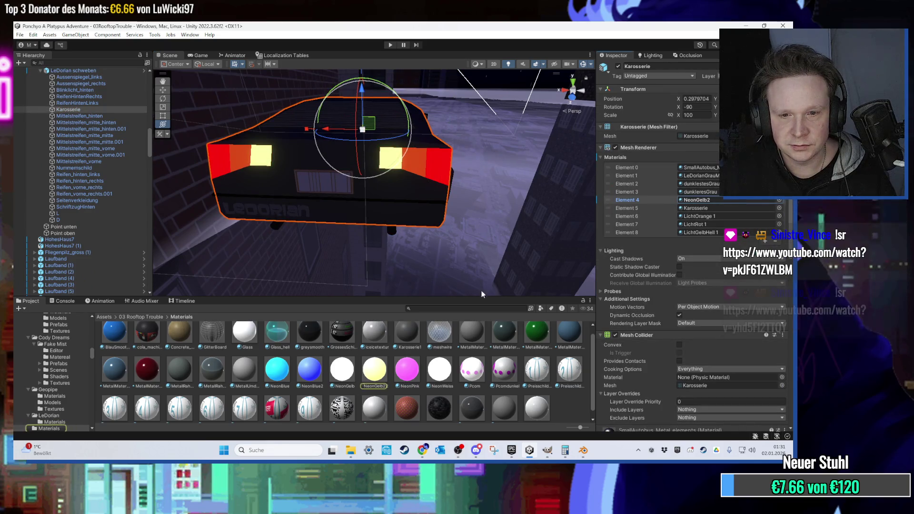
left_click(713, 216)
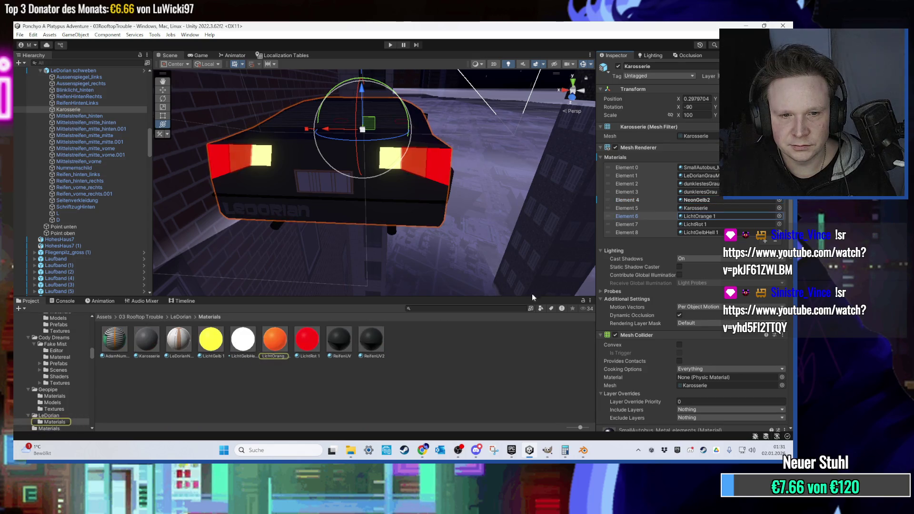
left_click(180, 317)
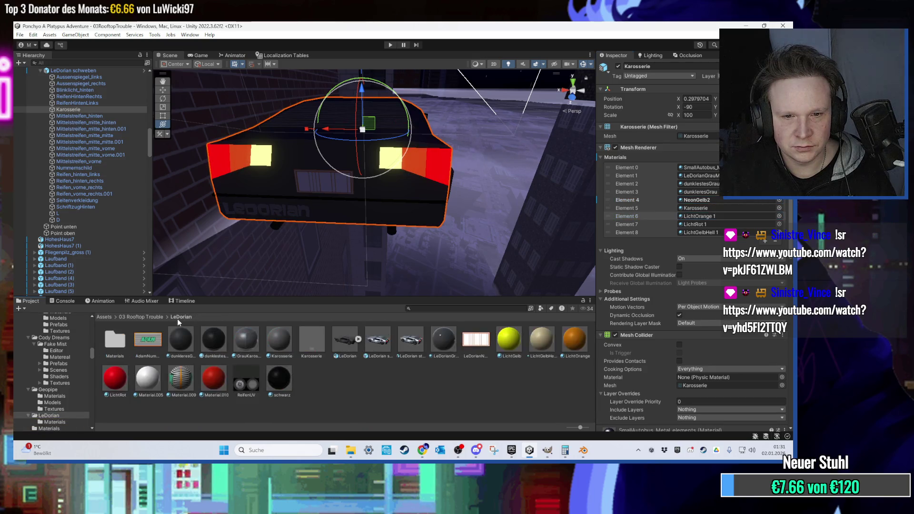
left_click(518, 342)
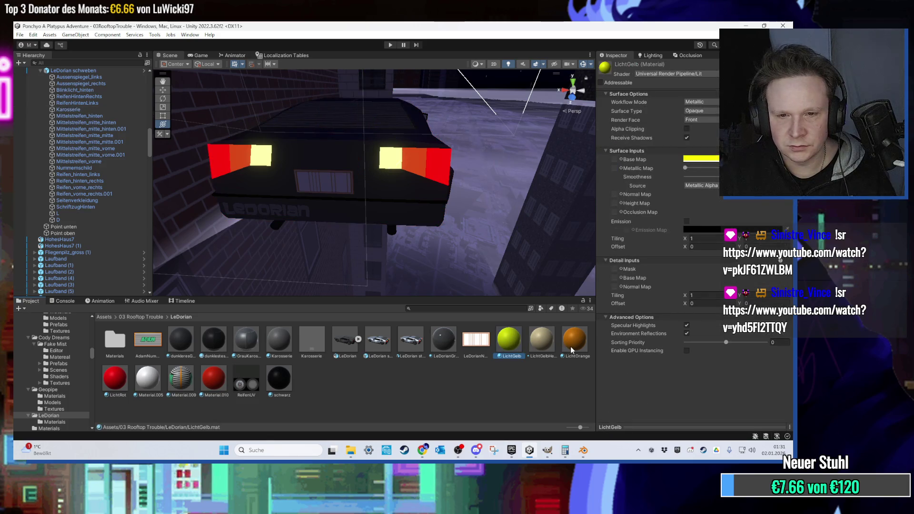
mouse_move(381, 143)
left_mouse_down()
mouse_move(359, 181)
mouse_move(365, 256)
mouse_move(373, 261)
mouse_move(373, 195)
mouse_move(367, 261)
mouse_move(421, 179)
mouse_move(308, 205)
left_mouse_up()
mouse_move(249, 223)
left_mouse_down()
mouse_move(419, 204)
mouse_move(198, 265)
mouse_move(378, 192)
mouse_move(396, 170)
mouse_move(324, 225)
mouse_move(376, 220)
mouse_move(340, 219)
mouse_move(283, 156)
mouse_move(294, 252)
mouse_move(236, 199)
mouse_move(397, 201)
mouse_move(388, 148)
mouse_move(404, 138)
mouse_move(381, 204)
mouse_move(303, 204)
mouse_move(341, 173)
mouse_move(331, 267)
mouse_move(366, 191)
mouse_move(304, 204)
left_mouse_up()
left_click(366, 192)
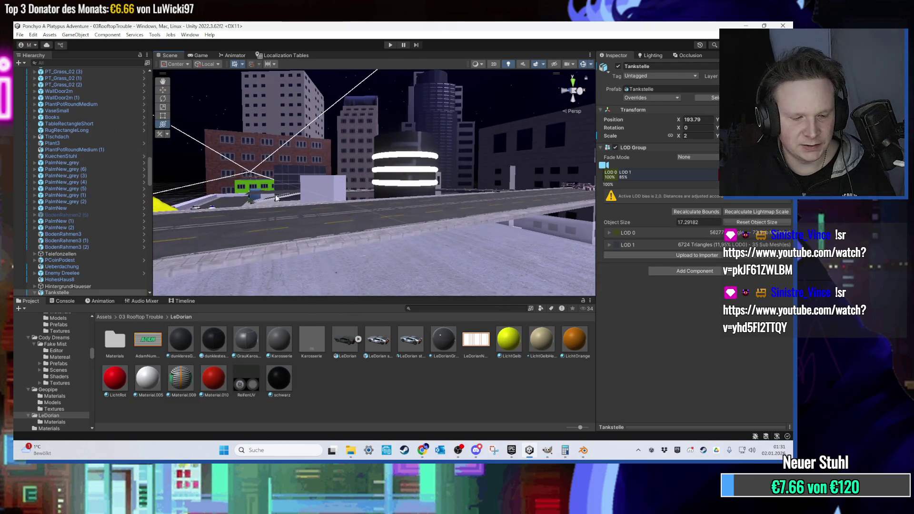
- Select and expand StadtPlane in the Hierarchy, then fly the Scene view into the gas station shop
scroll(72, 181, "up", 10)
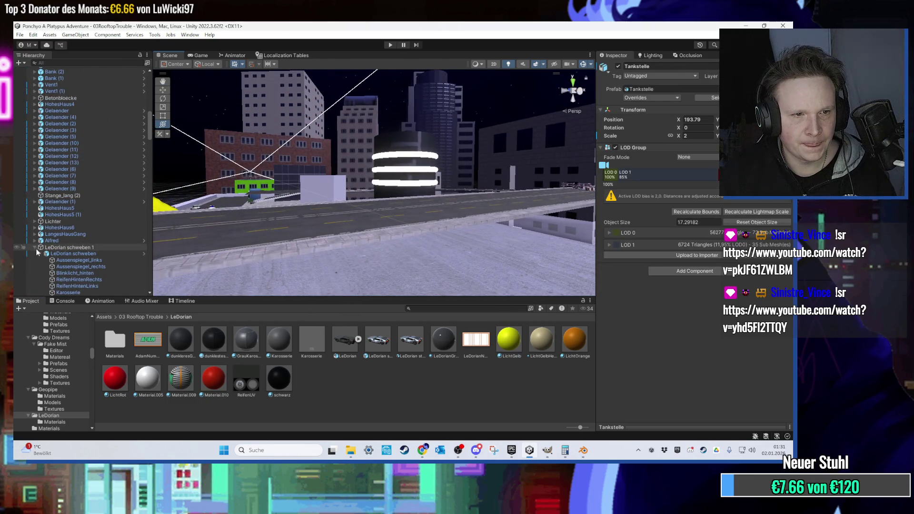
scroll(43, 247, "up", 15)
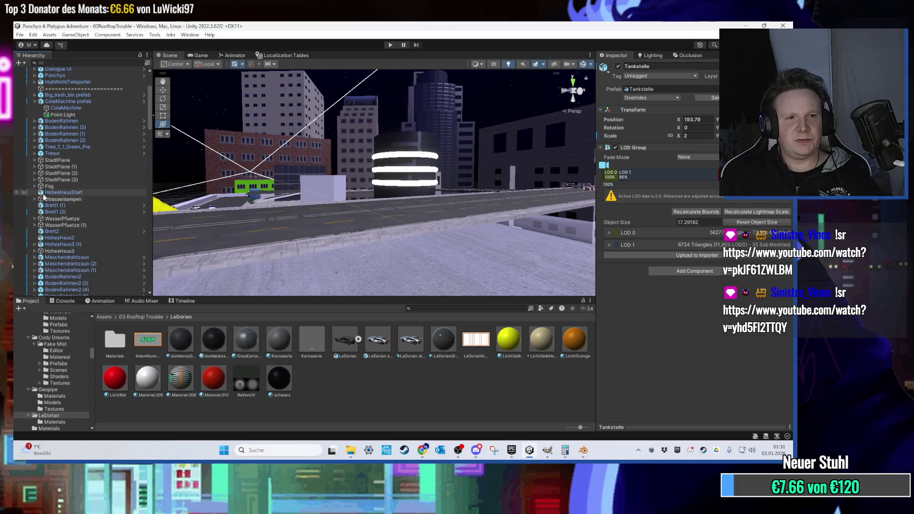
scroll(58, 185, "up", 5)
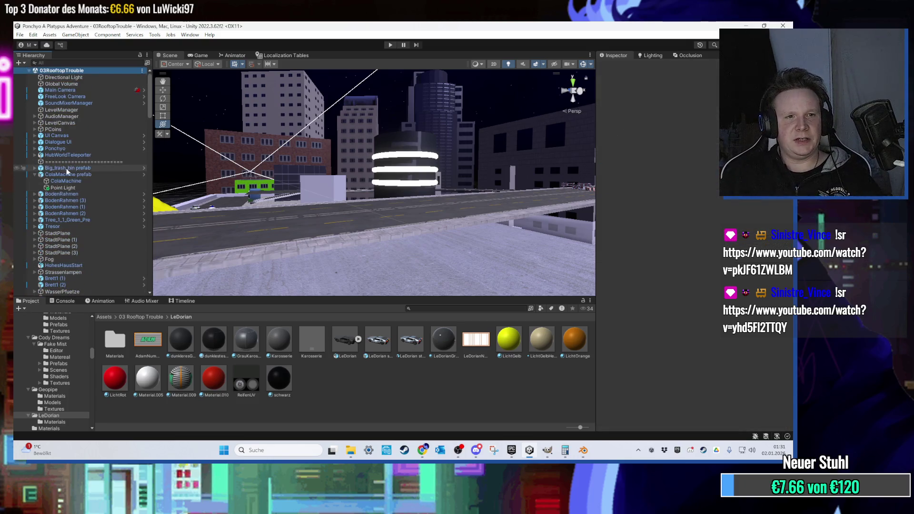
left_click(78, 234)
key("Right")
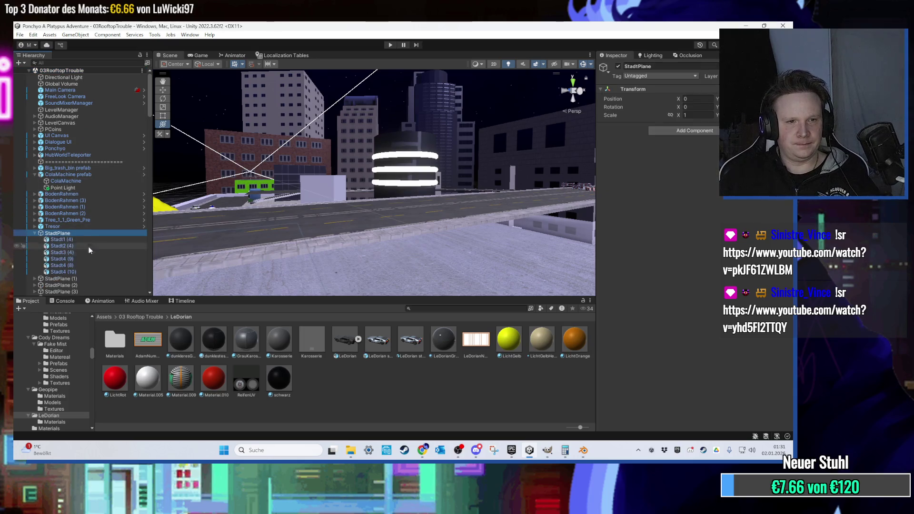
scroll(88, 251, "down", 2)
right_click(69, 209)
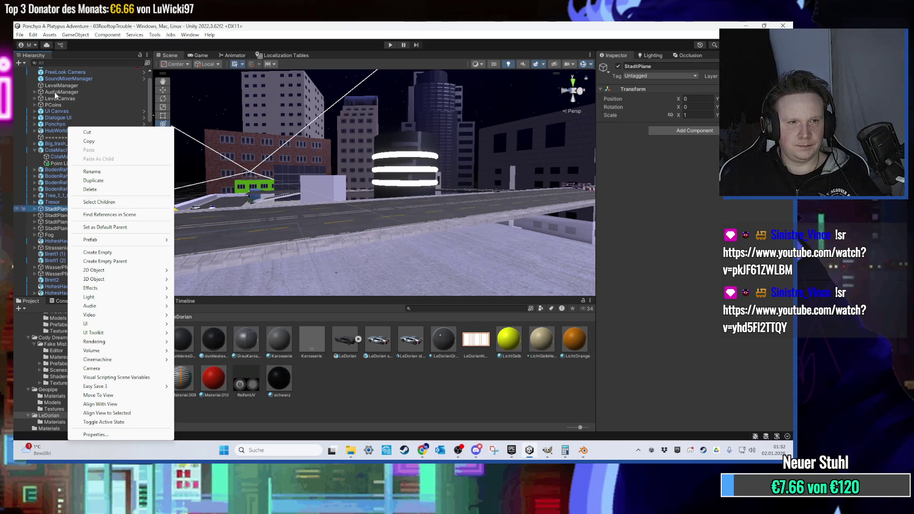
left_click(333, 190)
mouse_move(361, 171)
left_mouse_down()
mouse_move(376, 182)
mouse_move(360, 190)
mouse_move(406, 204)
mouse_move(442, 196)
mouse_move(378, 204)
mouse_move(398, 268)
mouse_move(420, 131)
mouse_move(368, 153)
mouse_move(407, 159)
mouse_move(237, 156)
mouse_move(314, 130)
mouse_move(315, 143)
left_mouse_up()
left_click(314, 143)
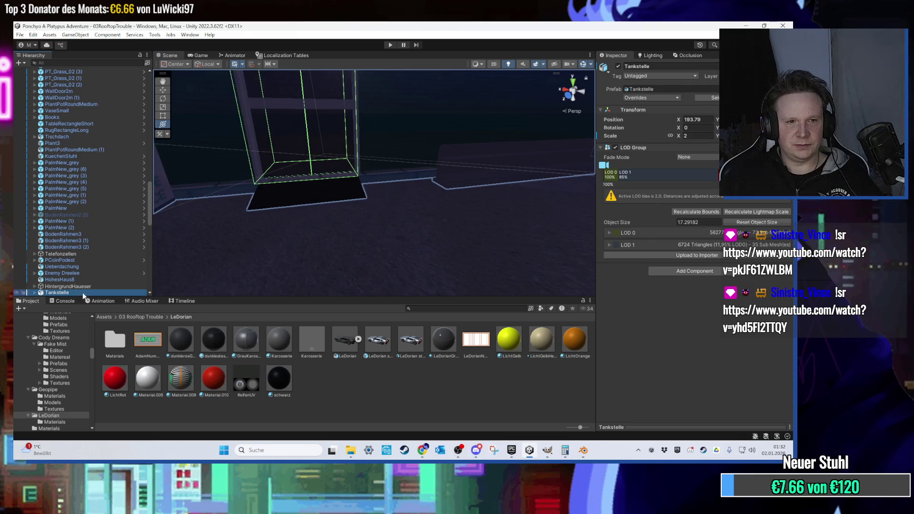
- Find the Tuer_links-start door marker in the Hierarchy and frame it in the Scene view
scroll(96, 285, "down", 10)
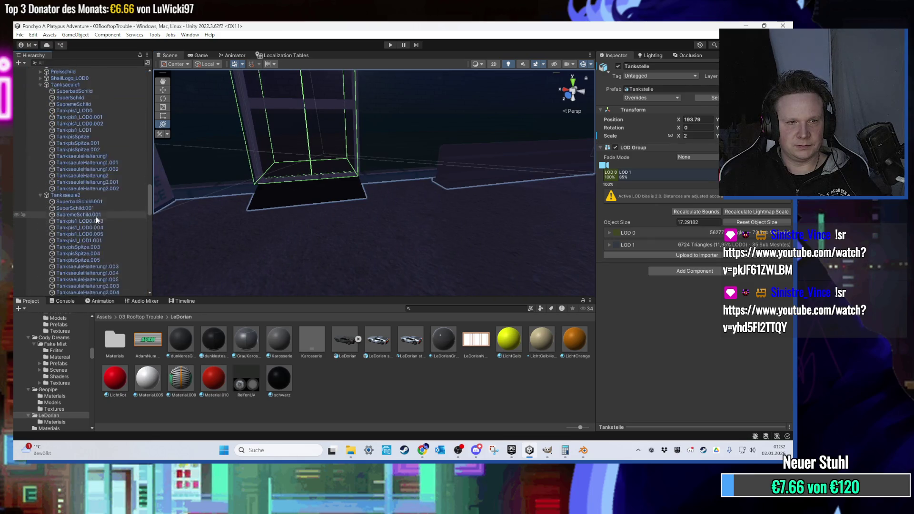
scroll(94, 217, "up", 8)
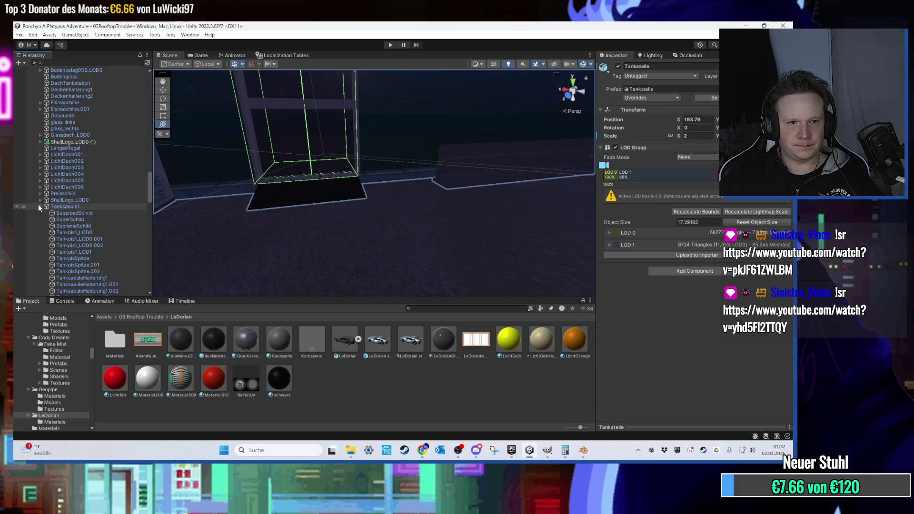
left_click(41, 213)
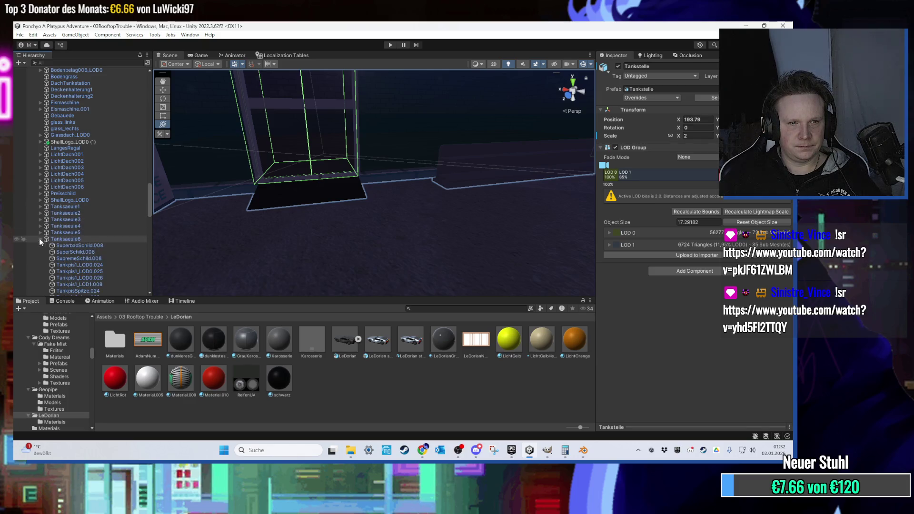
left_click(40, 258)
left_click(41, 265)
left_click(41, 258)
scroll(44, 260, "down", 5)
double_click(69, 220)
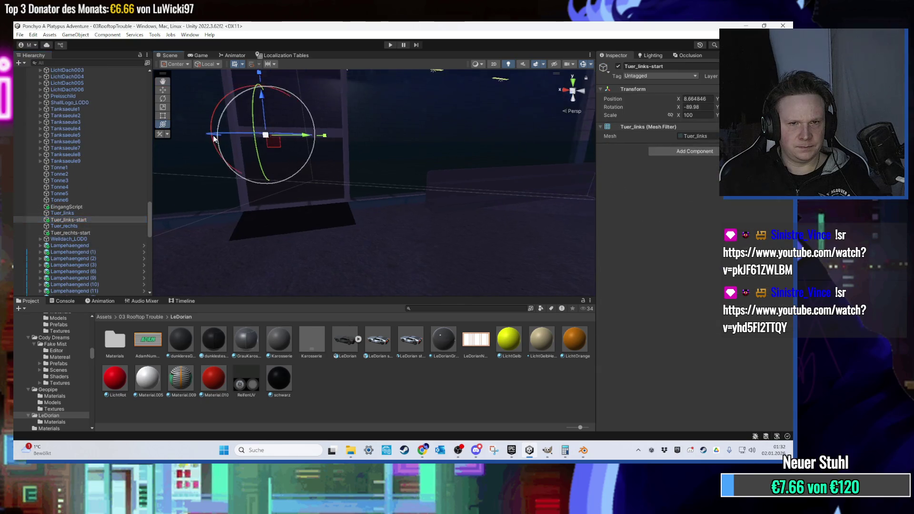
mouse_move(234, 140)
left_mouse_down()
mouse_move(284, 199)
mouse_move(296, 200)
mouse_move(260, 143)
mouse_move(254, 150)
left_mouse_up()
mouse_move(365, 152)
left_mouse_down()
mouse_move(353, 176)
mouse_move(382, 178)
left_mouse_up()
- Duplicate the Tuer_links-start marker and rename the copy Tuer_links-ende
key("ctrl+d")
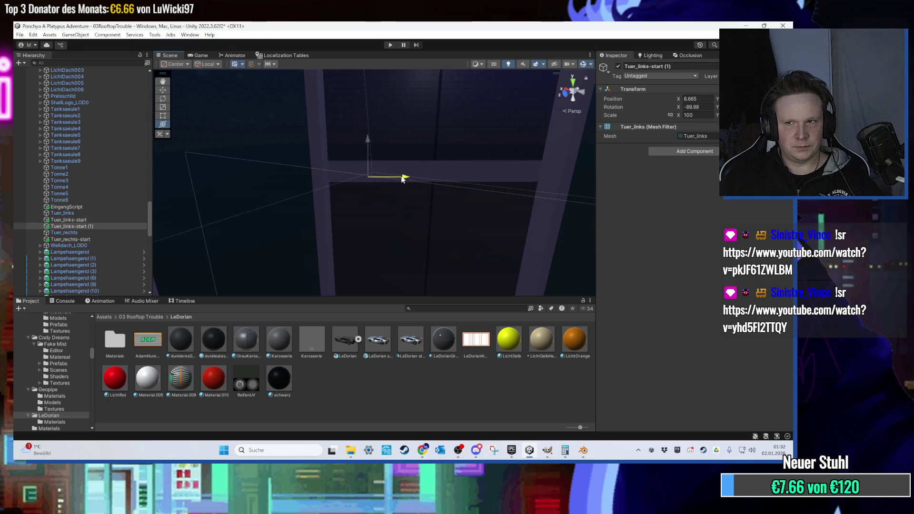
key("f")
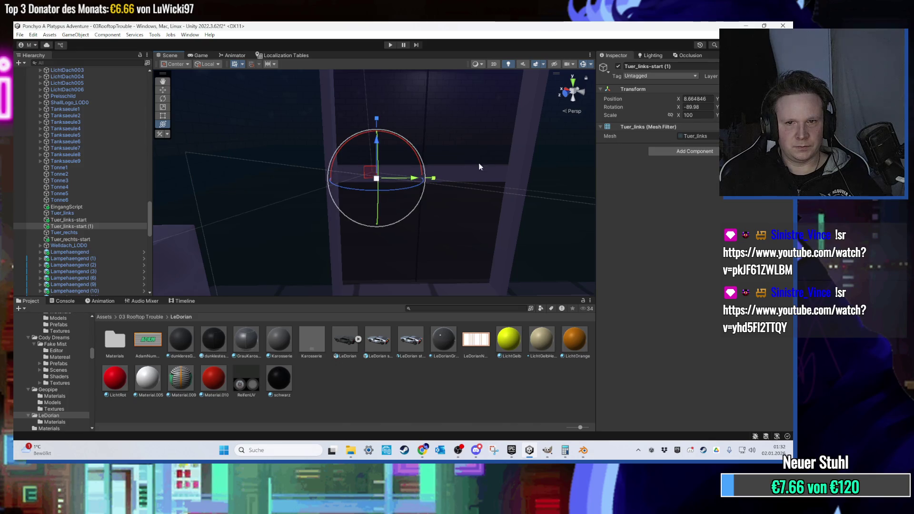
left_click_drag(391, 117, 393, 125)
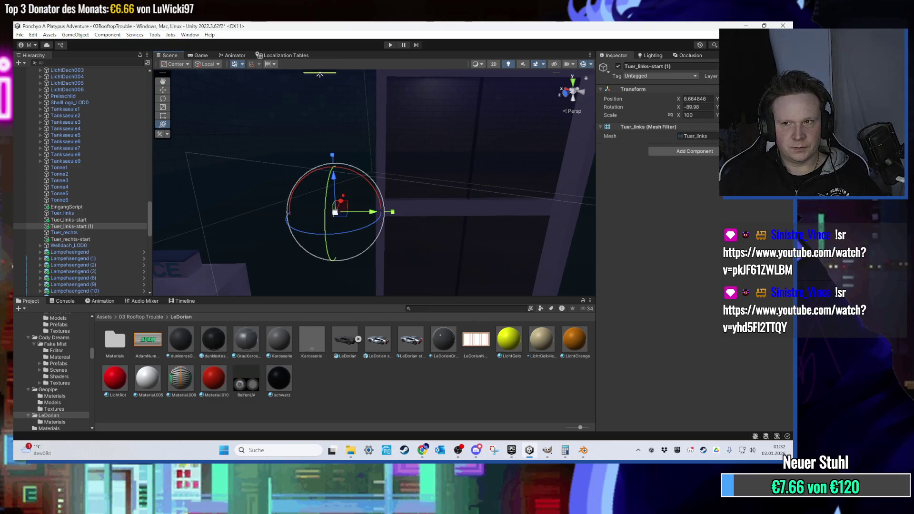
key("ctrl+z")
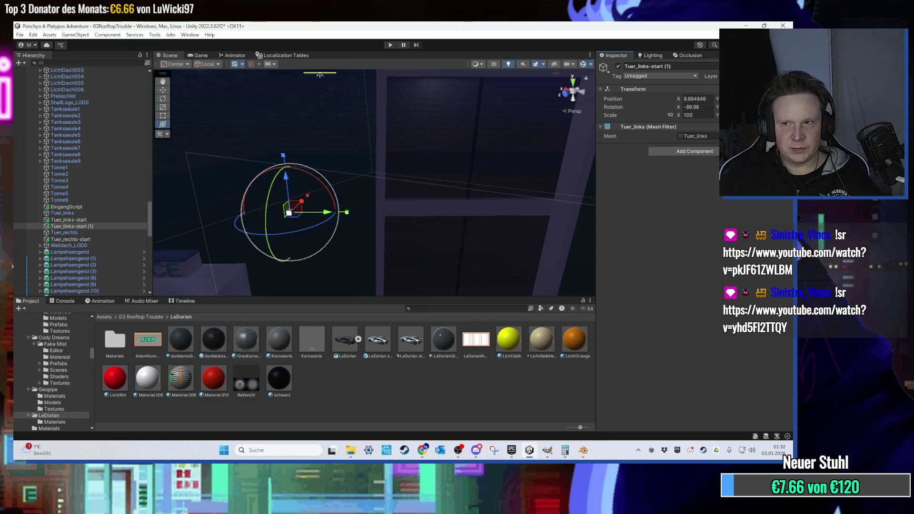
left_click_drag(564, 157, 404, 175)
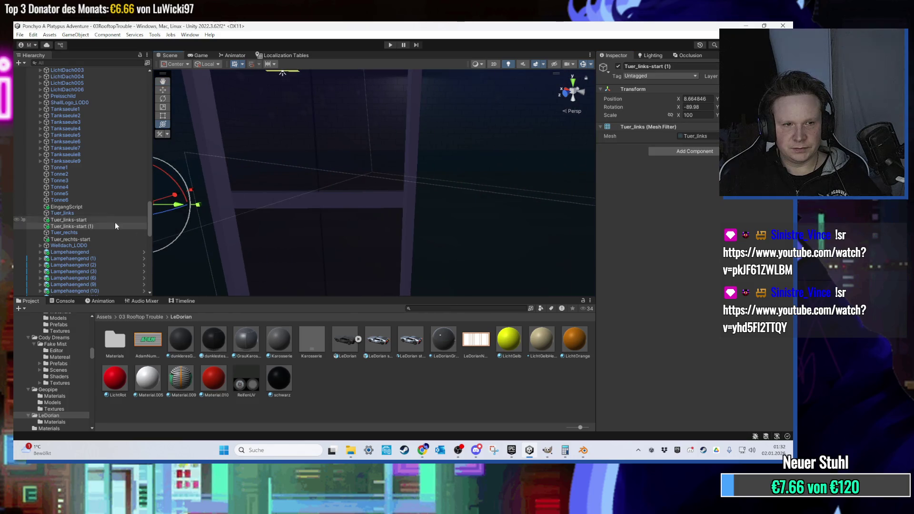
right_click(88, 223)
left_click(127, 153)
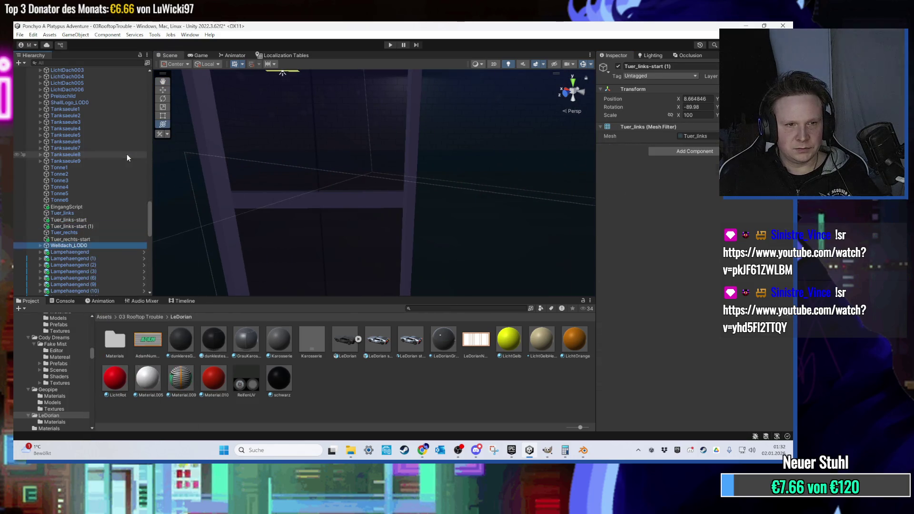
right_click(93, 226)
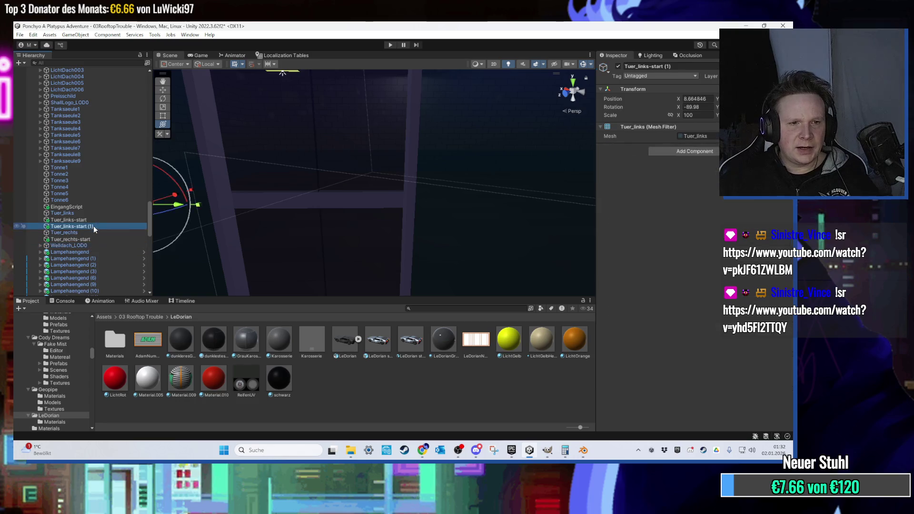
left_click(117, 154)
key("End")
key("BackSpace")
key("BackSpace")
key("BackSpace")
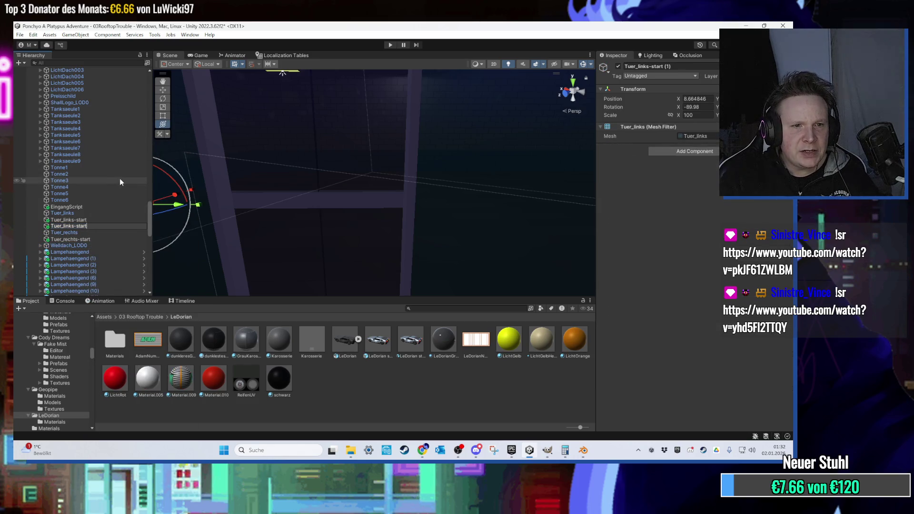
type("ende")
key("Return")
- Position the Tuer_rechts-start (1) copy at X 8.664846 beside the door frame
left_click(104, 241)
key("ctrl+v")
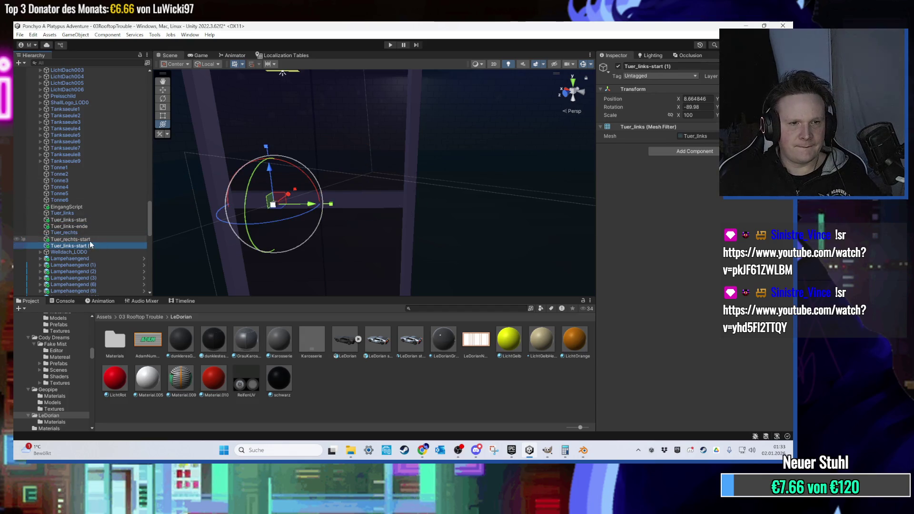
key("ctrl+z")
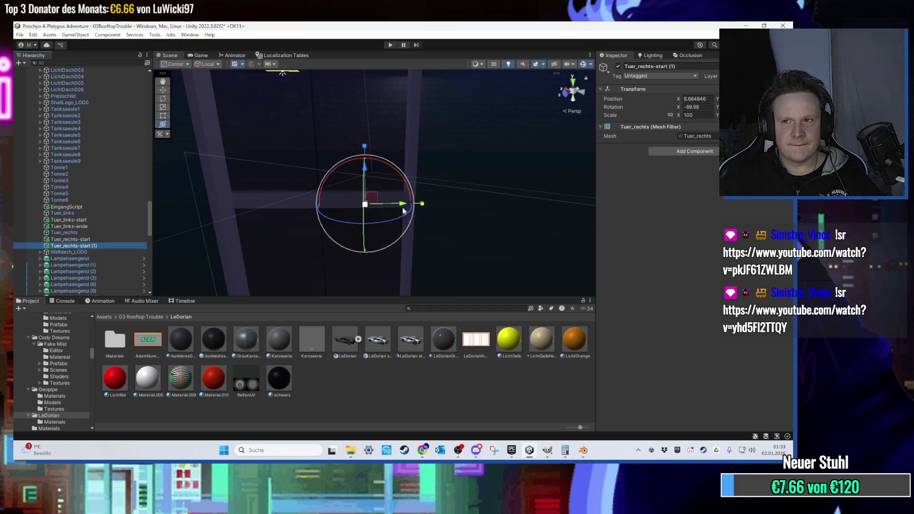
mouse_move(403, 204)
left_mouse_down()
mouse_move(435, 205)
mouse_move(422, 204)
left_mouse_up()
left_click(99, 220)
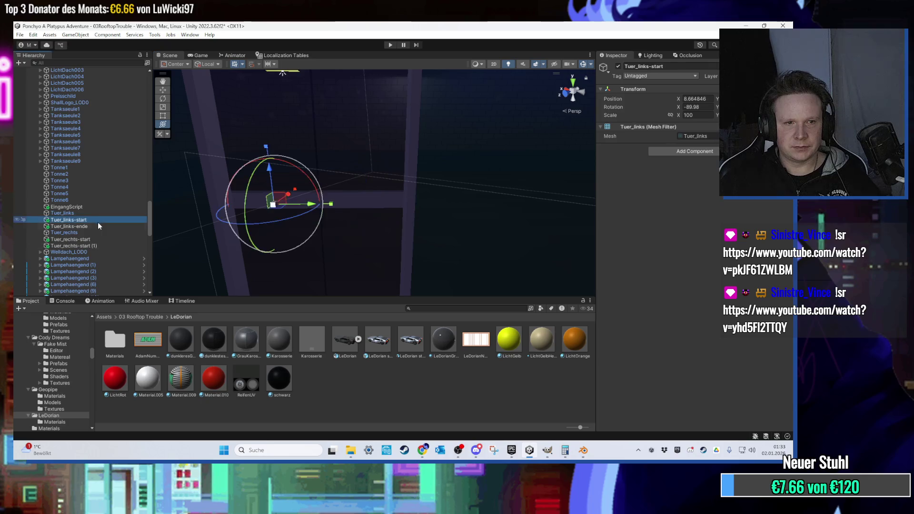
left_click(93, 225)
left_click(94, 220)
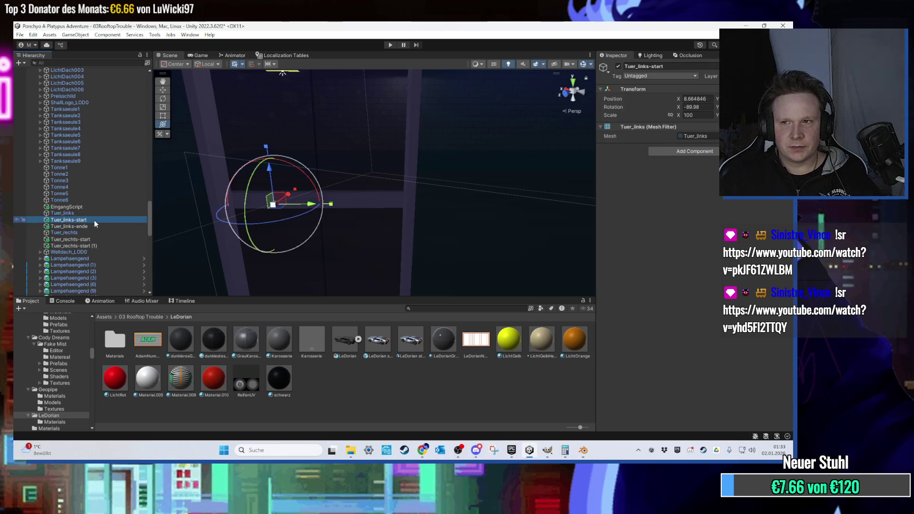
left_click(96, 246)
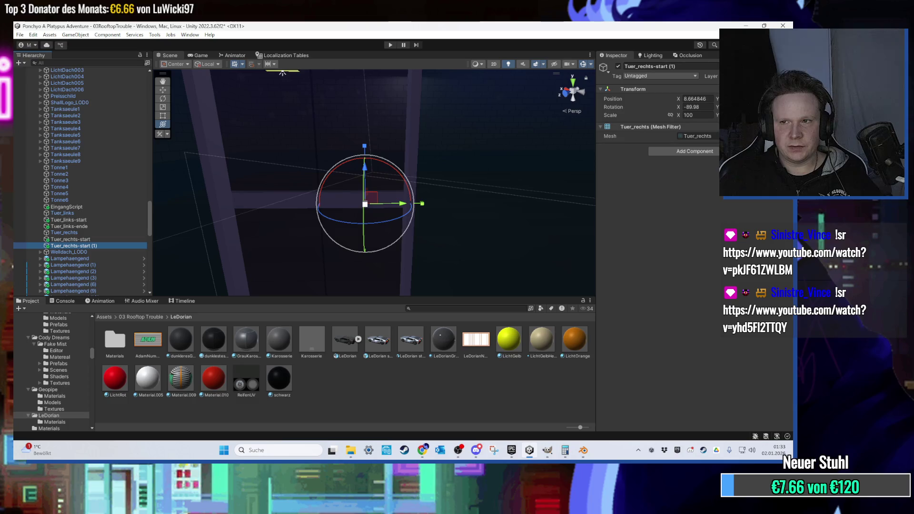
left_click(690, 100)
key("Return")
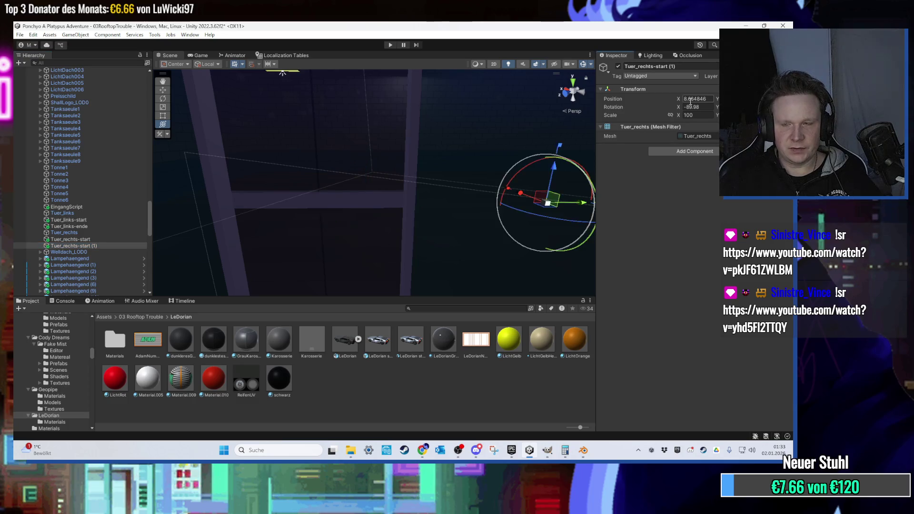
left_click_drag(327, 155, 349, 171)
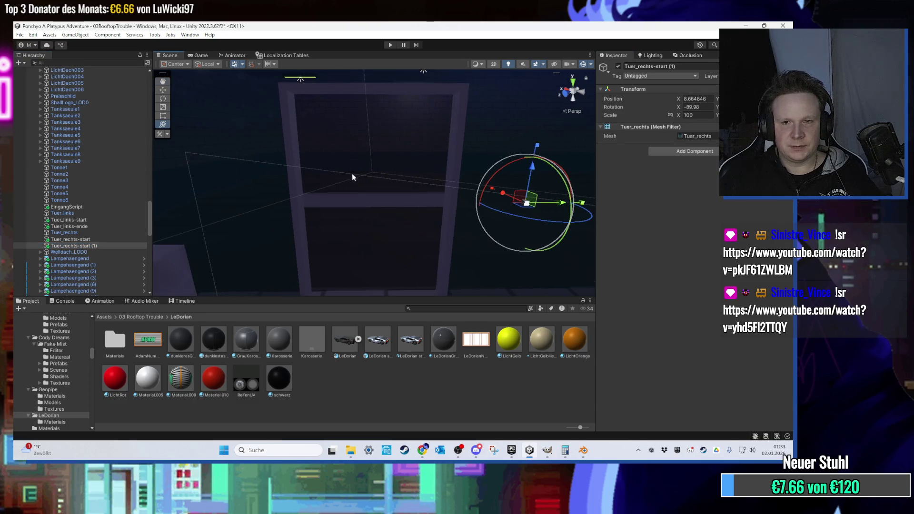
left_click_drag(309, 201, 179, 217)
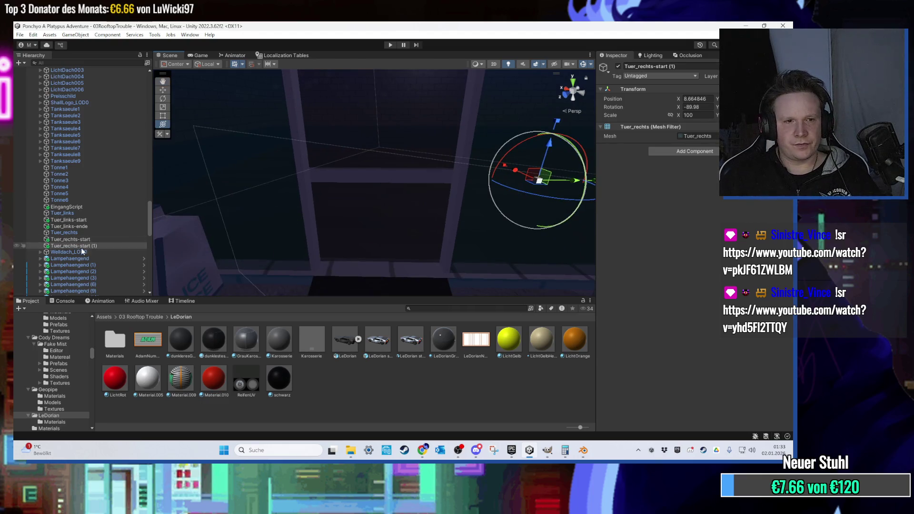
left_click_drag(167, 228, 191, 230)
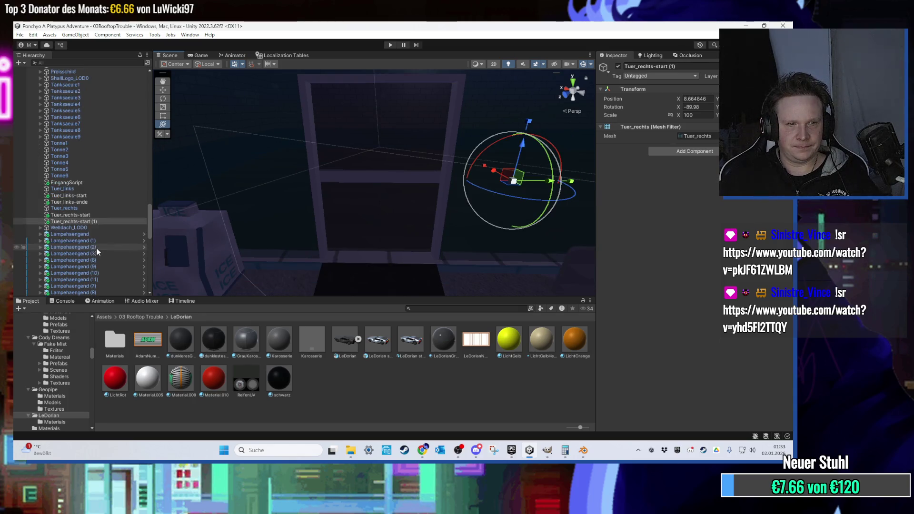
- Rename the EingangScript object to EingangHitbox
left_click(91, 206)
right_click(92, 207)
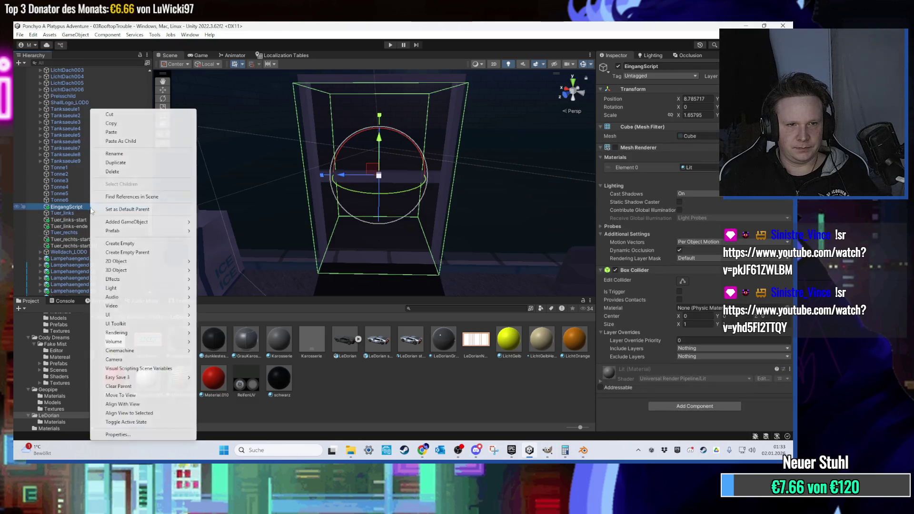
left_click(121, 155)
key("End")
key("BackSpace")
key("BackSpace")
key("BackSpace")
type("Hitbox")
key("Return")
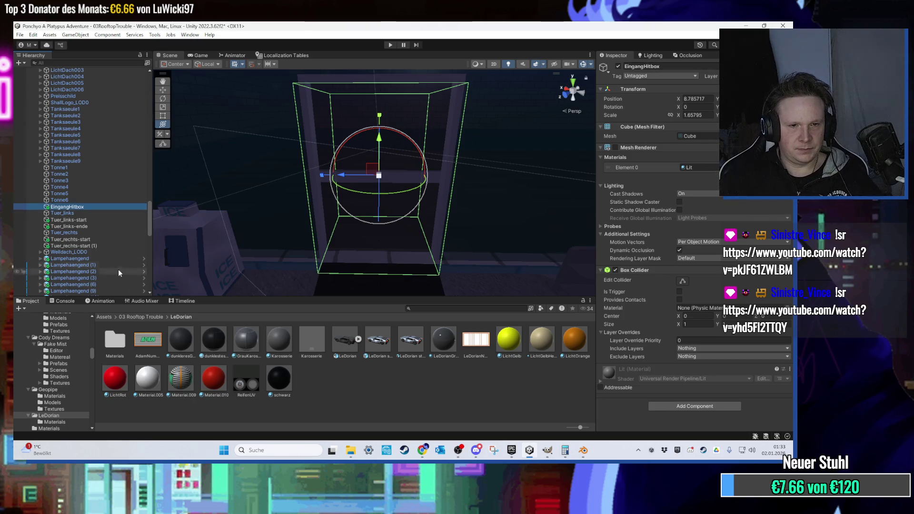
- Create a TuerOffnenTankstelle C# script in Assets/Scripts/Level and open it in Visual Studio
left_click(105, 317)
double_click(384, 385)
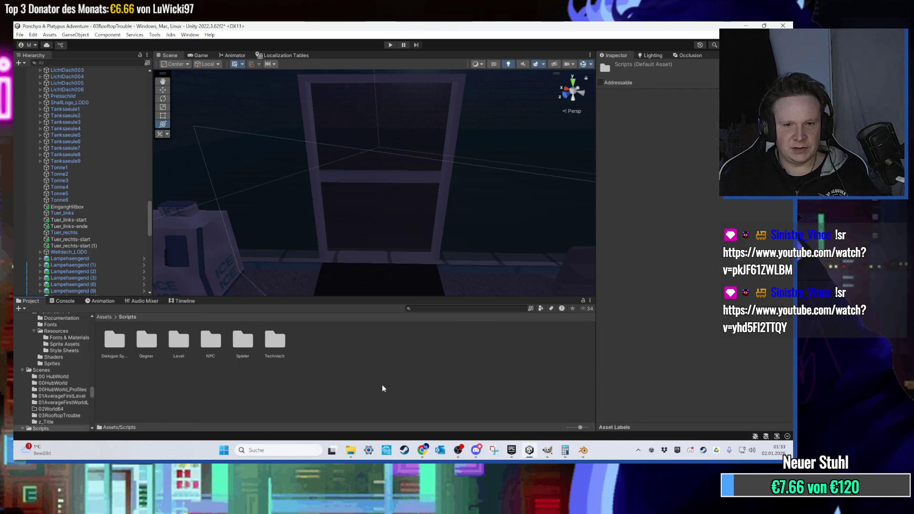
double_click(223, 347)
right_click(355, 398)
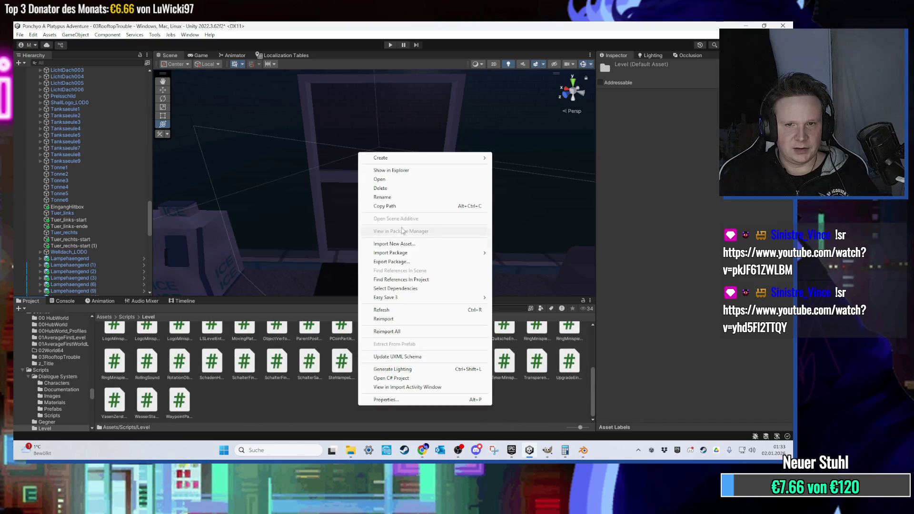
mouse_move(407, 158)
left_click(514, 79)
type("TuerOf")
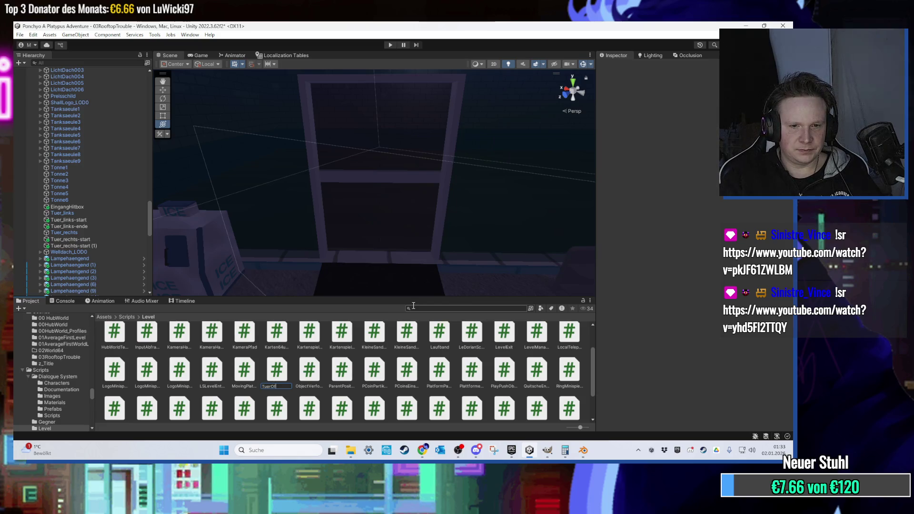
type("elle")
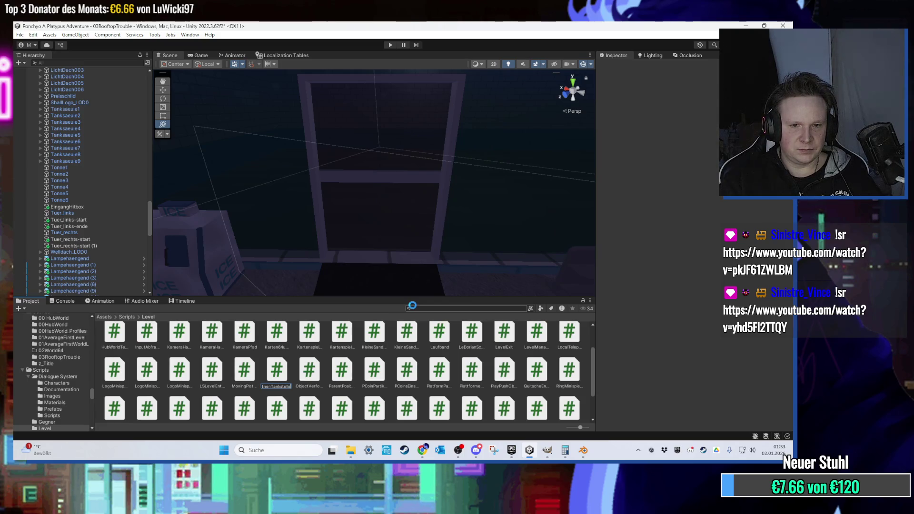
key("Return")
key("Return")
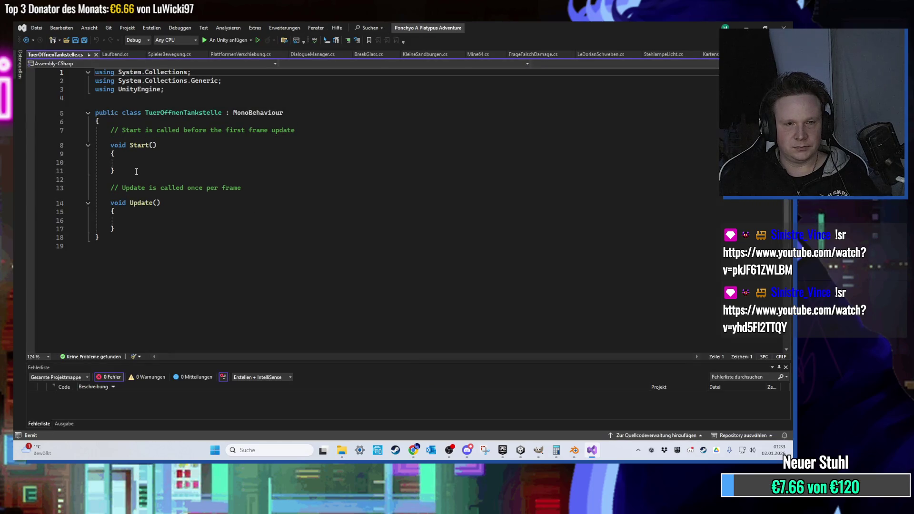
- Declare public GameObject fields linksstart, linksende, rechtsstart, rechtsende and save the script
scroll(137, 172, "up", 3, "ctrl")
scroll(136, 172, "up", 1, "ctrl")
left_click(421, 151)
key("Return")
key("Return")
key("Up")
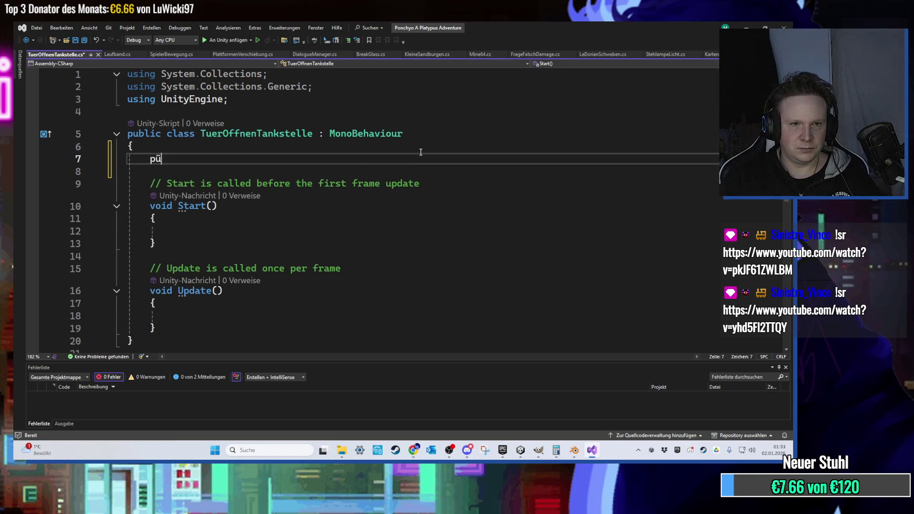
key("BackSpace")
type("ublic Game")
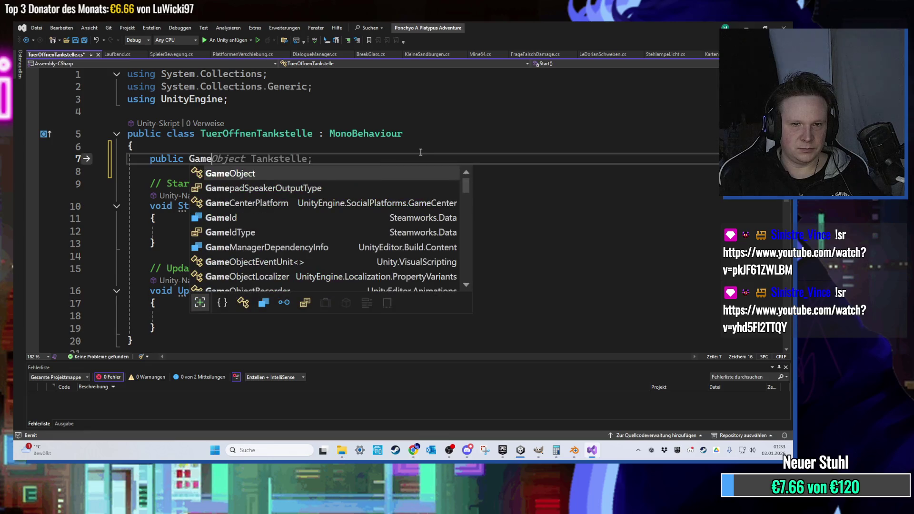
key("Tab")
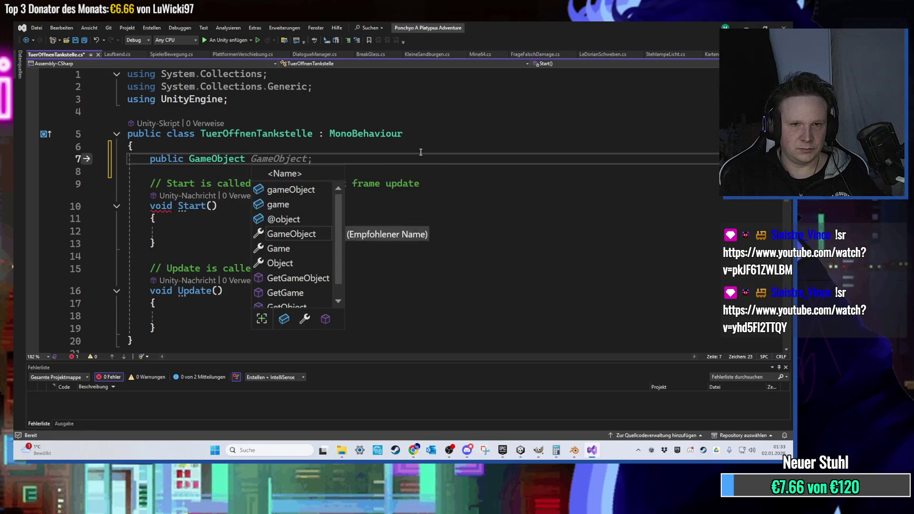
type("links")
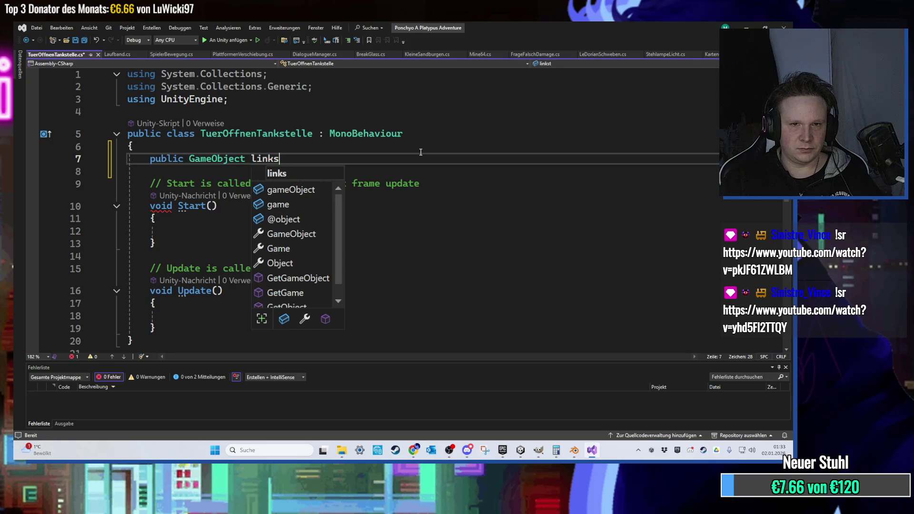
type("start, links")
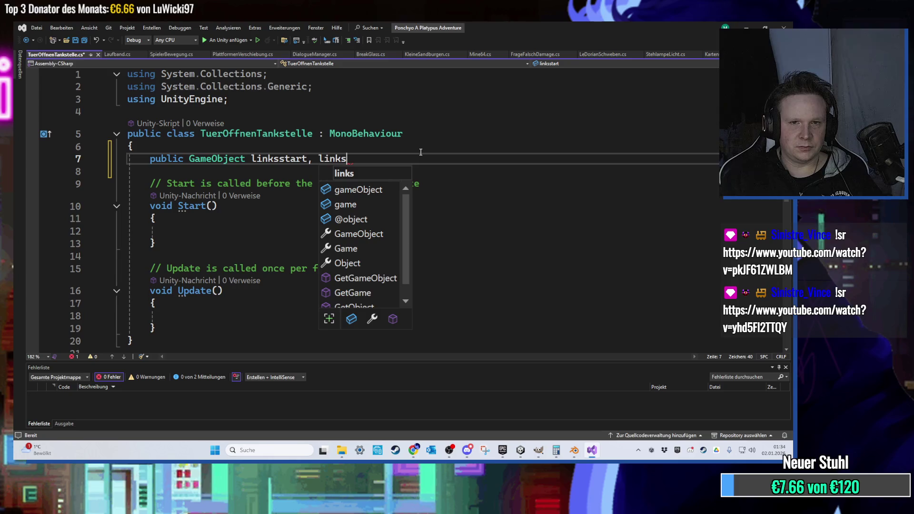
type("ende, rechts")
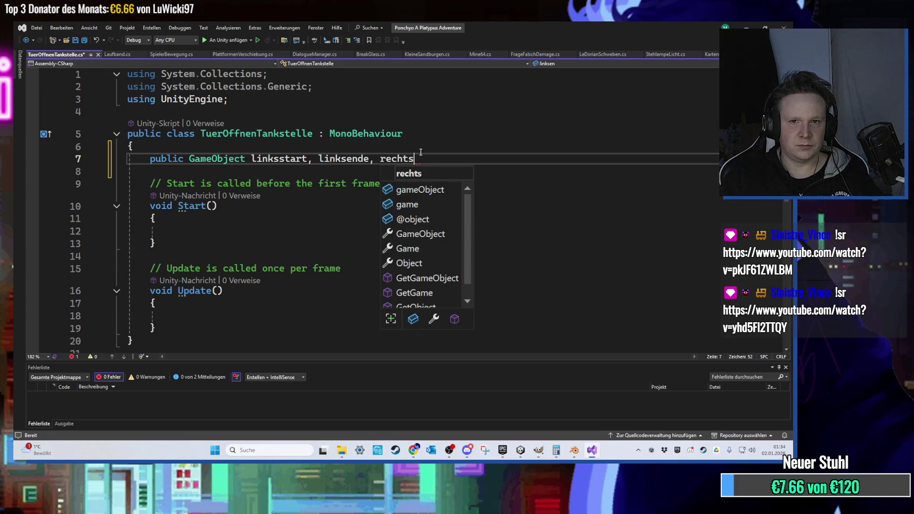
type("start, rech")
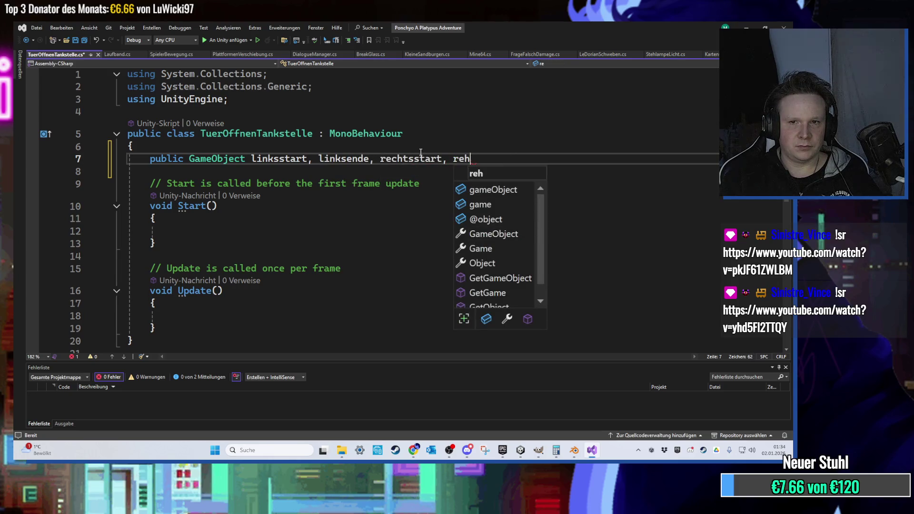
type("tsende;")
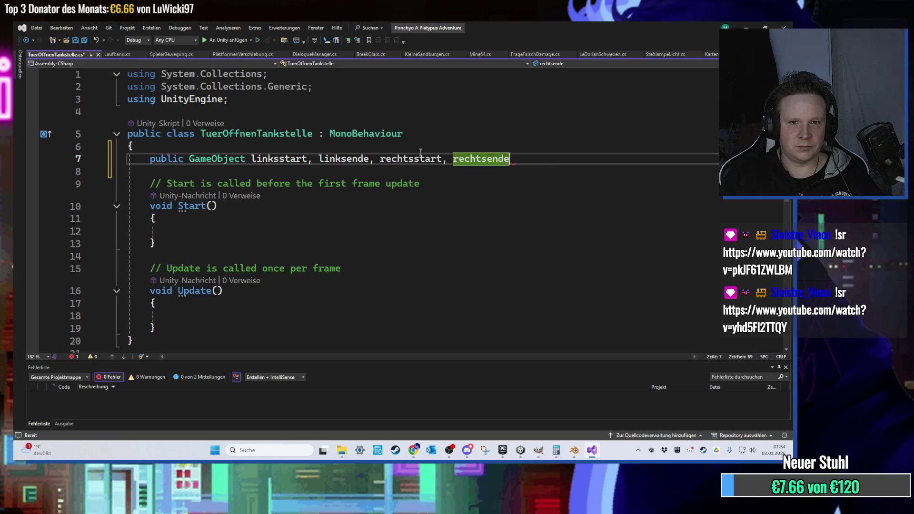
scroll(236, 200, "down", 2)
key("ctrl+s")
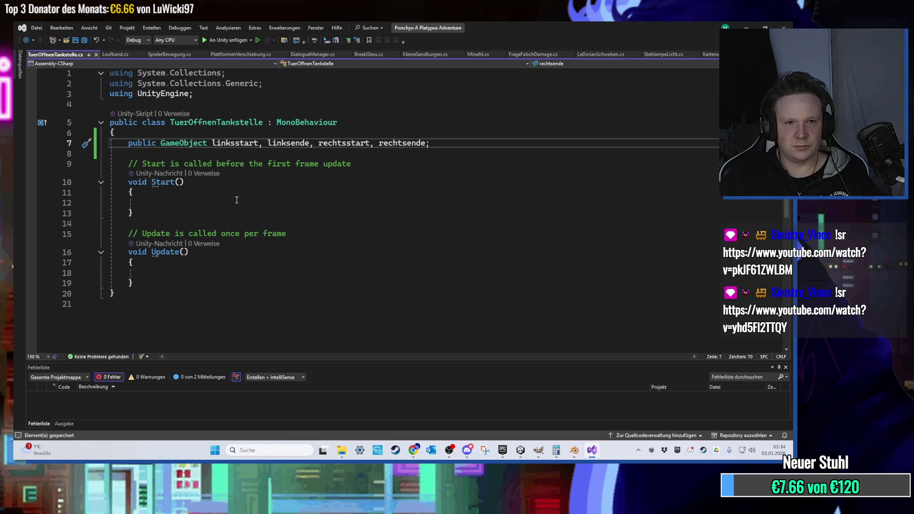
- Add an OnTriggerEnter(Collider other) method below Update
left_click(175, 200)
scroll(214, 212, "down", 1)
scroll(215, 212, "up", 1)
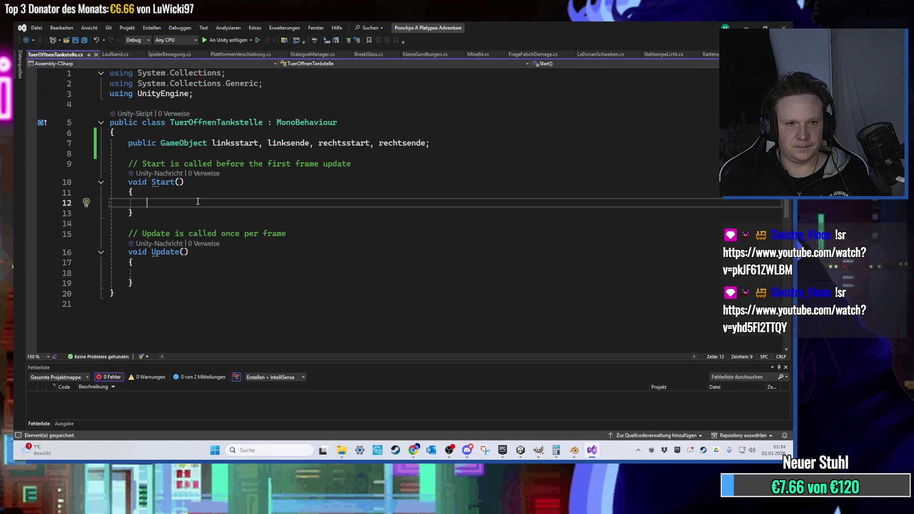
scroll(199, 213, "down", 2)
left_click(181, 229)
key("Down")
left_click(162, 244)
key("Return")
key("Return")
type("On")
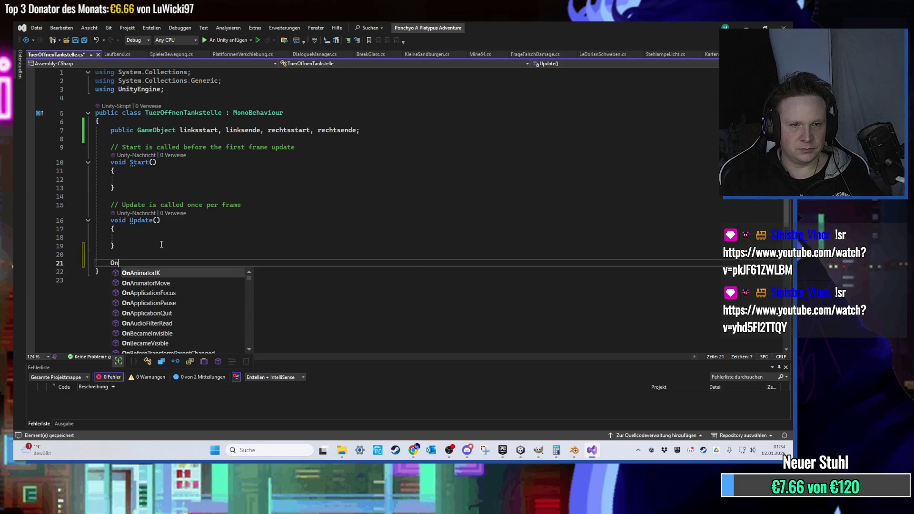
type("Trigger")
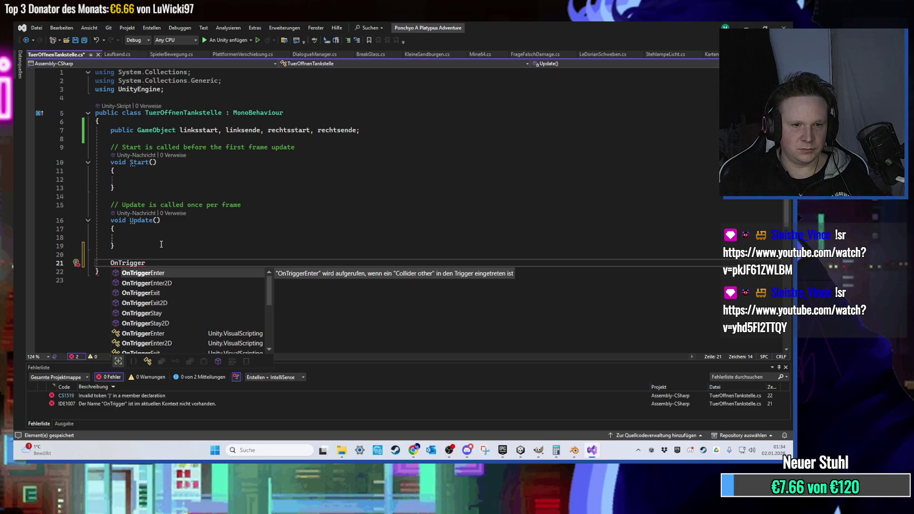
key("Down")
key("Down")
key("Down")
key("Up")
key("Up")
key("Up")
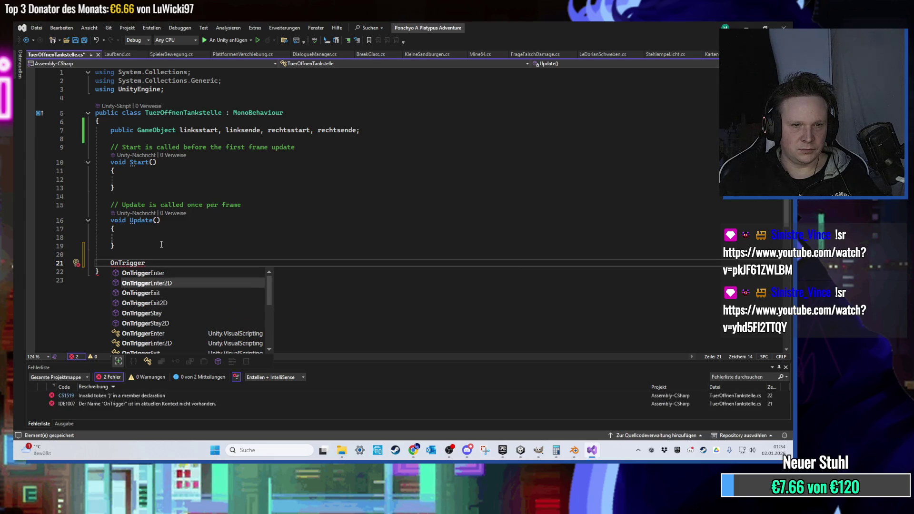
key("Return")
- Add a private void OnTriggerExit(Collider other) method stub
key("Down")
key("Return")
key("Return")
type("private On")
key("BackSpace")
key("BackSpace")
type("void ")
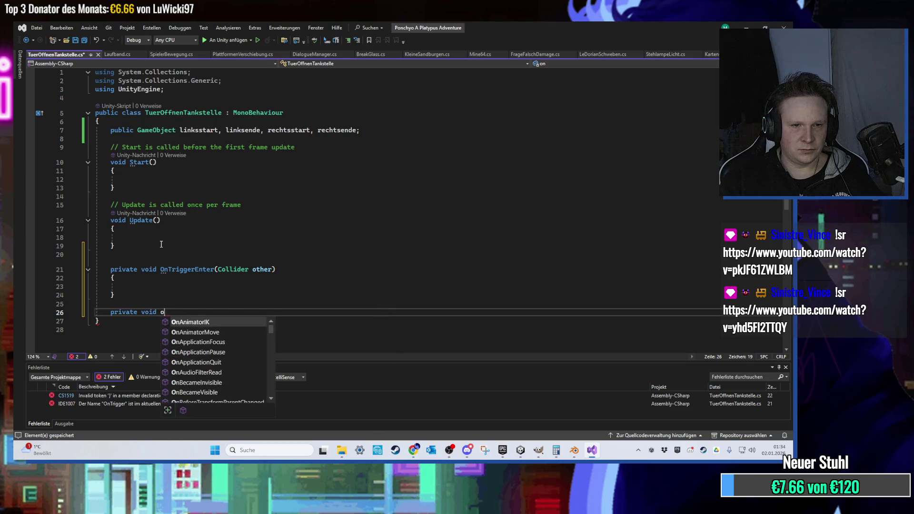
type("OnTriggerEx")
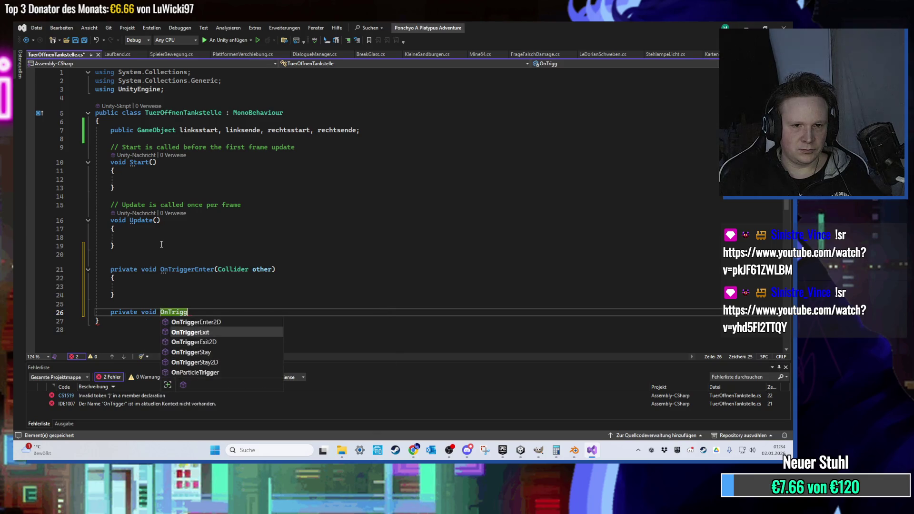
key("Tab")
scroll(146, 253, "down", 1)
left_click(140, 261)
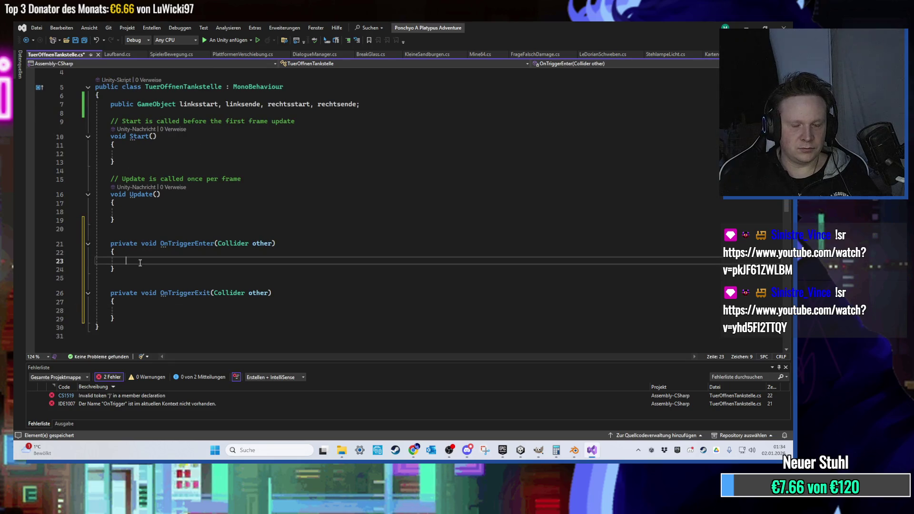
- Write an if (other.tag == "Player") block inside OnTriggerEnter
type("if (linksstart != null) {")
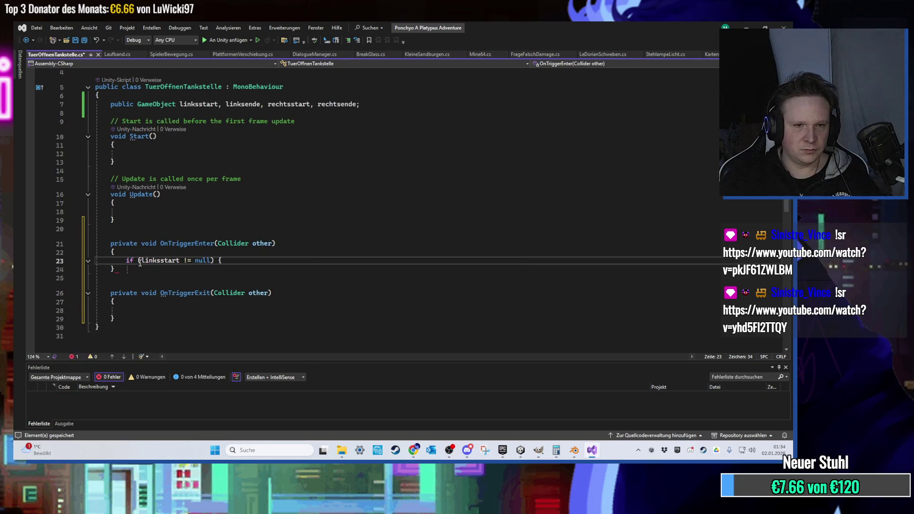
key("Return")
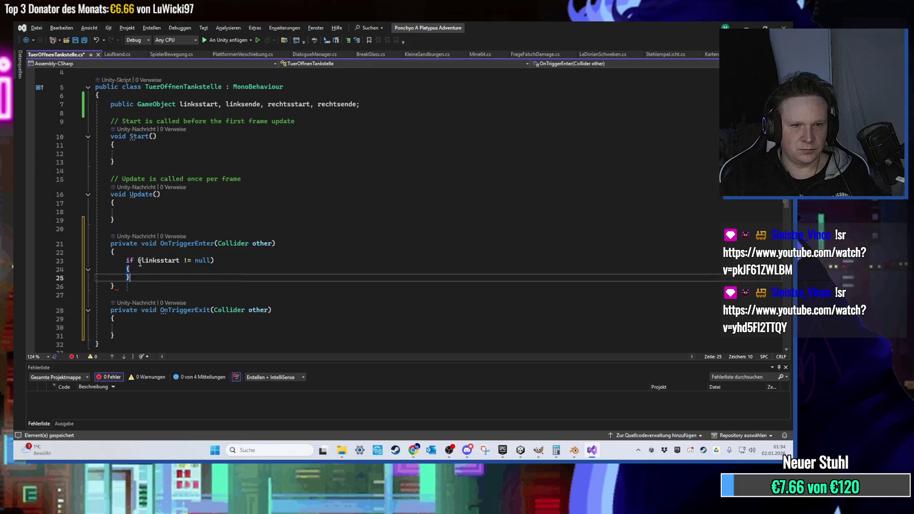
key("Return")
left_click_drag(213, 260, 142, 260)
type("other.tag == \"Player")
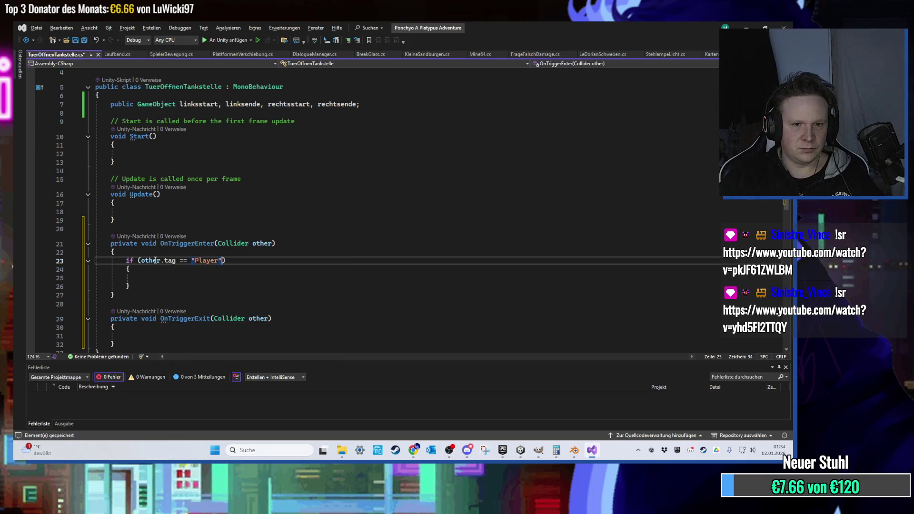
- Copy the Player-check block into OnTriggerExit and save the script
left_click_drag(96, 260, 131, 286)
key("ctrl+c")
scroll(166, 309, "down", 1)
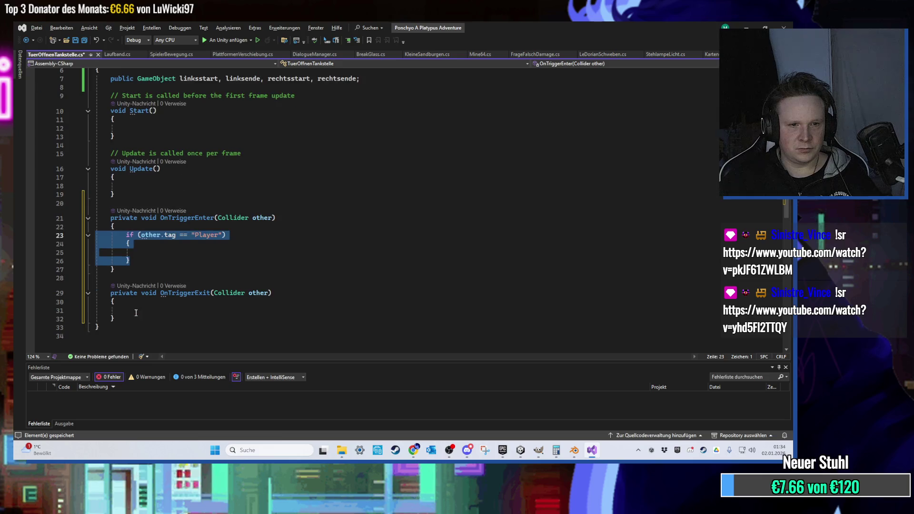
left_click(166, 309)
key("ctrl+v")
key("ctrl+s")
- Declare public GameObject tuerlinks, tuerrechts; above the other field declarations
scroll(139, 271, "up", 3, "ctrl")
scroll(175, 250, "down", 3, "ctrl")
scroll(164, 237, "up", 5)
scroll(148, 235, "down", 2)
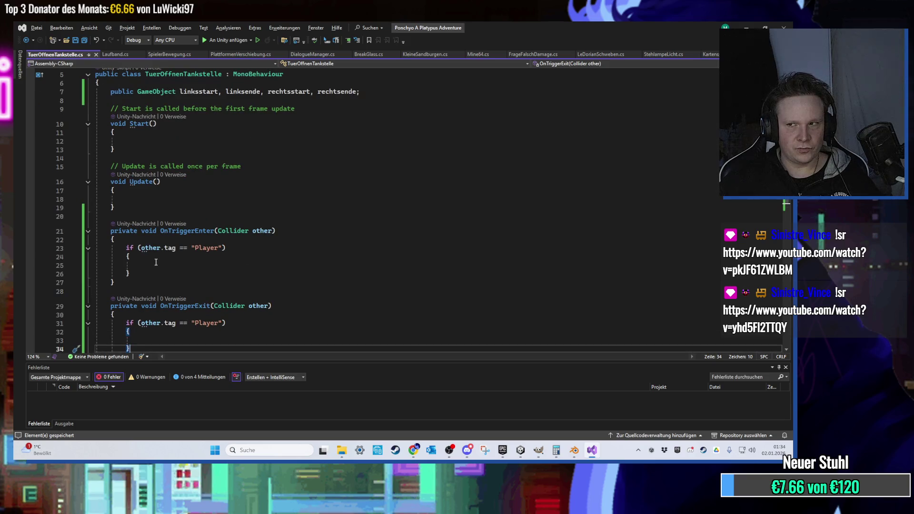
scroll(176, 238, "up", 2)
left_click(152, 123)
left_click(359, 133)
left_click(153, 124)
key("Return")
type("public GameObject tuerli")
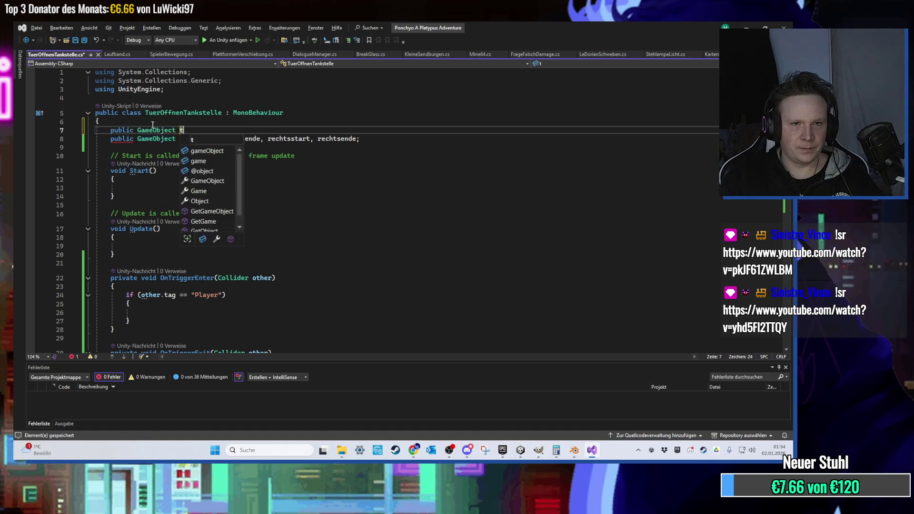
type("nks, ")
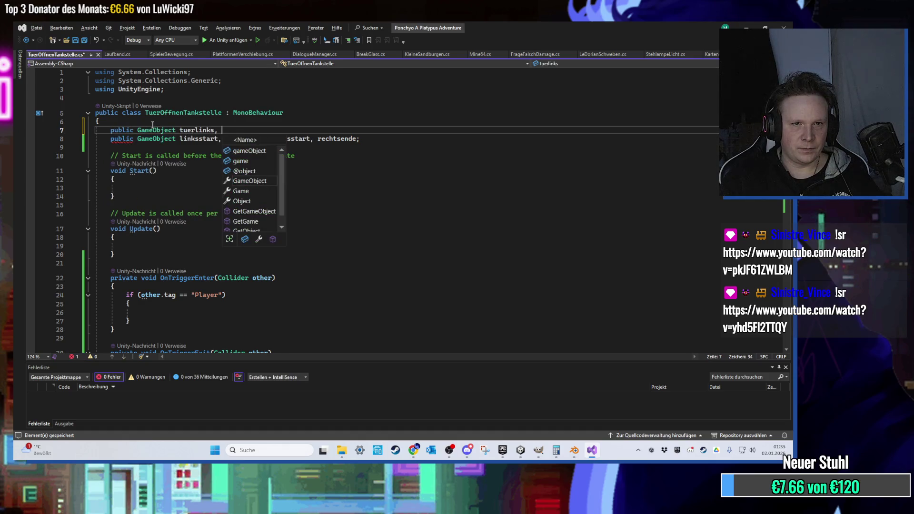
type("tuerrechts;")
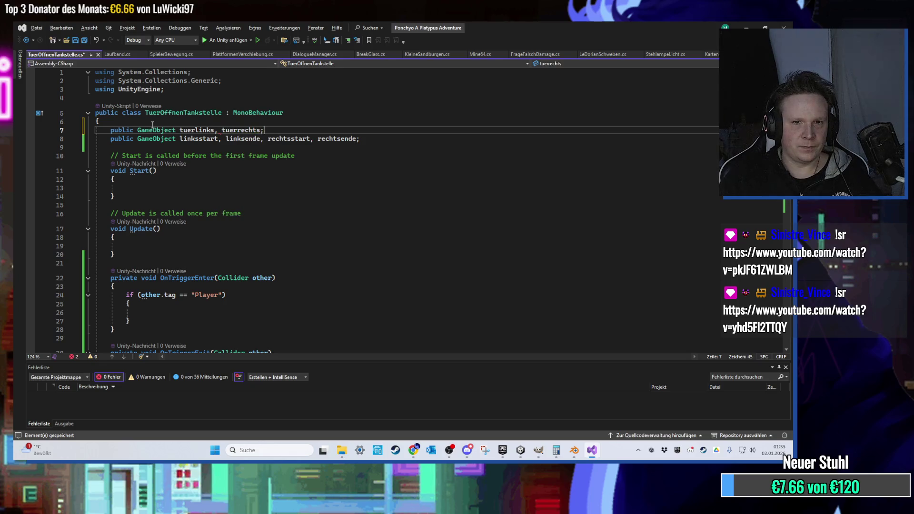
scroll(170, 227, "down", 1)
scroll(202, 287, "down", 1)
scroll(199, 288, "up", 1)
left_click(189, 287)
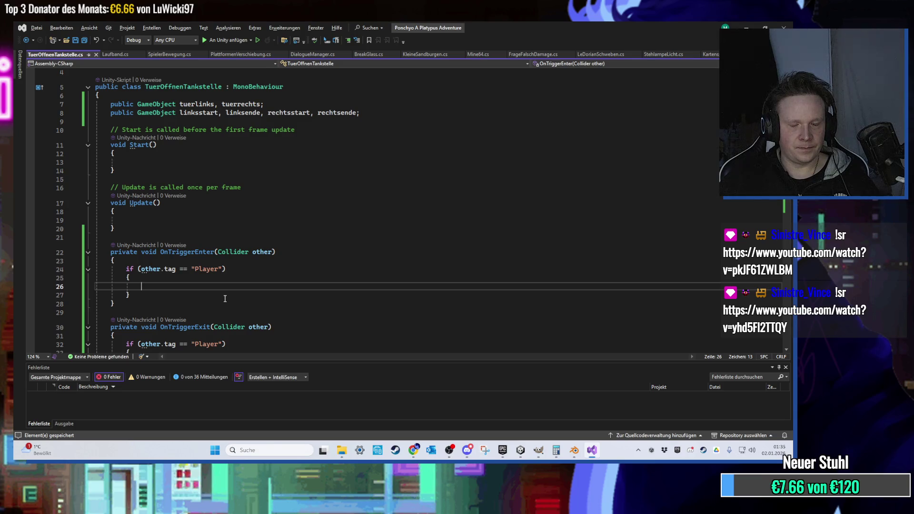
scroll(223, 298, "down", 1)
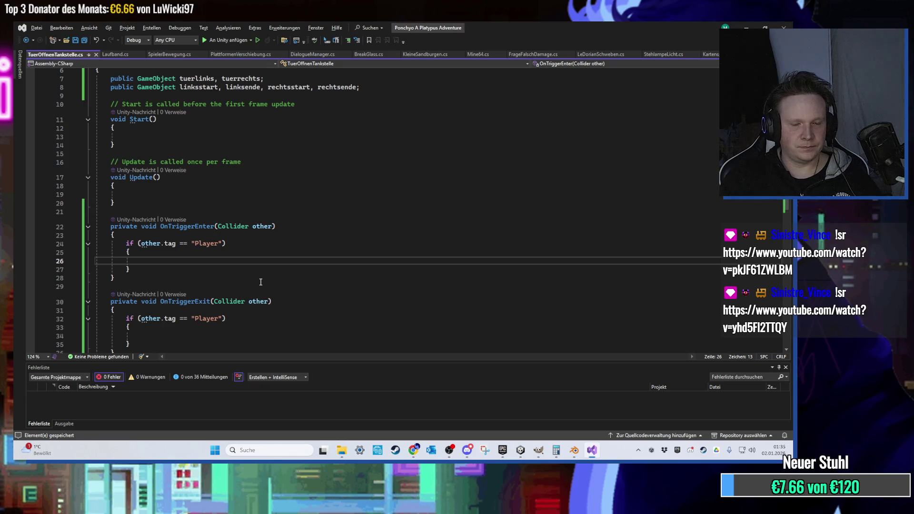
scroll(265, 274, "up", 1)
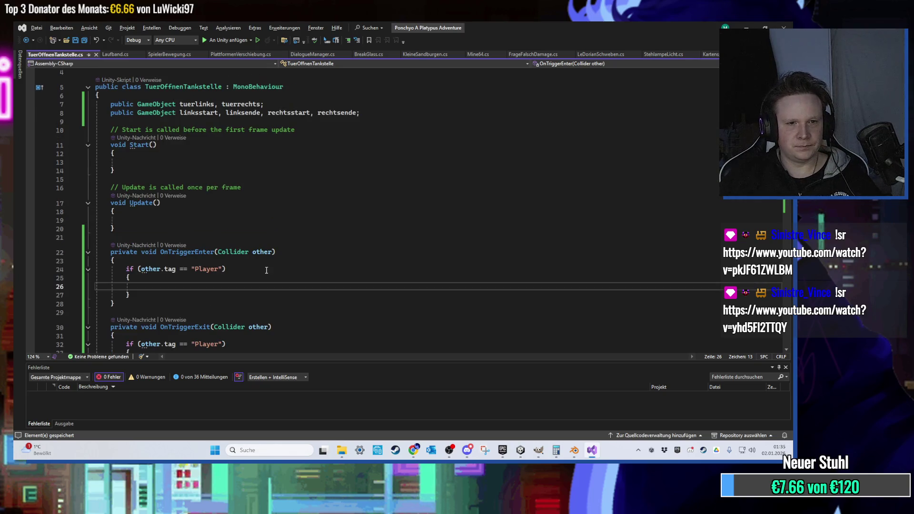
- Begin the line tuerlinks.transform.position = Vector3.Slerp( inside OnTriggerEnter's Player check
type("tuerlinks.")
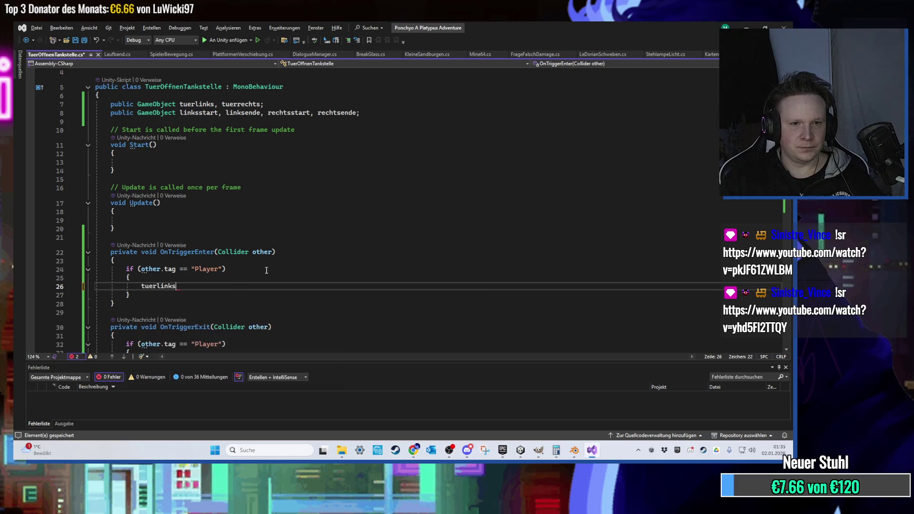
key("BackSpace")
key("BackSpace")
key("BackSpace")
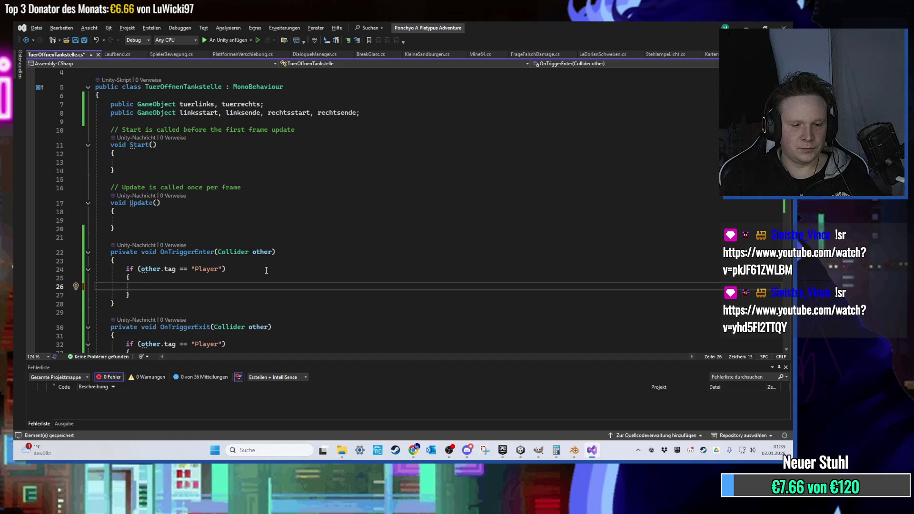
type("tuerlinks.")
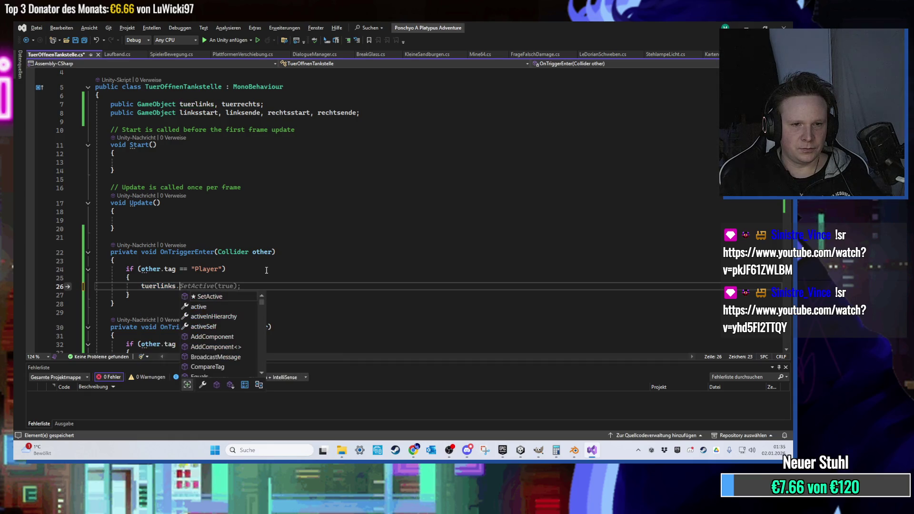
type("tran")
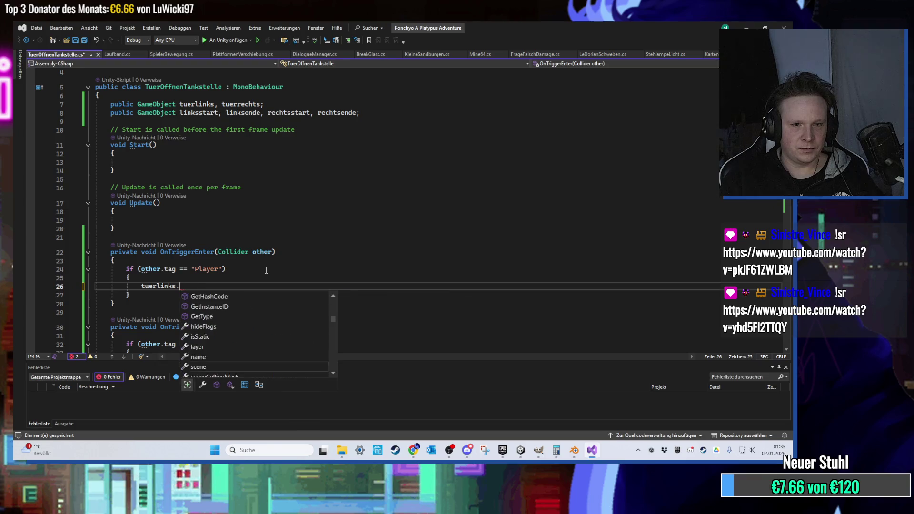
key("Tab")
type(".position = ")
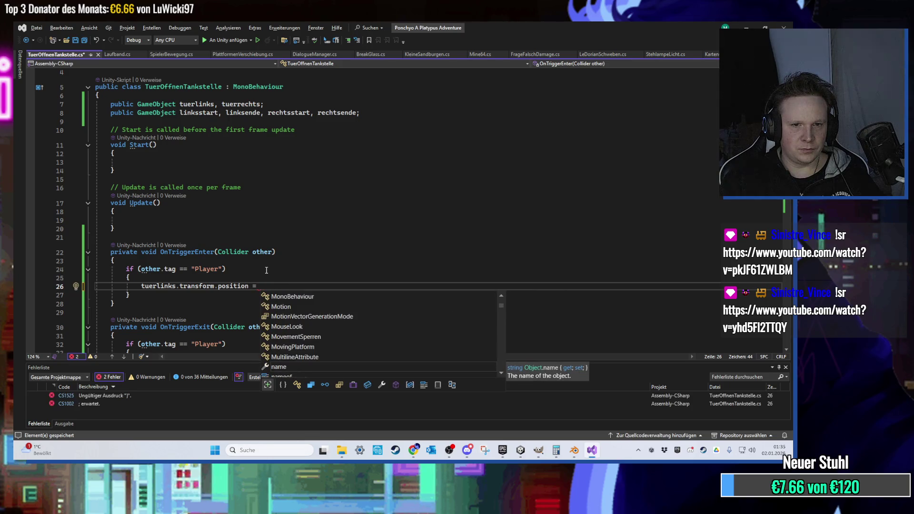
type("new Vector3().Sl")
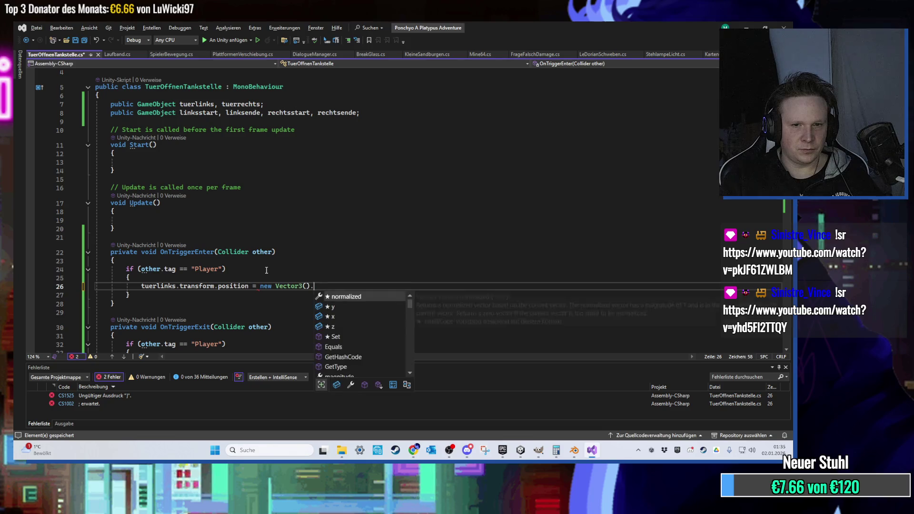
key("BackSpace")
key("BackSpace")
key("BackSpace")
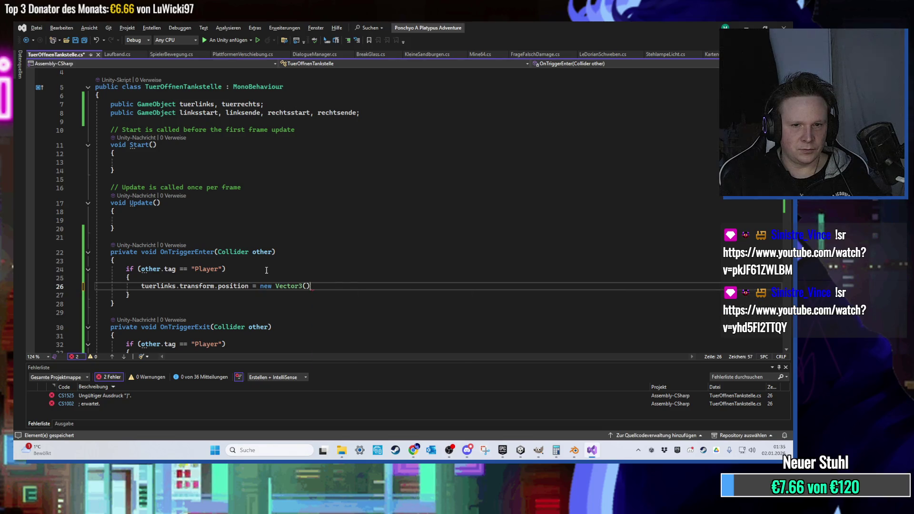
type(";")
key("BackSpace")
type("Vector3.Sl")
key("Tab")
type("(")
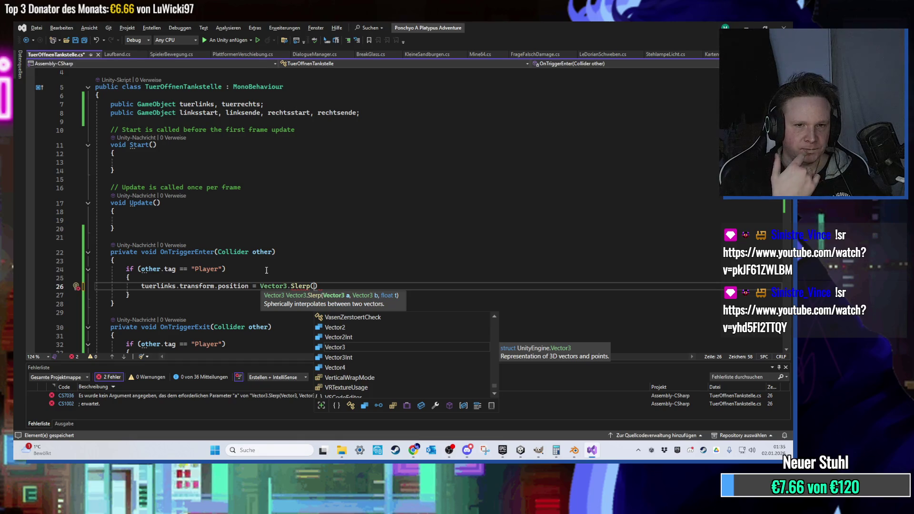
key("Escape")
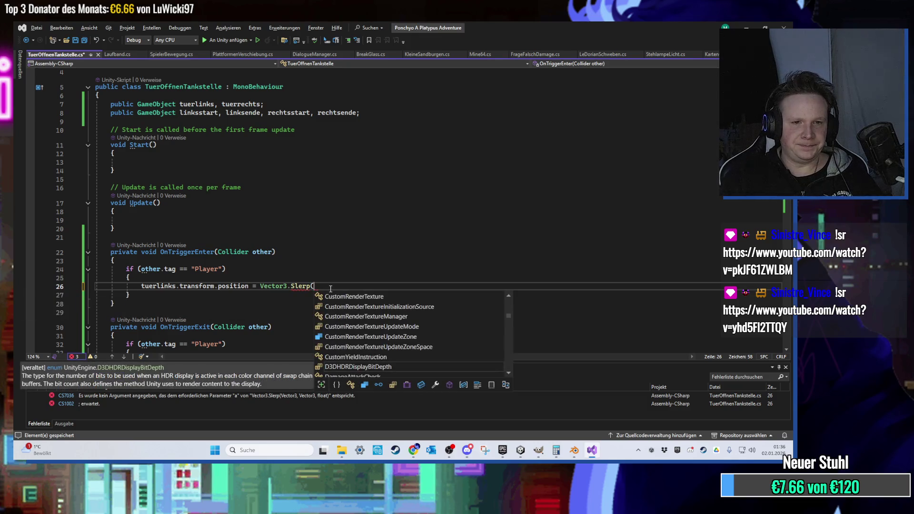
- Complete the Slerp arguments with tuerlinks' position, linksende.transform.position and Time.deltaTime
type("tuerlinks")
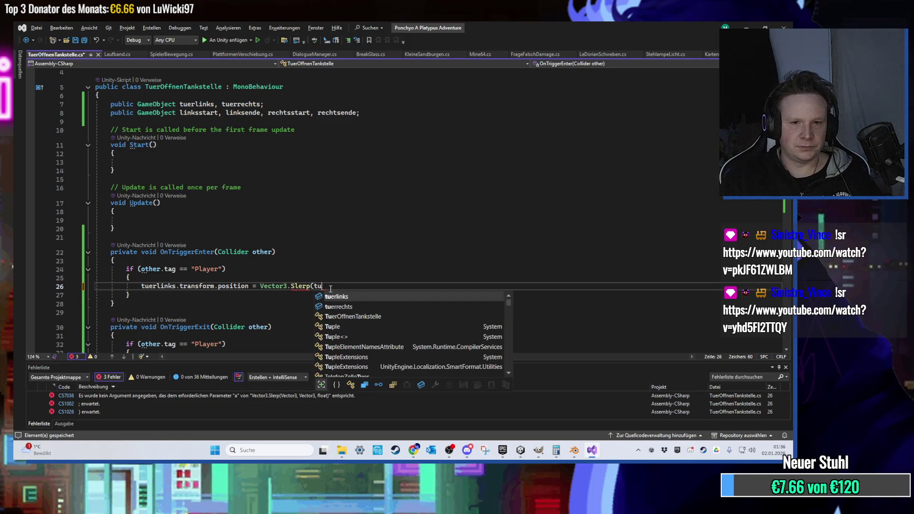
type(".")
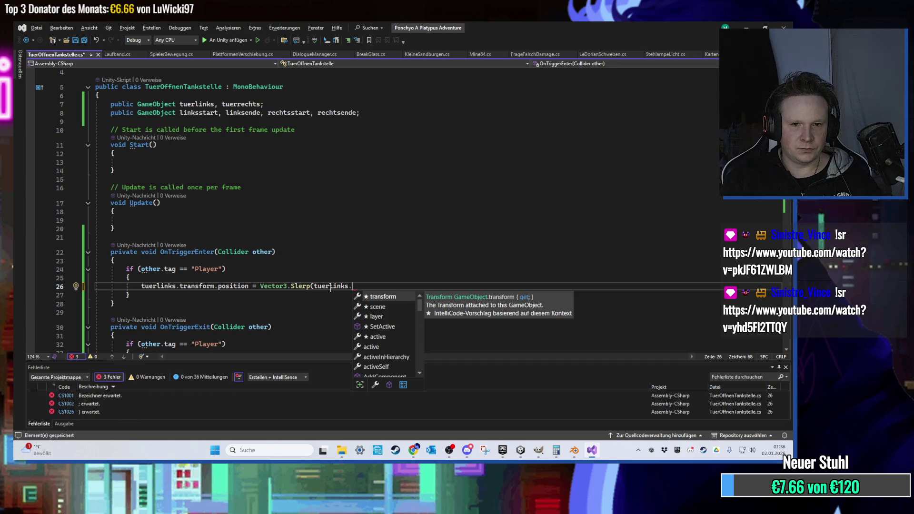
type("GetCo")
key("BackSpace")
key("BackSpace")
key("BackSpace")
type(".position,")
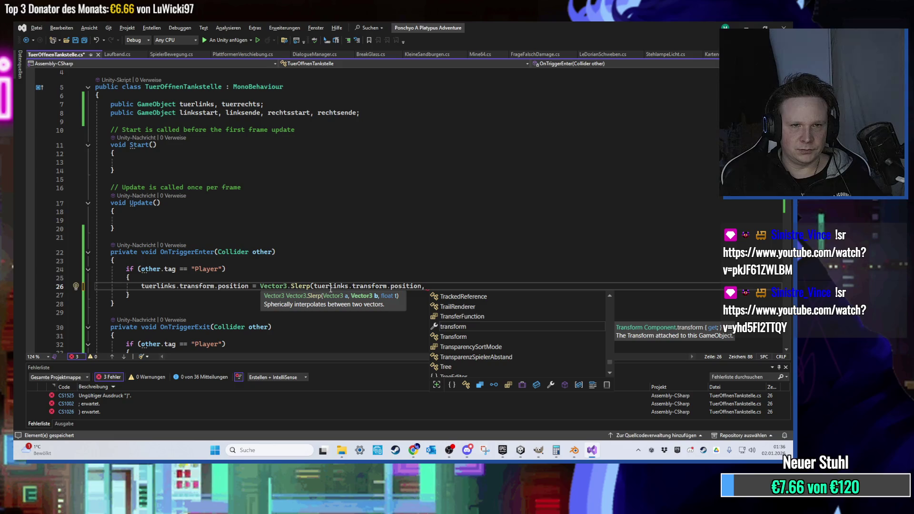
type("l")
type("ink")
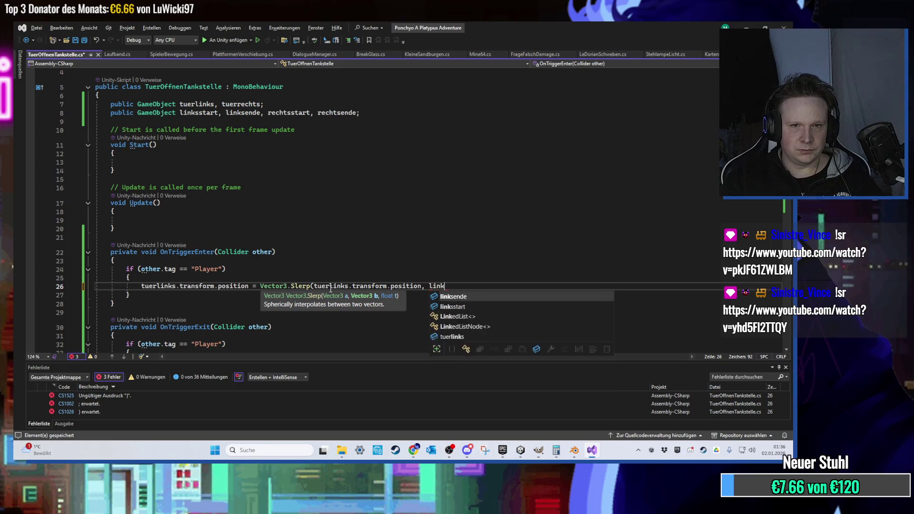
type("sende.transform")
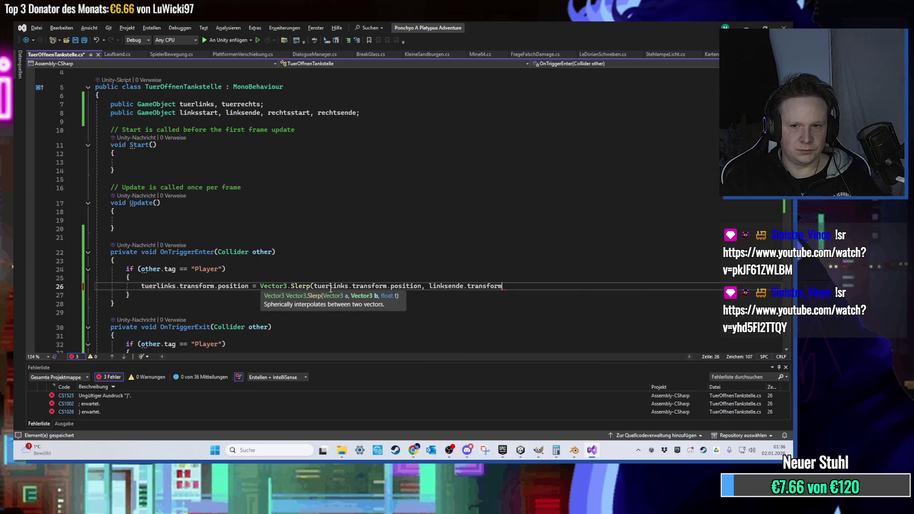
type(".position, Time.deltaTime);")
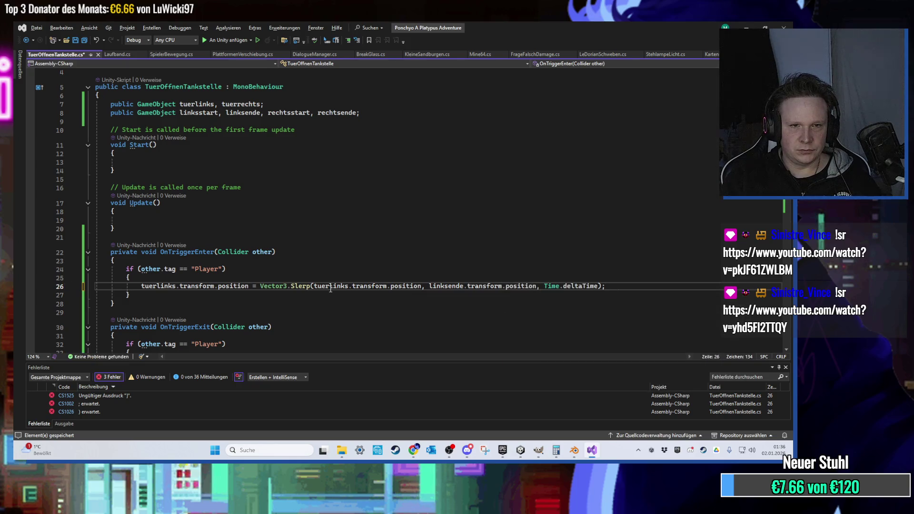
left_click(363, 112)
- Declare a public float tuerGeschwindigkeit speed field and edit the Slerp call's time argument
key("Return")
type("p")
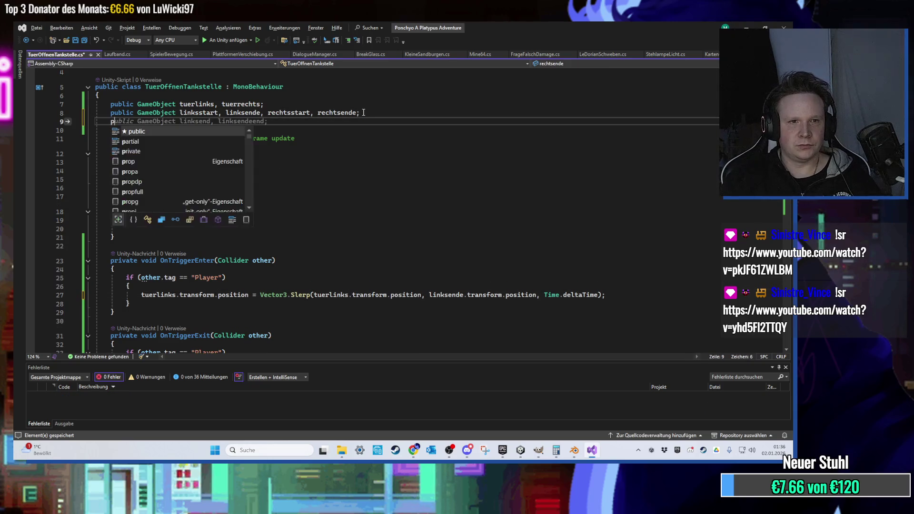
type("ublic float tuerGeschwindigkeit;")
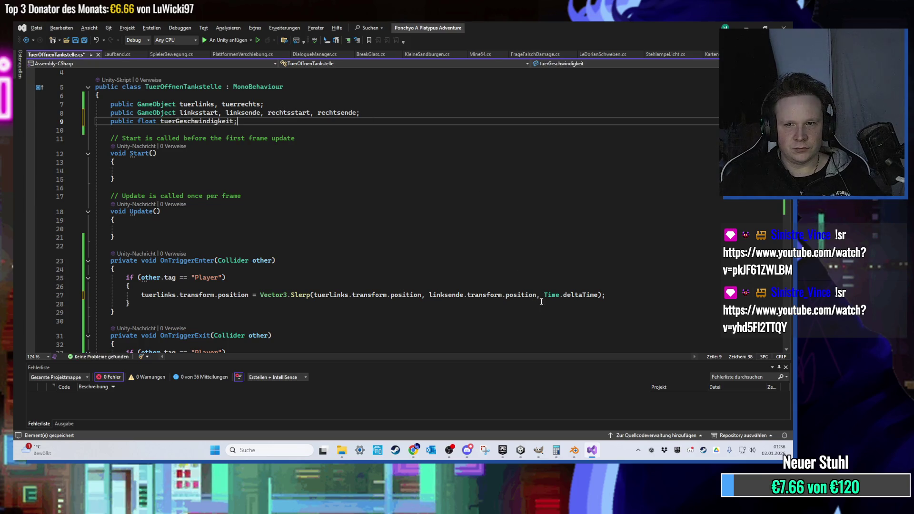
left_click(544, 295)
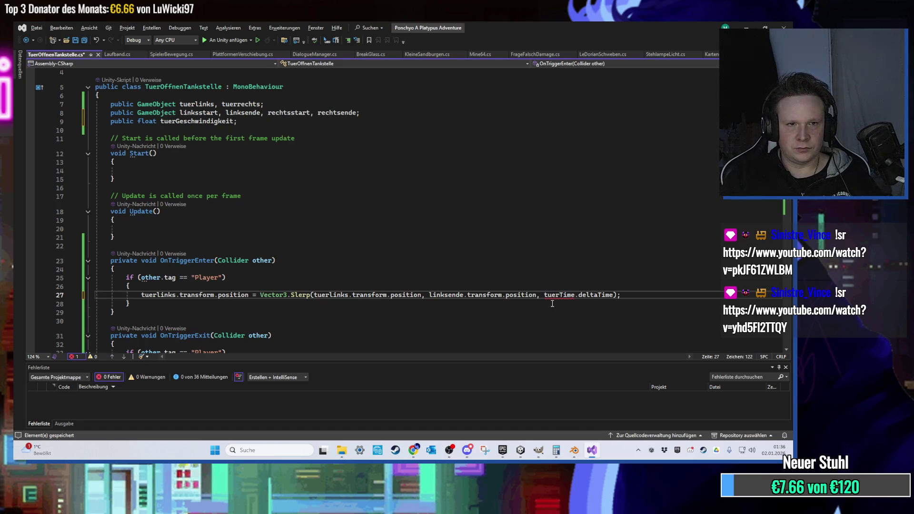
type("igkeit *")
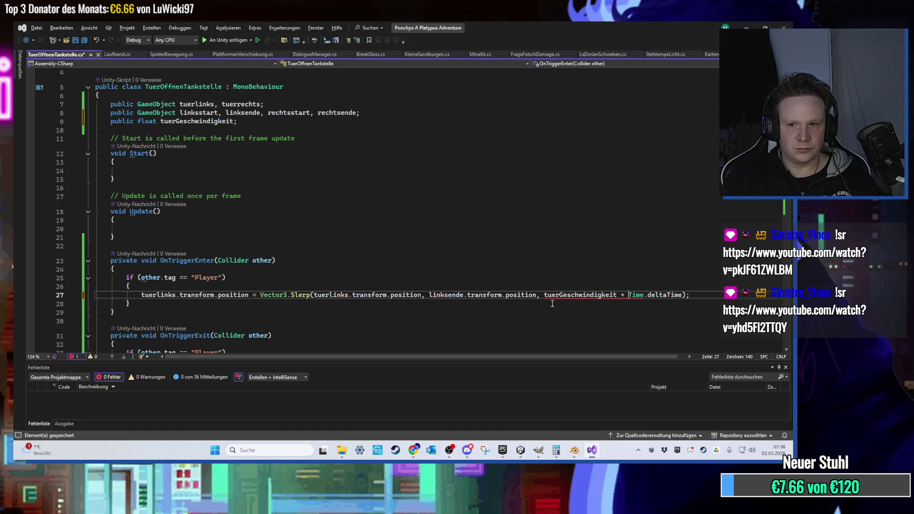
scroll(547, 303, "down", 3)
key("Down")
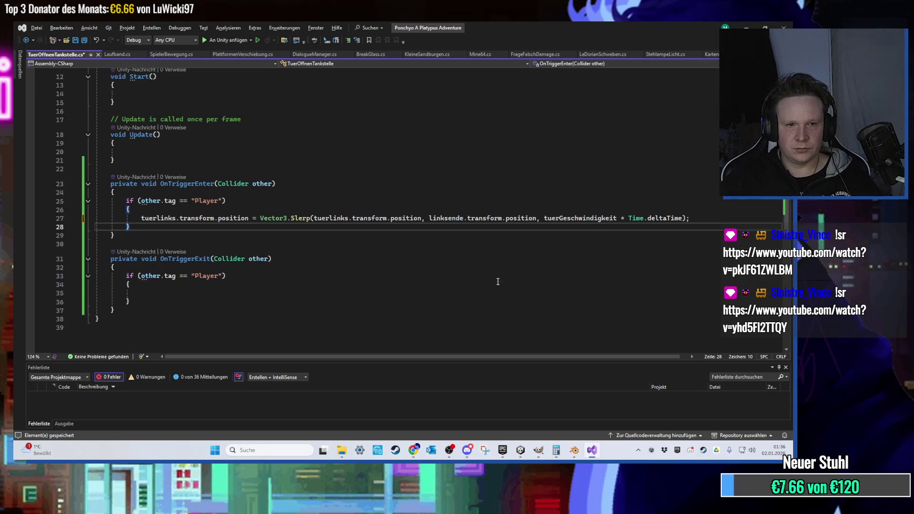
scroll(201, 171, "up", 3)
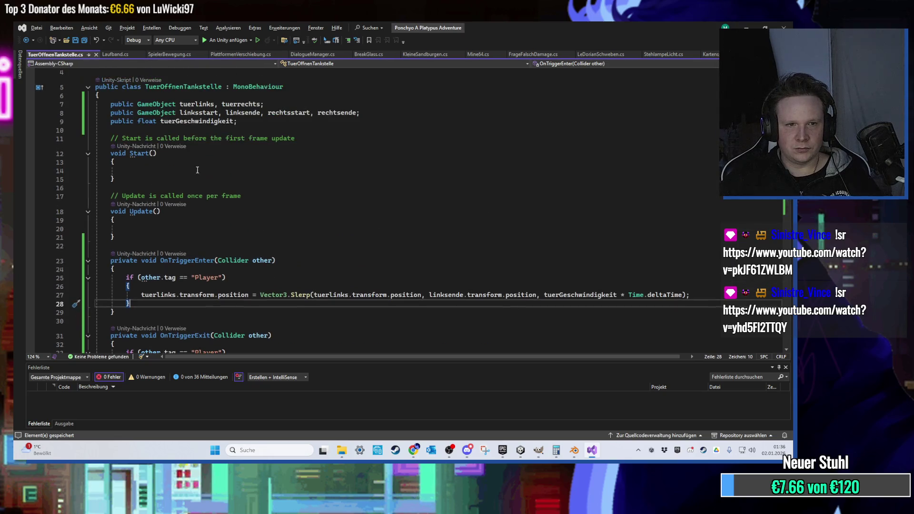
- Add a public AudioClip tuerSound; field below tuerGeschwindigkeit
left_click(263, 121)
key("Return")
type("p")
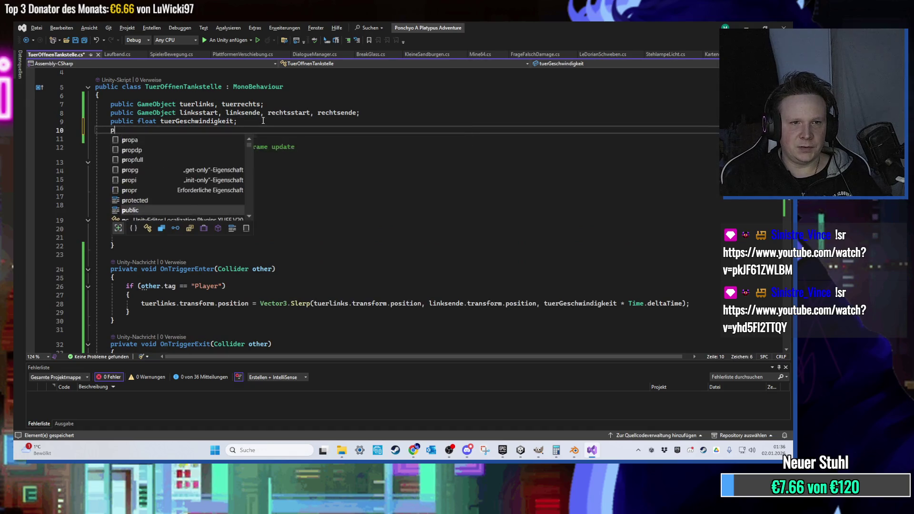
type("ublic AudioClip ")
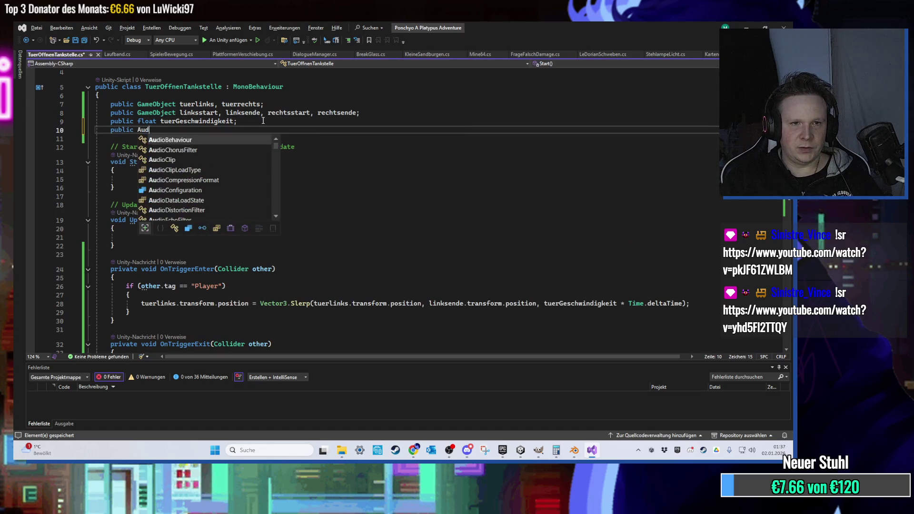
type("t")
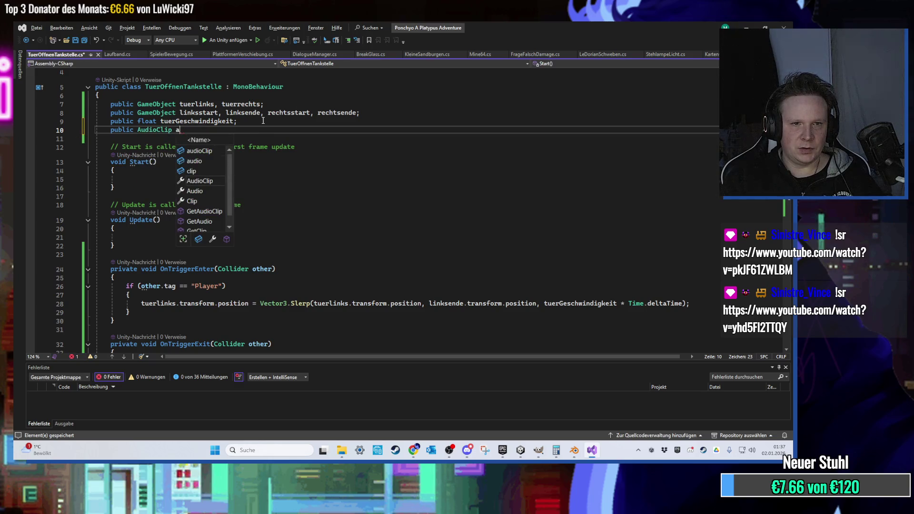
type("aud")
key("BackSpace")
key("BackSpace")
key("BackSpace")
type("und;")
scroll(285, 124, "down", 1)
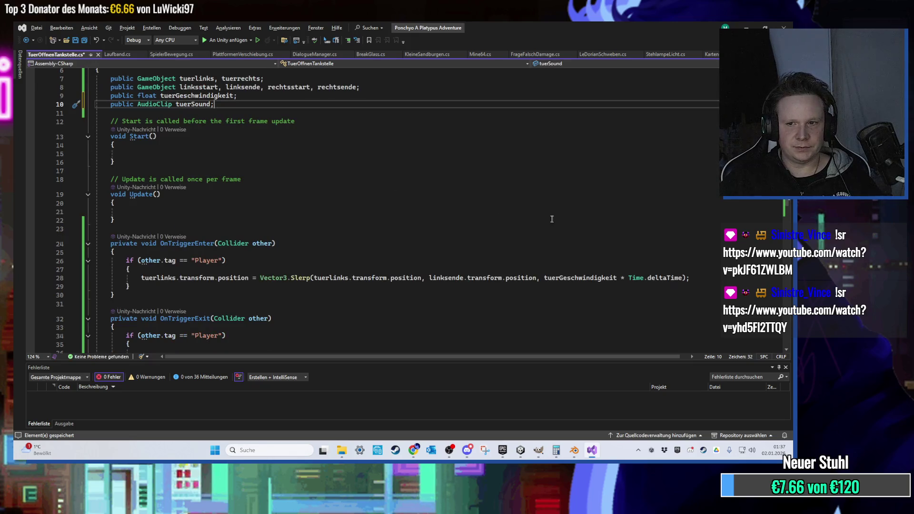
scroll(595, 243, "down", 2)
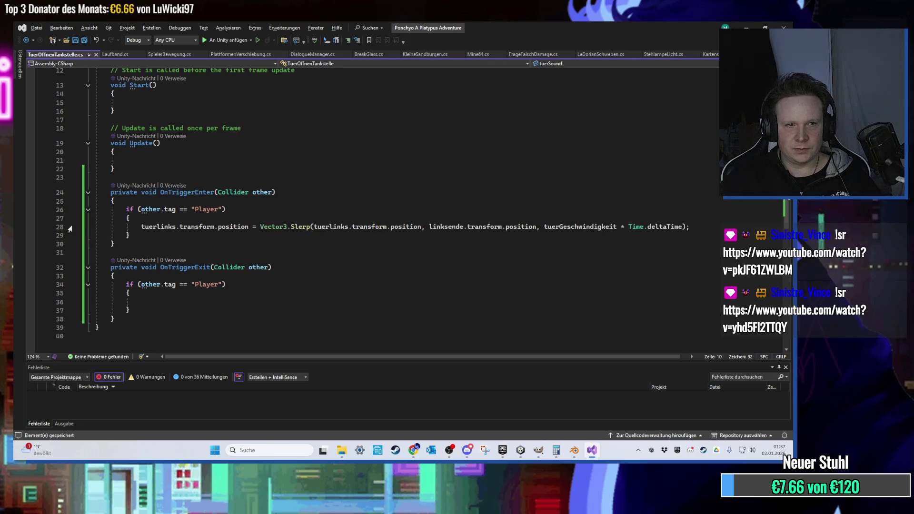
left_click(45, 229)
- Copy the tuerlinks Slerp line into OnTriggerExit, targeting linksstart, and save
key("ctrl+c")
left_click(165, 301)
key("ctrl+v")
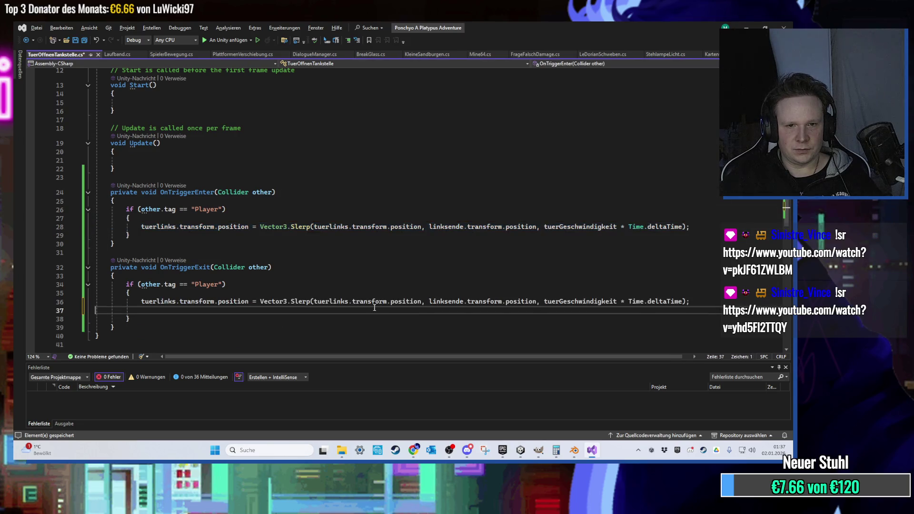
double_click(448, 302)
type("rechts")
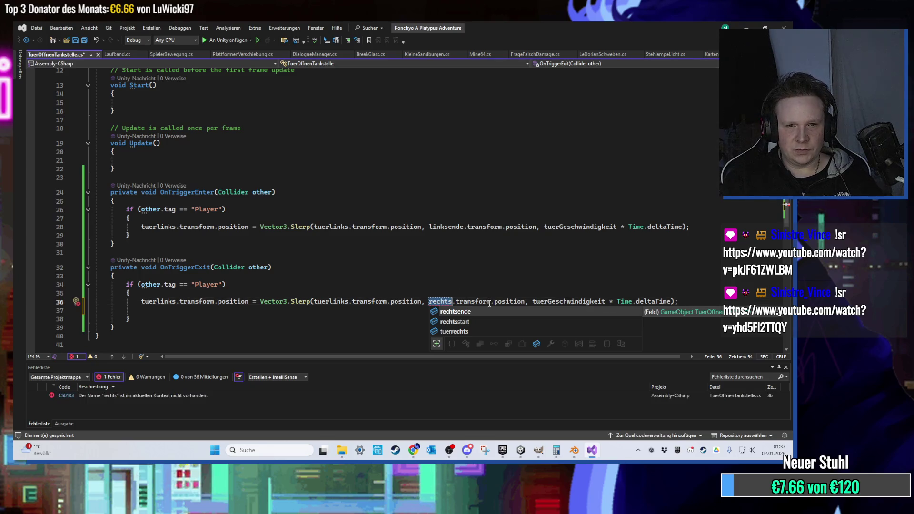
key("BackSpace")
type("t")
key("BackSpace")
type("linkss")
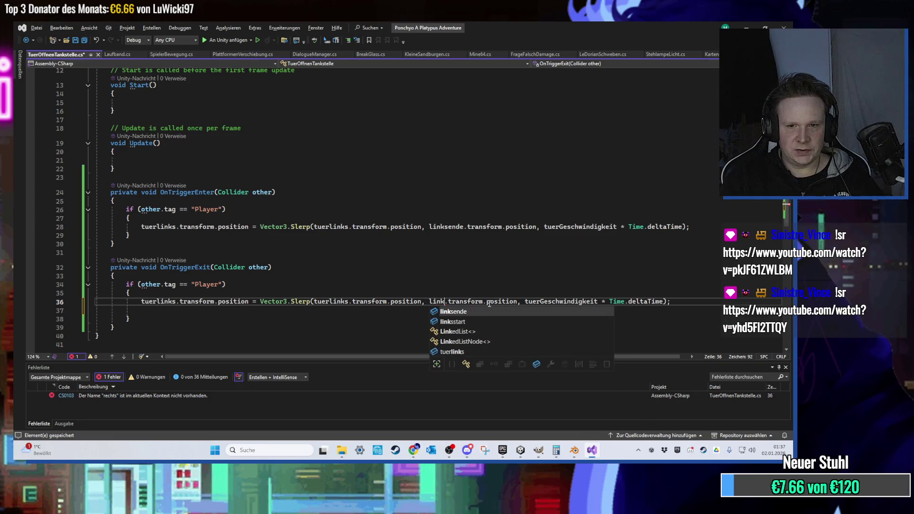
key("Tab")
key("ctrl+s")
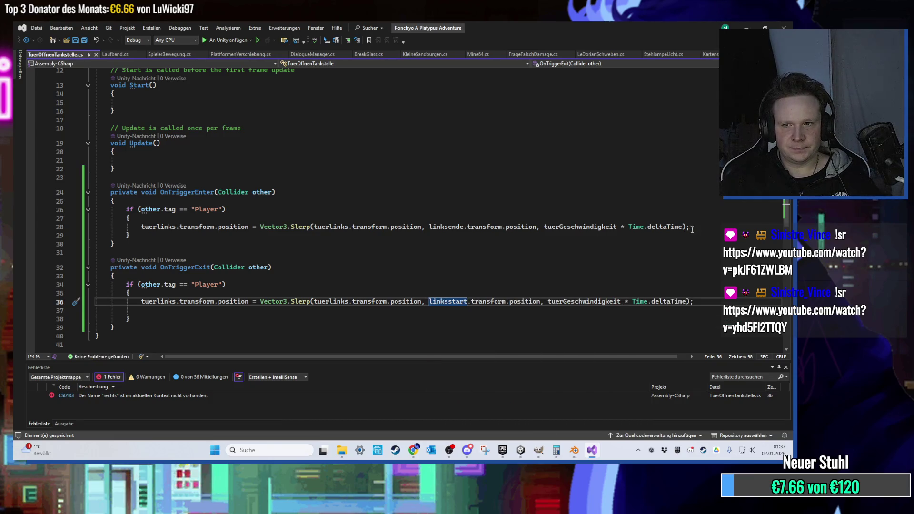
- Duplicate the OnTriggerEnter Slerp line for tuerrechts
left_click(692, 230)
key("shift+Home")
key("shift+Home")
key("ctrl+c")
key("End")
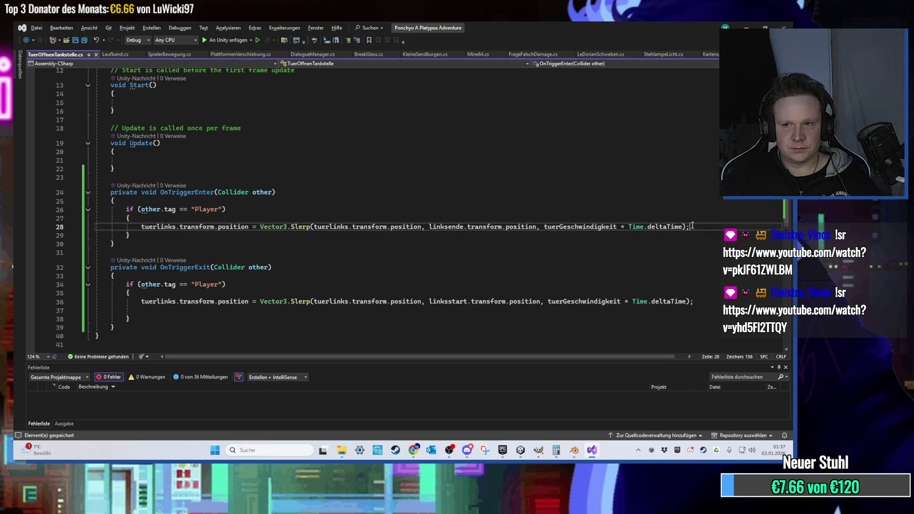
key("Return")
key("ctrl+v")
double_click(164, 236)
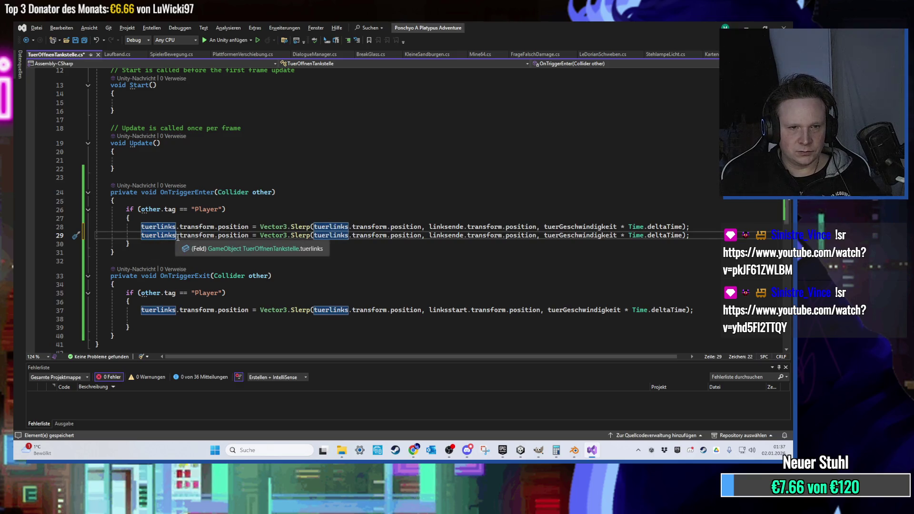
left_click_drag(176, 235, 162, 236)
key("BackSpace")
key("BackSpace")
type("rechts")
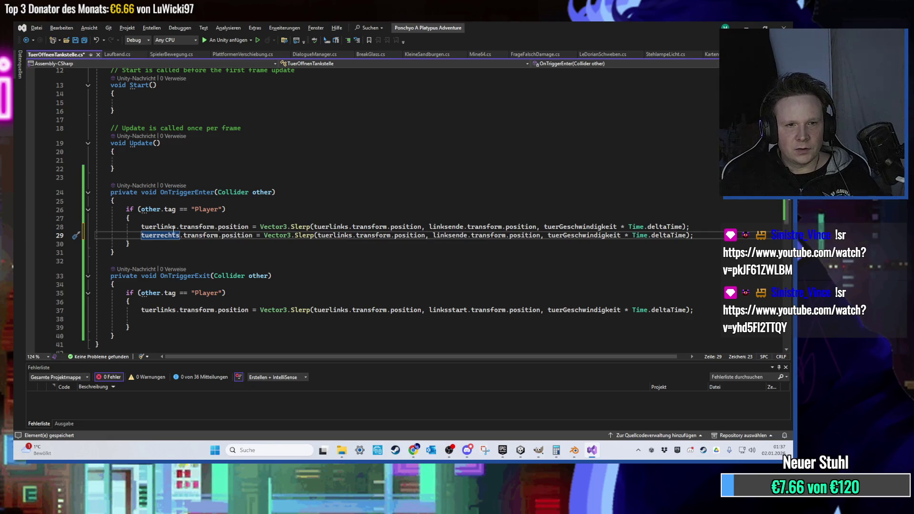
double_click(335, 235)
key("ctrl+v")
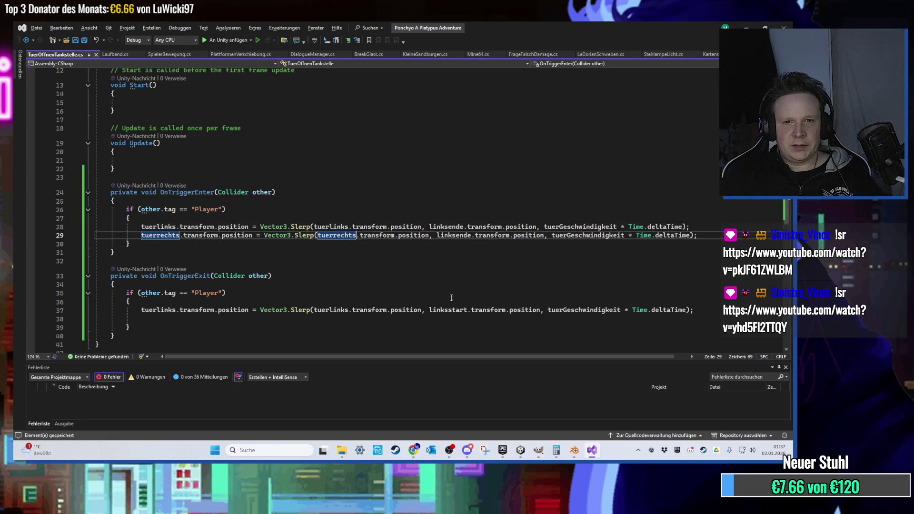
- Duplicate the OnTriggerExit Slerp line for tuerrechts
scroll(425, 258, "down", 1)
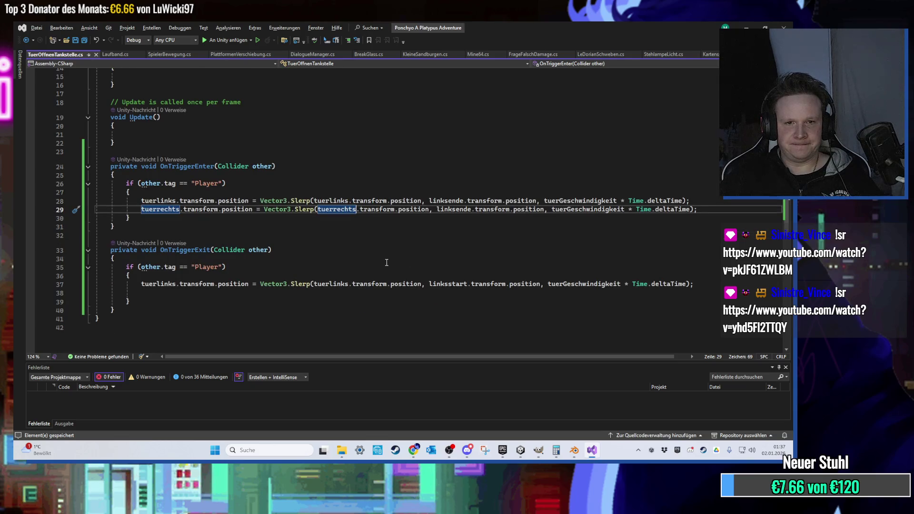
mouse_move(695, 284)
left_mouse_down()
mouse_move(98, 284)
mouse_move(146, 285)
left_mouse_up()
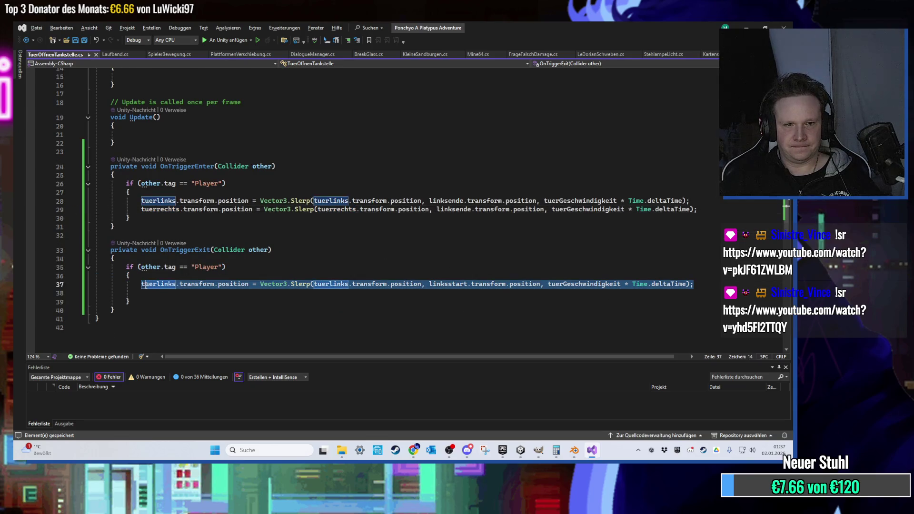
key("ctrl+c")
key("End")
key("Return")
key("ctrl+v")
left_click(176, 293)
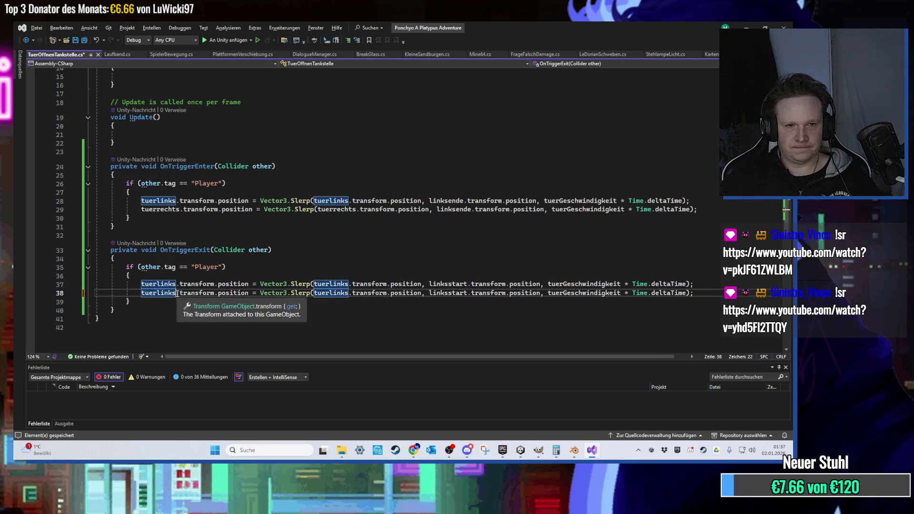
key("BackSpace")
key("BackSpace")
key("BackSpace")
type("rechts")
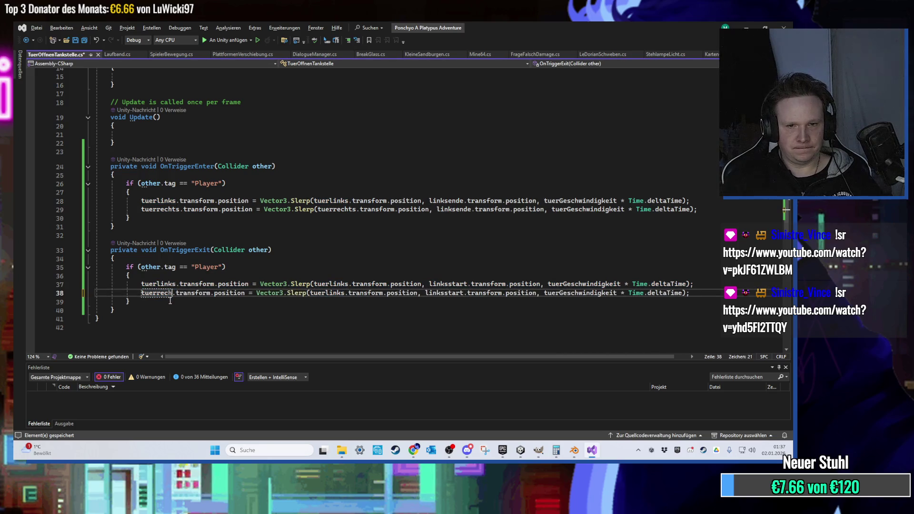
double_click(336, 293)
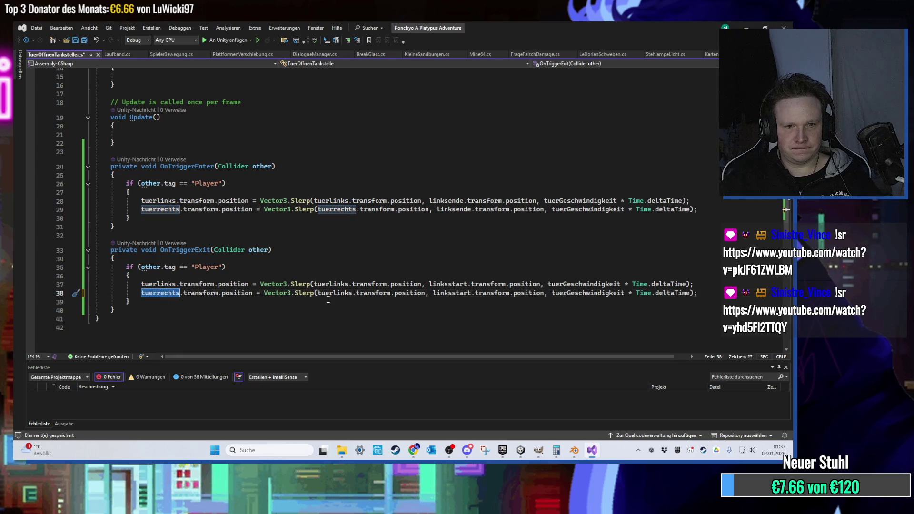
type("tuerrechts")
- Point both tuerrechts Slerp lines at rechtsende and save the script
double_click(456, 209)
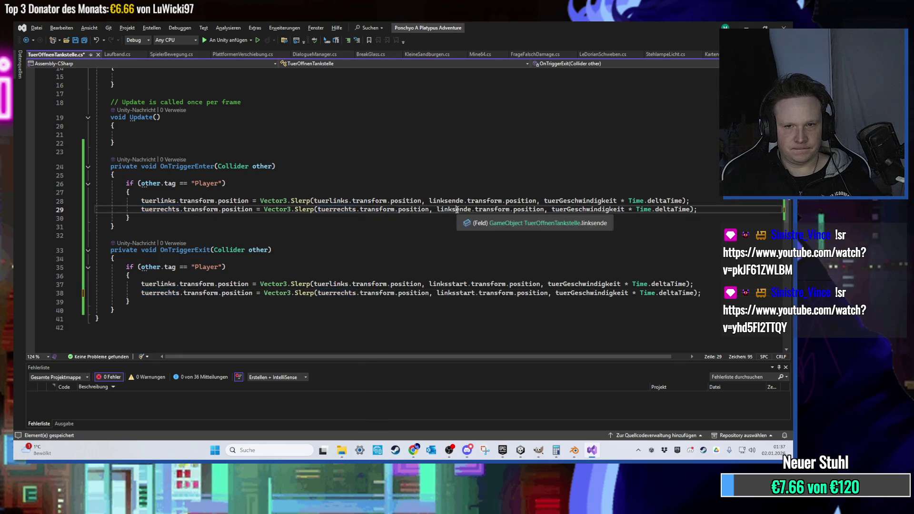
type("recht")
key("Tab")
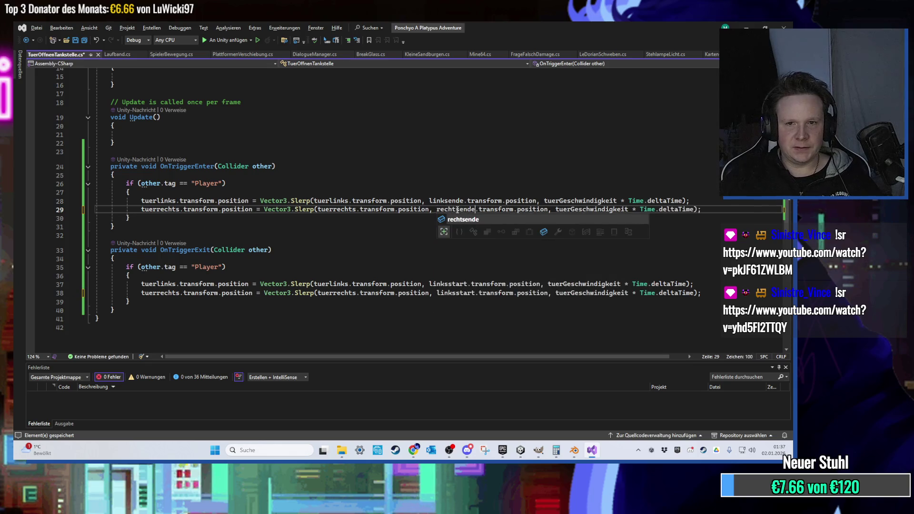
double_click(452, 293)
type("rechtsend")
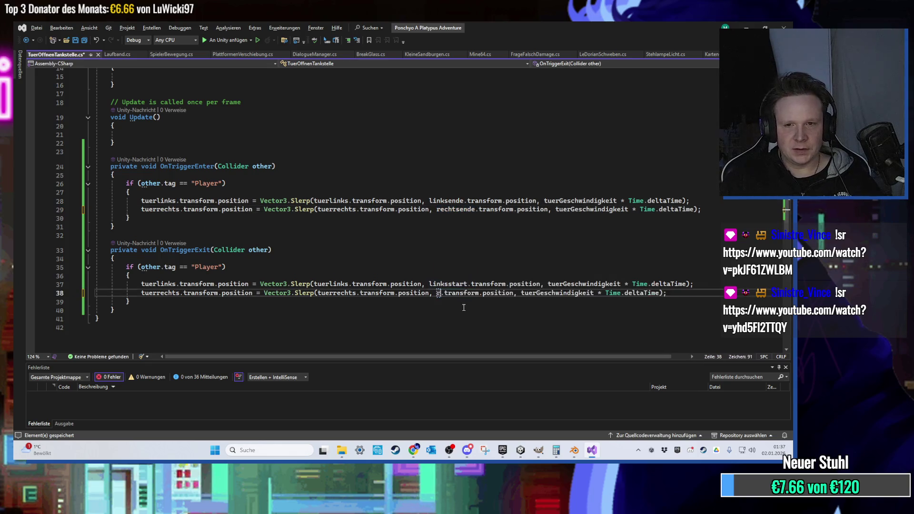
key("Tab")
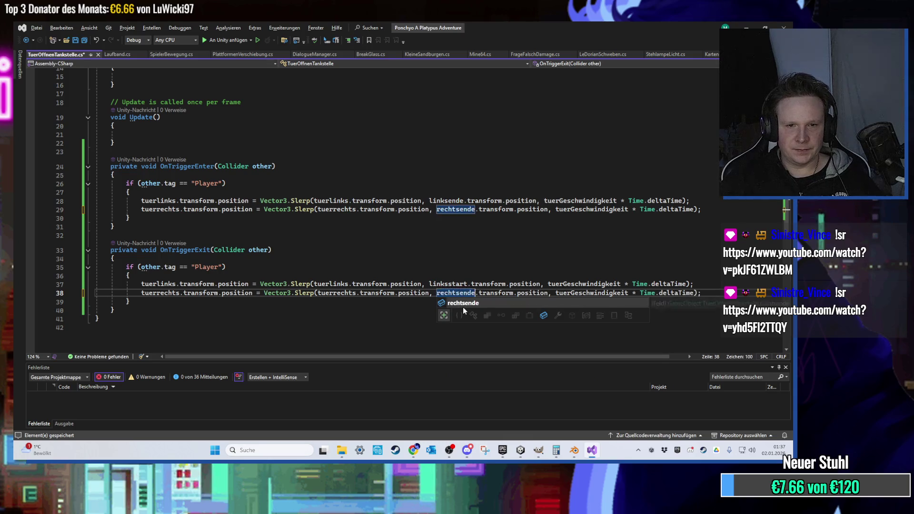
key("Up")
key("Up")
key("Up")
key("ctrl+s")
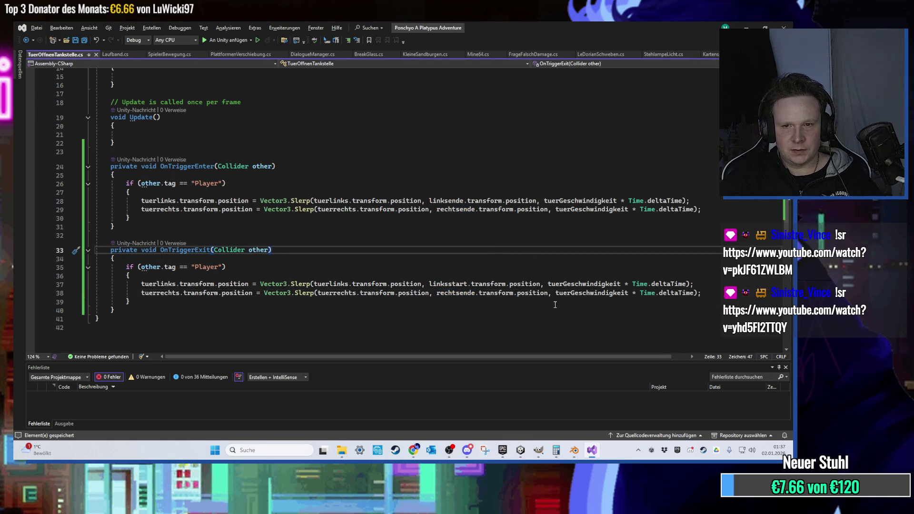
scroll(555, 304, "up", 5)
key("alt+Tab")
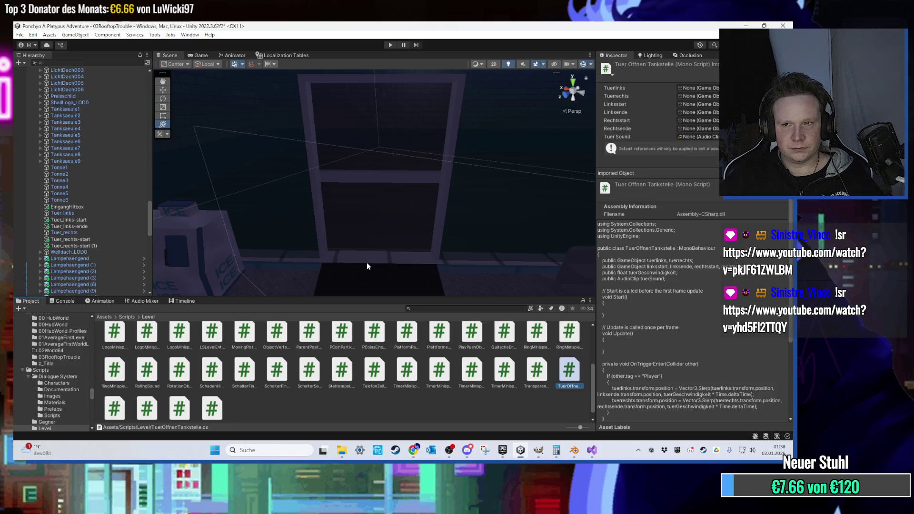
scroll(367, 256, "up", 3)
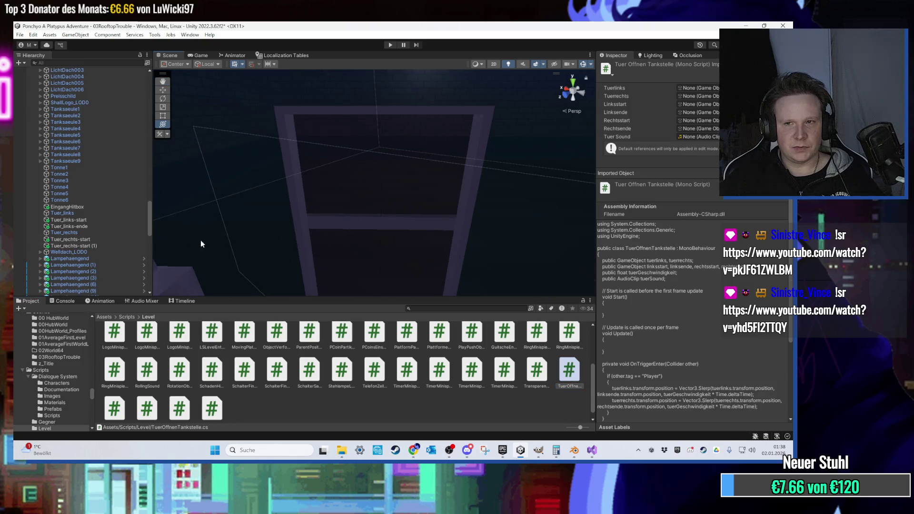
scroll(186, 247, "down", 2)
scroll(118, 212, "down", 2)
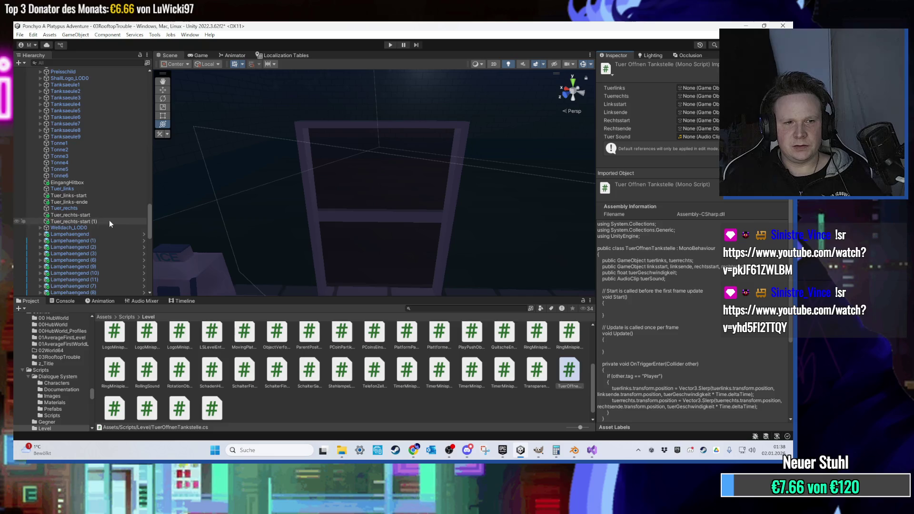
scroll(356, 393, "up", 1)
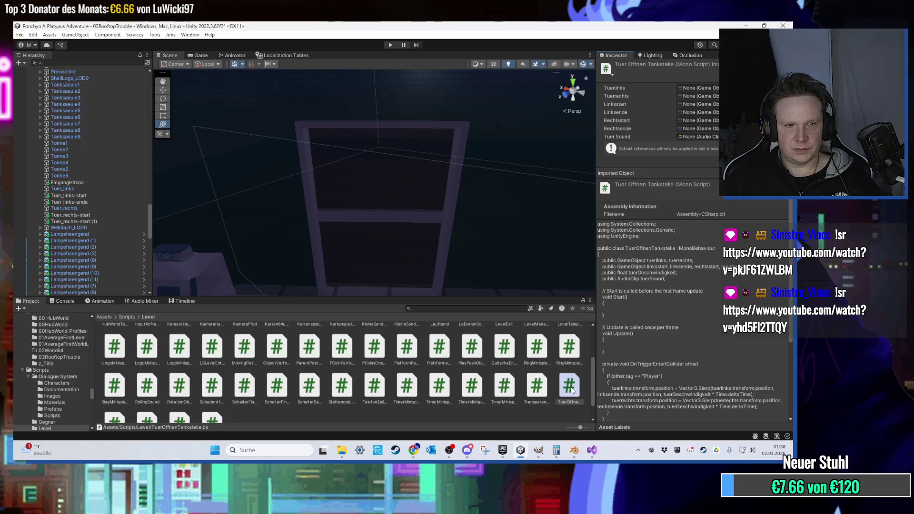
- Make EingangHitbox's collider a trigger and assign Tuer_links, Tuer_rechts, Tuer_links-start and Tuer_links-ende
left_click(90, 183)
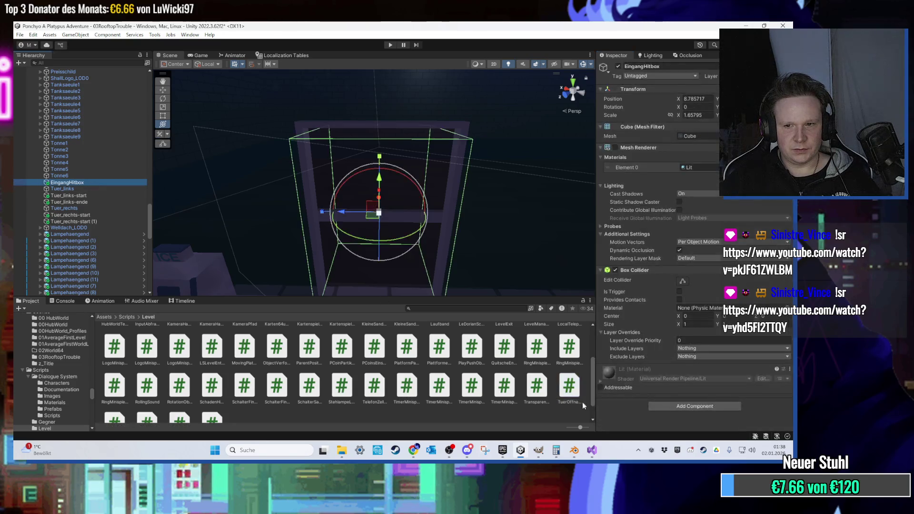
left_click_drag(645, 364, 676, 405)
left_click(680, 292)
scroll(614, 310, "down", 2)
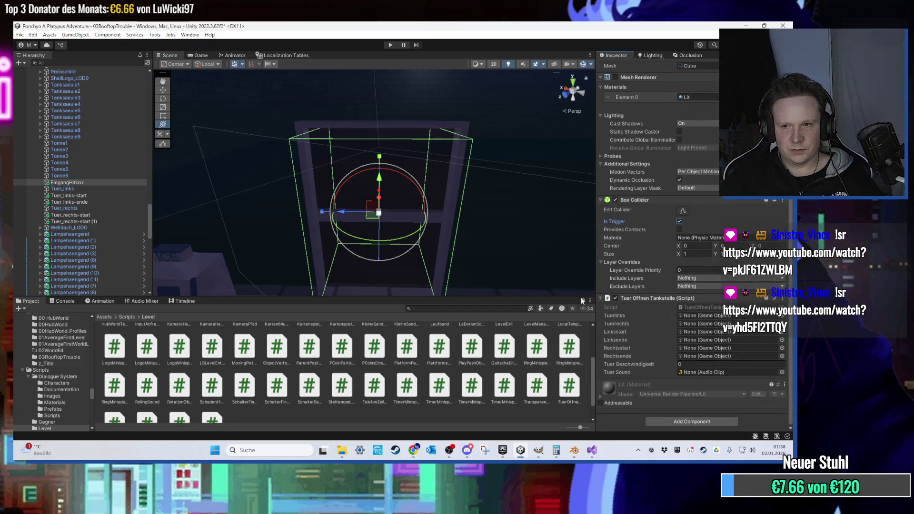
mouse_move(66, 189)
left_mouse_down()
mouse_move(666, 324)
mouse_move(700, 316)
left_mouse_up()
left_click_drag(63, 208, 705, 327)
left_click_drag(66, 196, 704, 331)
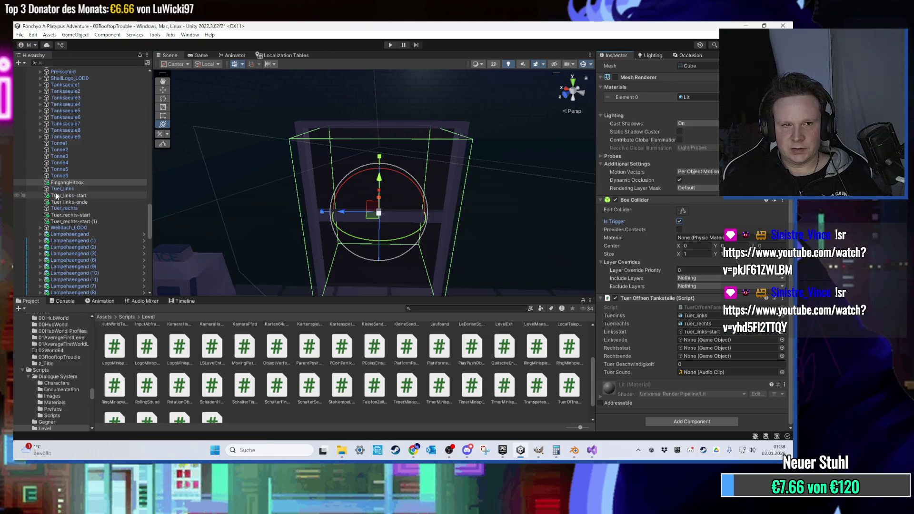
left_click_drag(67, 202, 705, 339)
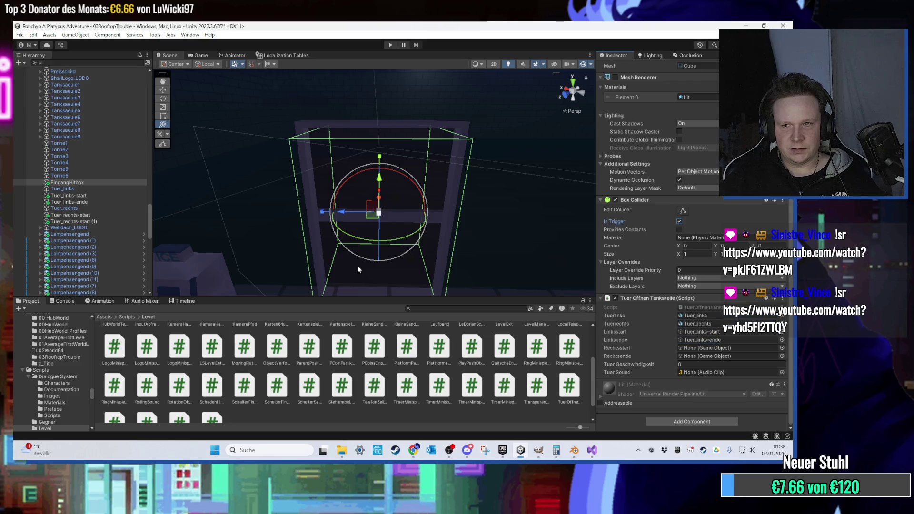
- Assign Tuer_rechts-start and Tuer_rechts-start (1) as the right door's start and end
left_click(96, 202)
left_click(95, 213)
left_click(96, 218)
left_click(85, 183)
mouse_move(88, 216)
left_mouse_down()
mouse_move(404, 295)
mouse_move(705, 422)
mouse_move(712, 349)
left_mouse_up()
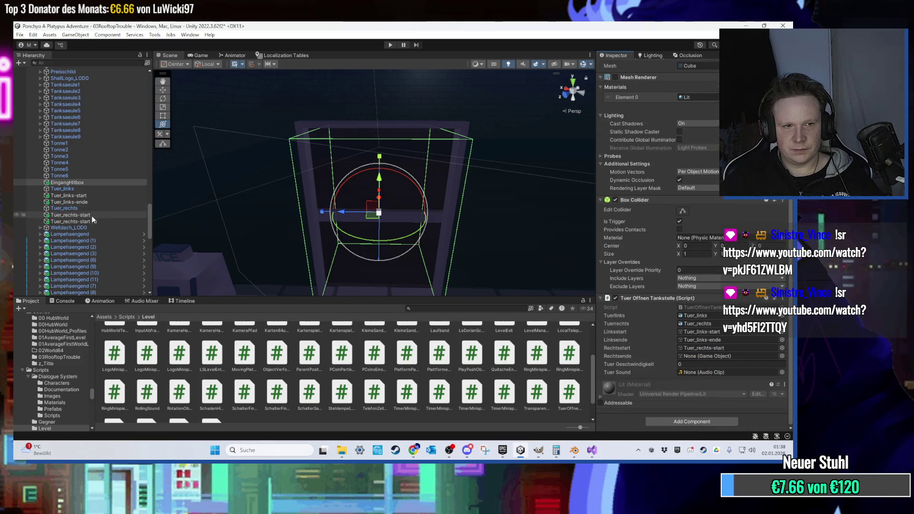
mouse_move(93, 222)
left_mouse_down()
mouse_move(764, 376)
mouse_move(747, 358)
left_mouse_up()
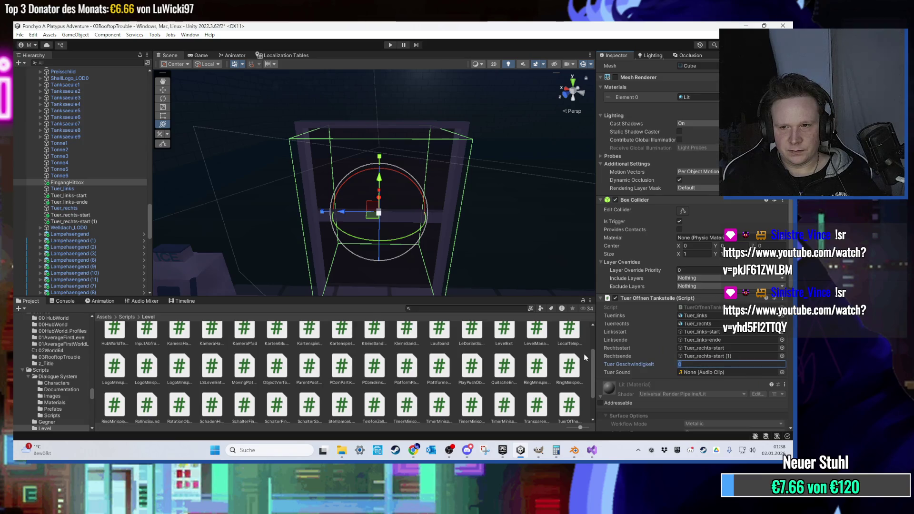
scroll(391, 217, "down", 2)
mouse_move(391, 217)
left_mouse_down()
mouse_move(384, 214)
mouse_move(441, 209)
mouse_move(409, 100)
left_mouse_up()
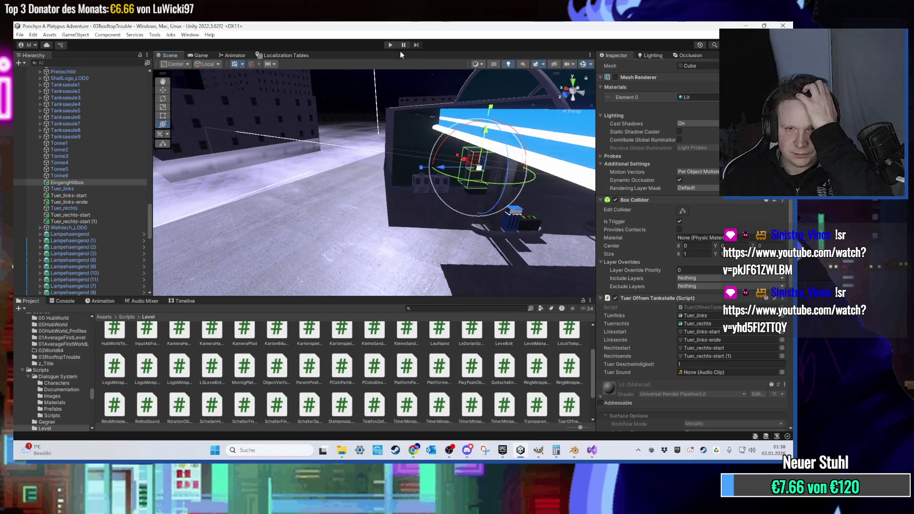
left_click(389, 45)
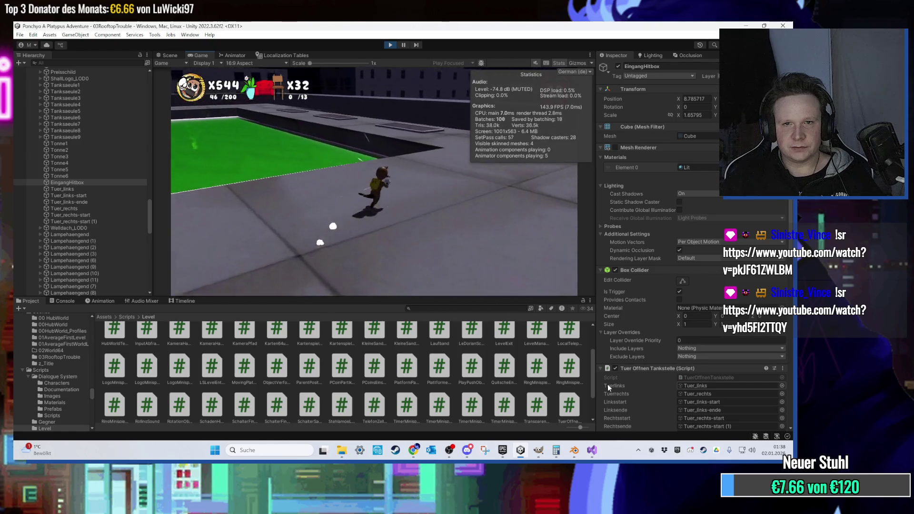
key("super")
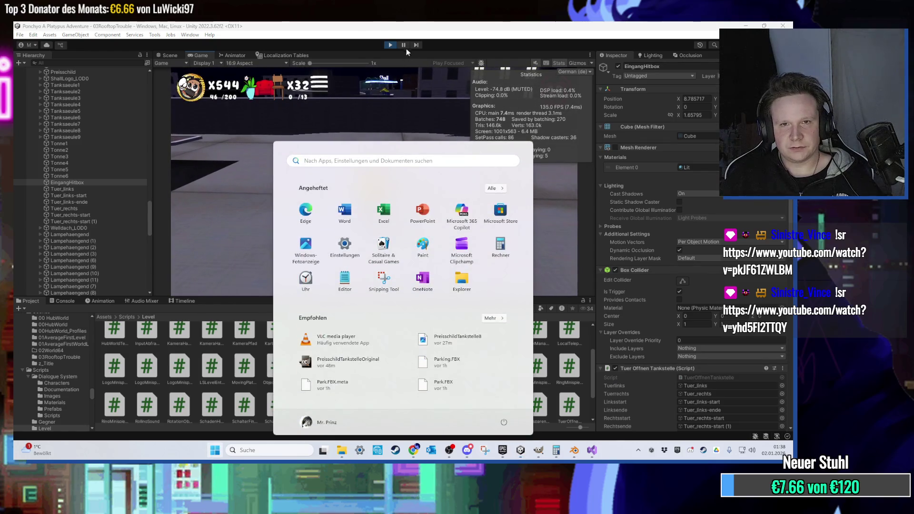
left_click(391, 45)
scroll(470, 152, "down", 10)
scroll(117, 195, "up", 10)
scroll(115, 198, "up", 15)
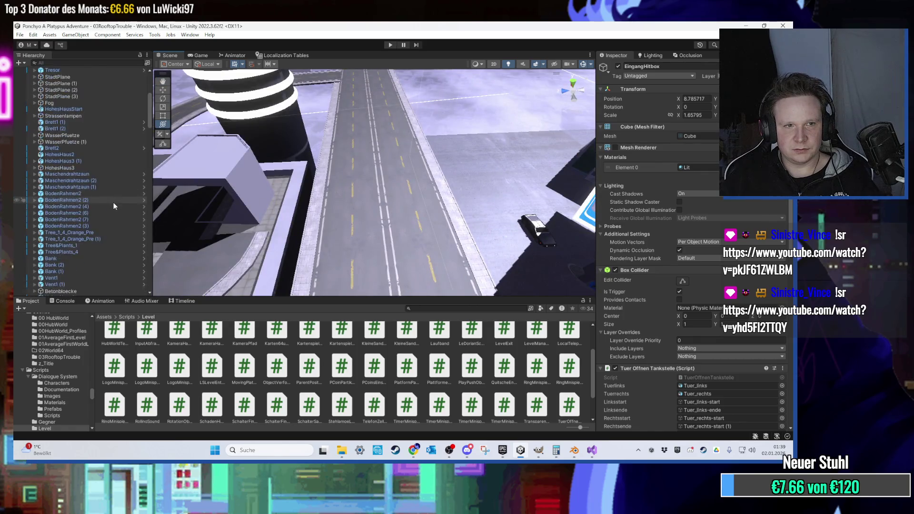
- Move Ponchyo next to the gas station (X 221.07) and run a short play test
double_click(82, 148)
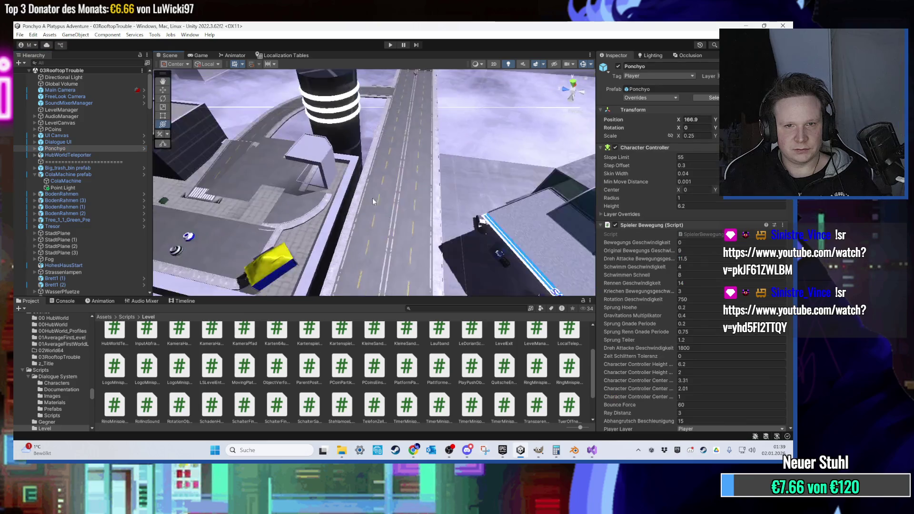
mouse_move(371, 190)
left_mouse_down()
mouse_move(164, 190)
mouse_move(476, 257)
mouse_move(489, 241)
mouse_move(459, 205)
mouse_move(433, 235)
mouse_move(399, 248)
left_mouse_up()
scroll(409, 248, "up", 5)
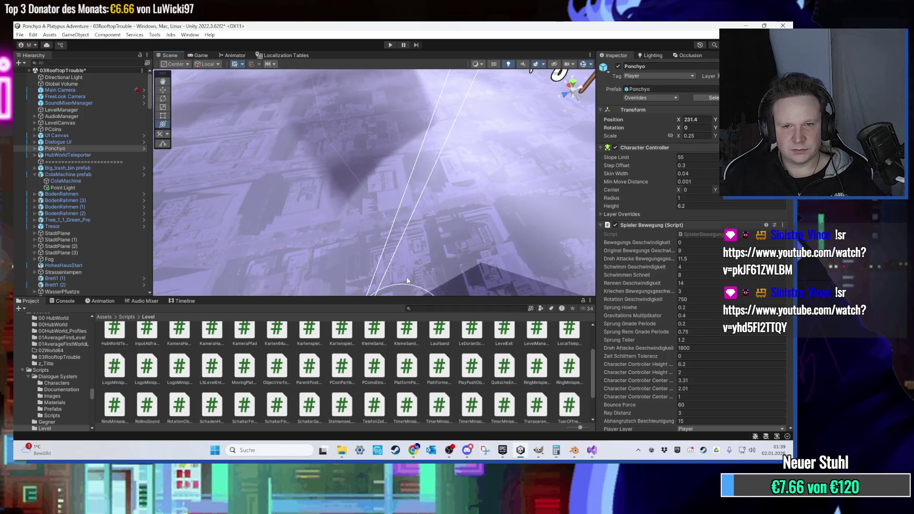
scroll(407, 277, "down", 8)
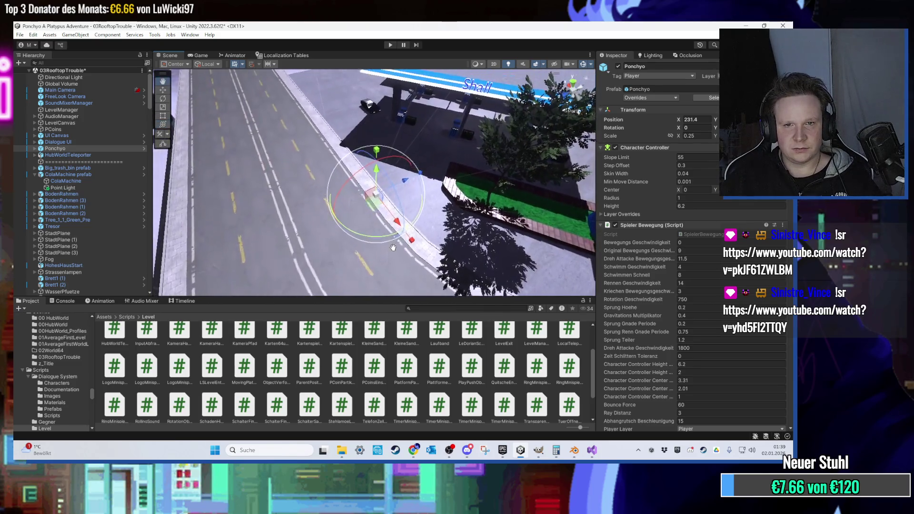
scroll(393, 247, "down", 5)
scroll(362, 243, "up", 5)
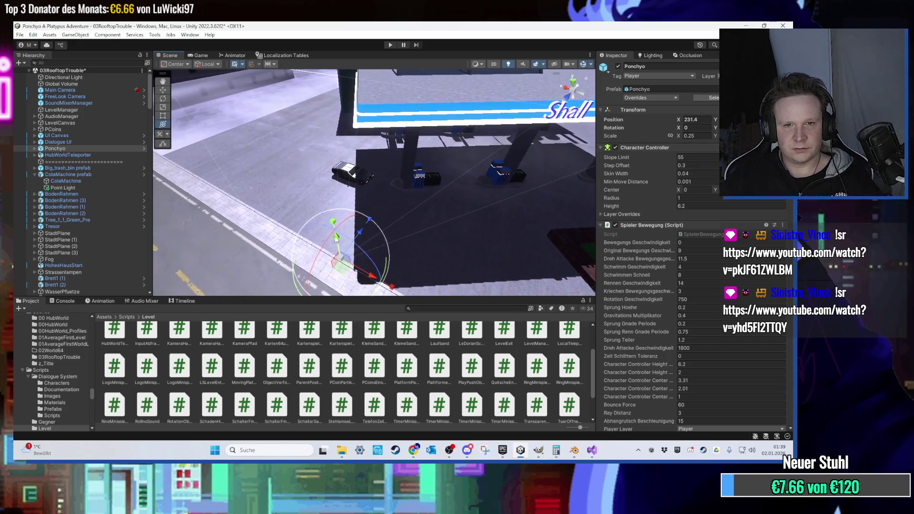
left_click_drag(336, 238, 306, 116)
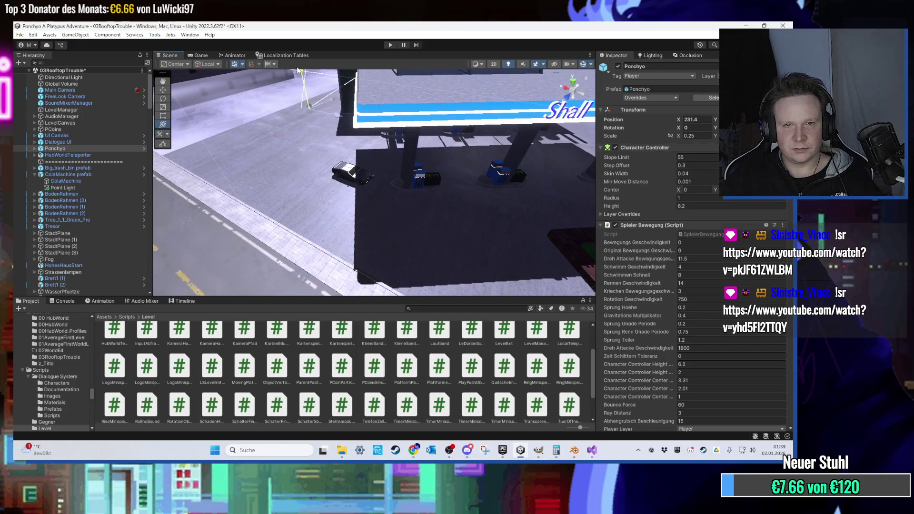
key("f")
left_click_drag(400, 165, 436, 195)
left_click(389, 44)
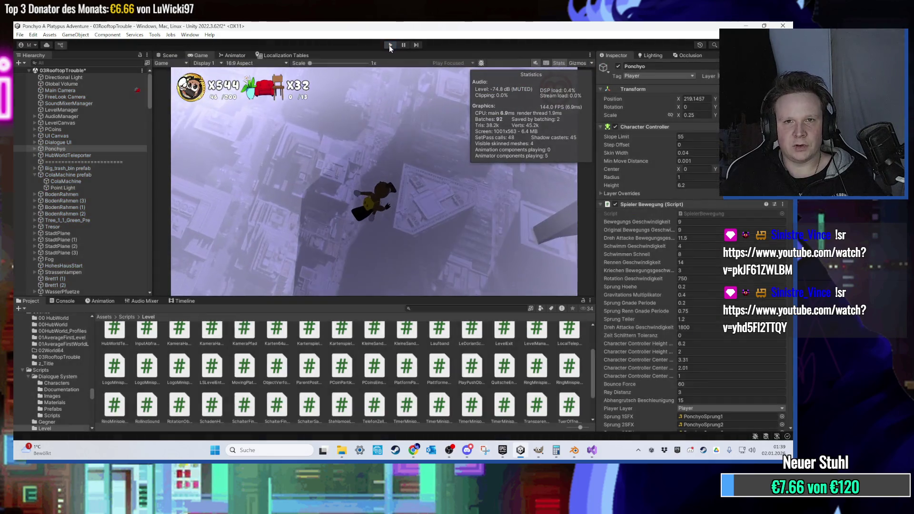
left_click(390, 44)
- Add a Mesh Collider component to the gas station's Aufsteig object
left_click(355, 208)
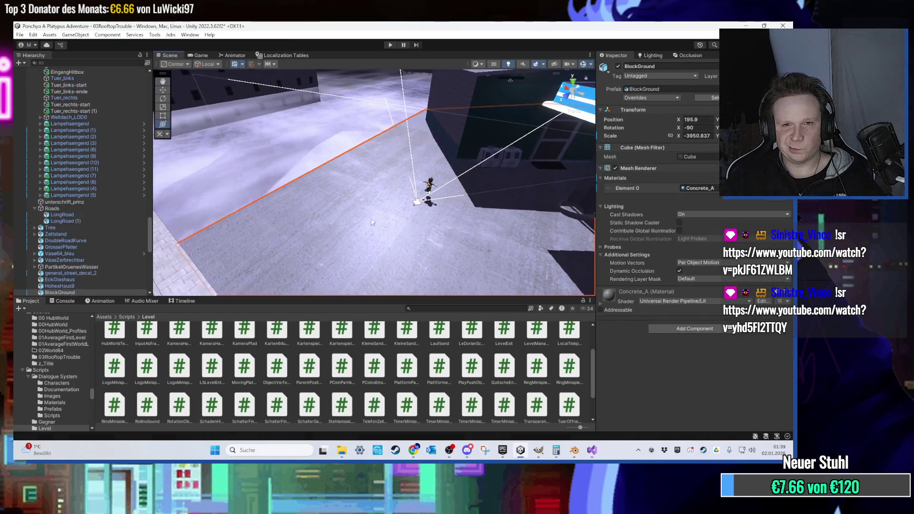
left_click(676, 330)
type("mesh")
left_click_drag(457, 200, 414, 144)
left_click(399, 166)
left_click(399, 165)
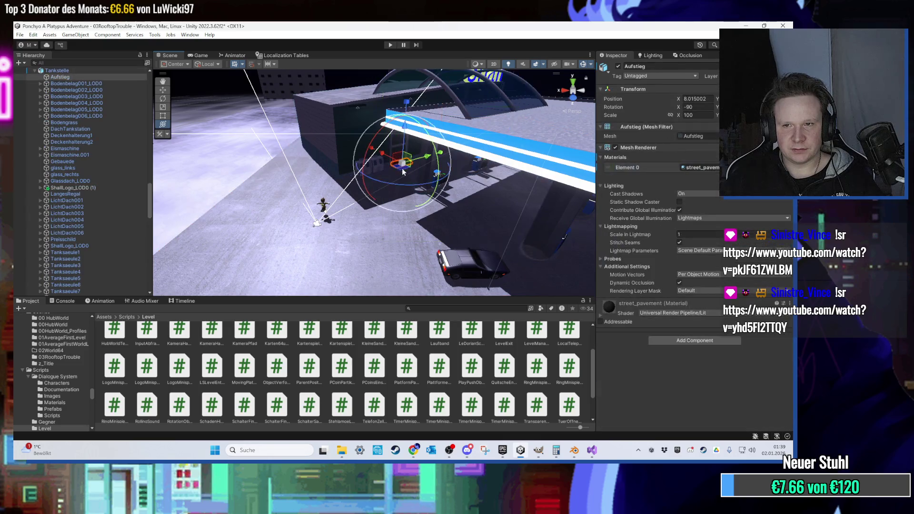
left_click(686, 336)
left_click(672, 336)
left_click_drag(390, 221, 261, 217)
mouse_move(200, 240)
left_mouse_down()
mouse_move(261, 223)
mouse_move(322, 88)
left_mouse_up()
- Play-test by walking Ponchyo onto the storefront door mat, then stop the game
left_click(391, 45)
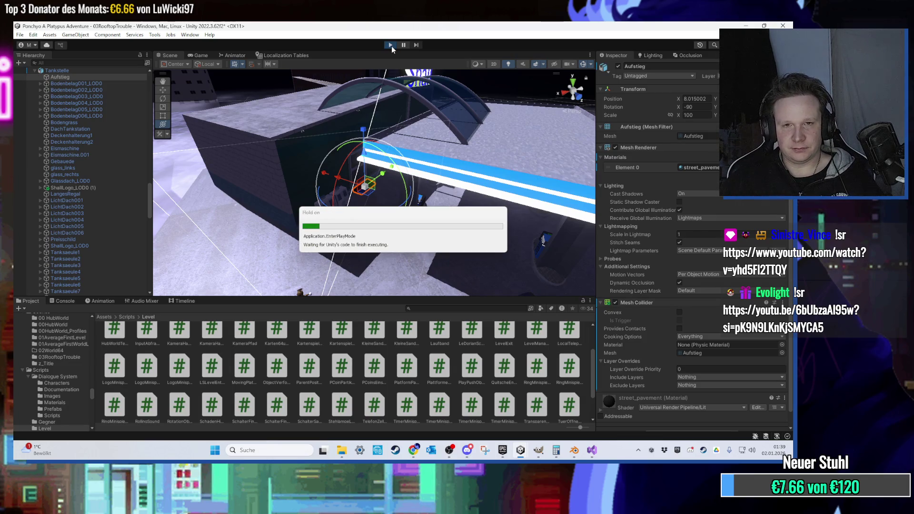
key("w")
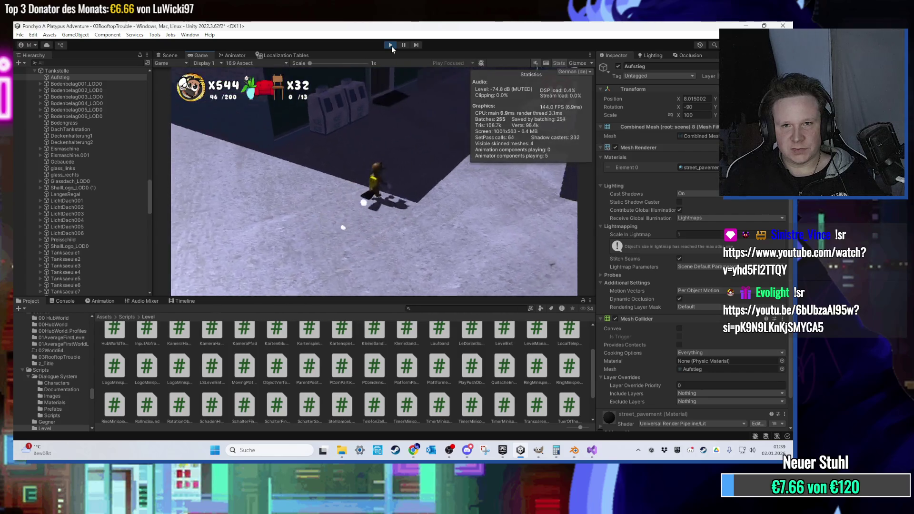
key("w")
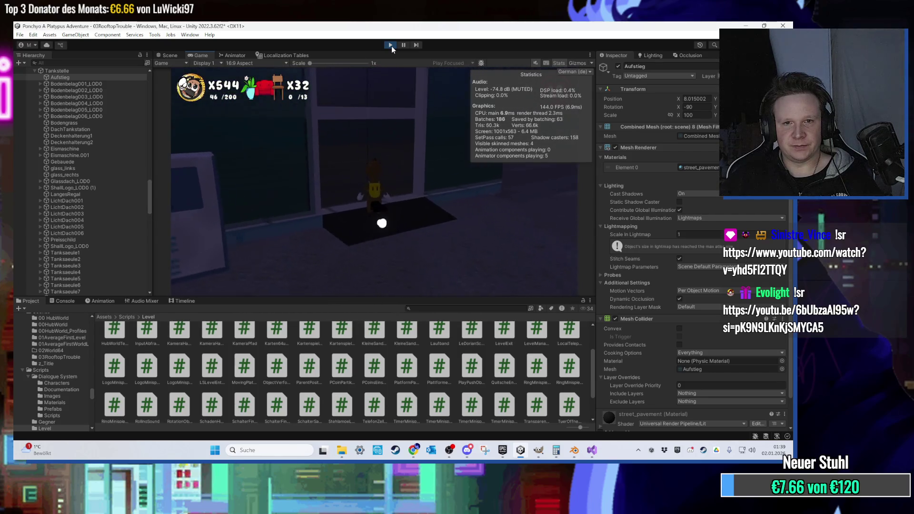
key("w")
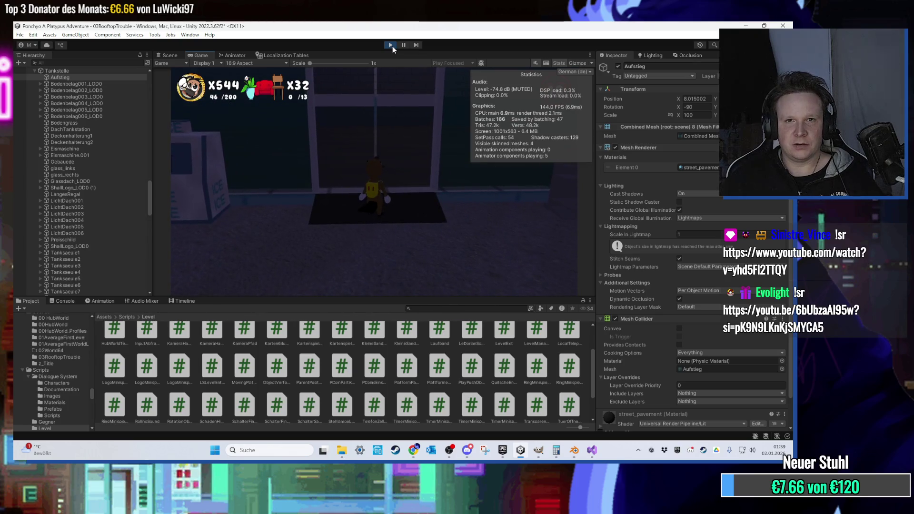
left_click(392, 46)
left_click(591, 450)
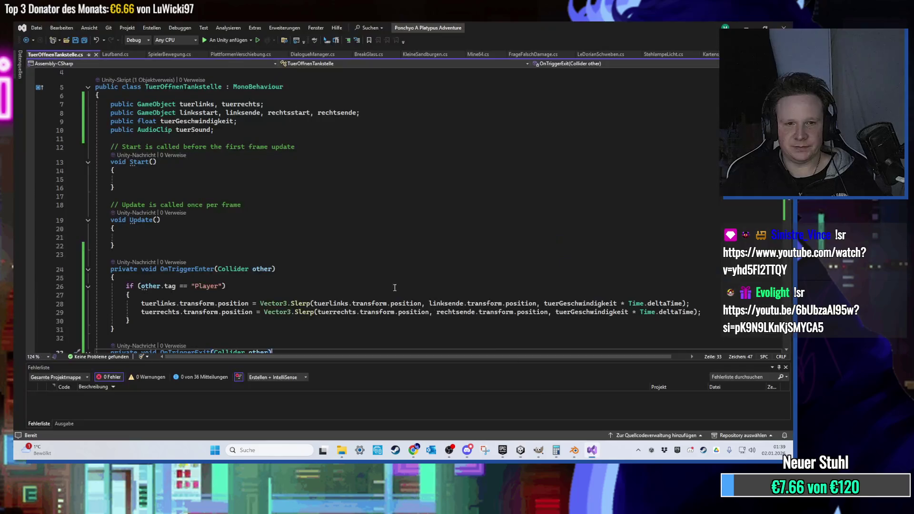
- Open a blank line below the tuerSound field and begin a bool declaration
scroll(288, 257, "down", 1)
scroll(248, 252, "down", 1)
scroll(286, 214, "up", 2)
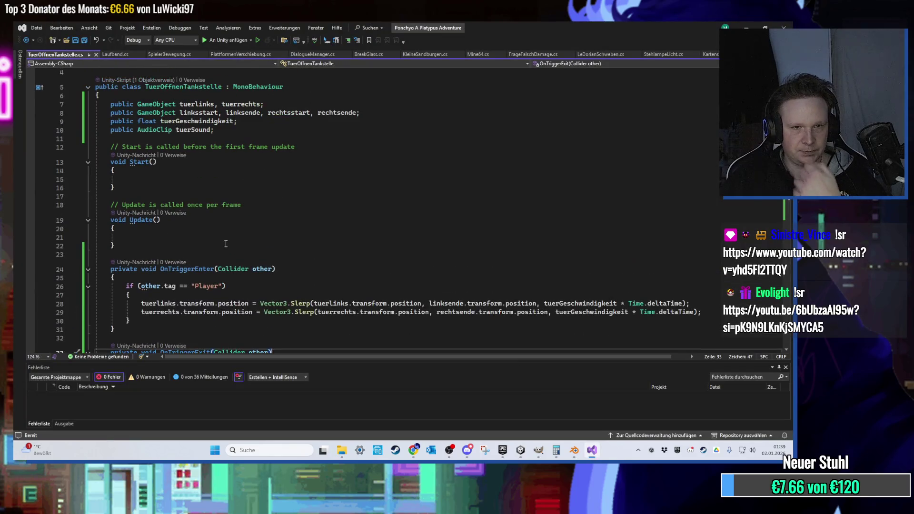
left_click(309, 211)
scroll(309, 198, "up", 2)
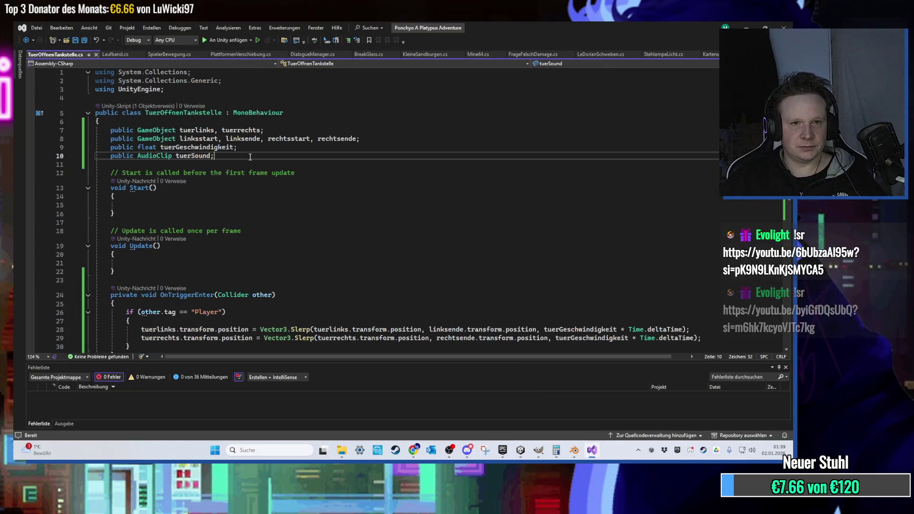
left_click(250, 156)
key("Return")
key("Return")
type("publicprivate bool")
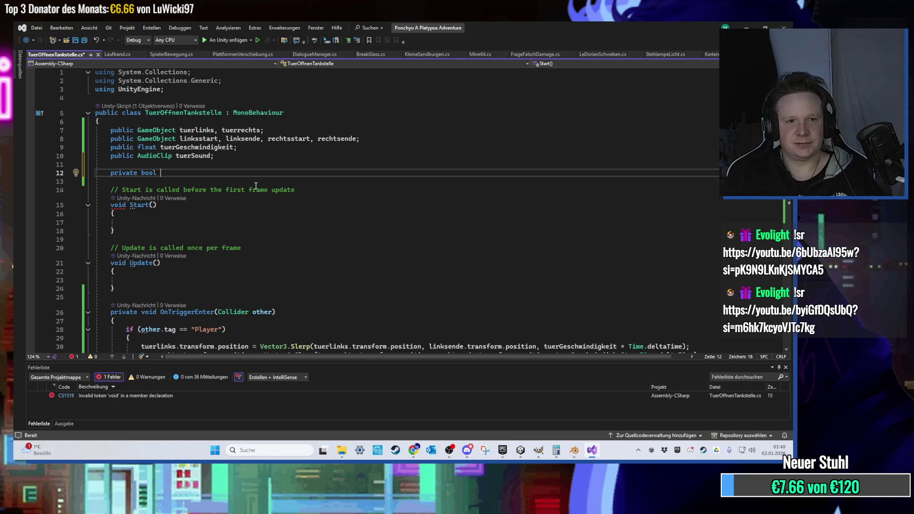
- Write it as 'private bool tuerOffnen, tuerSchliessen;' and save the script with Ctrl+S
scroll(255, 185, "down", 1)
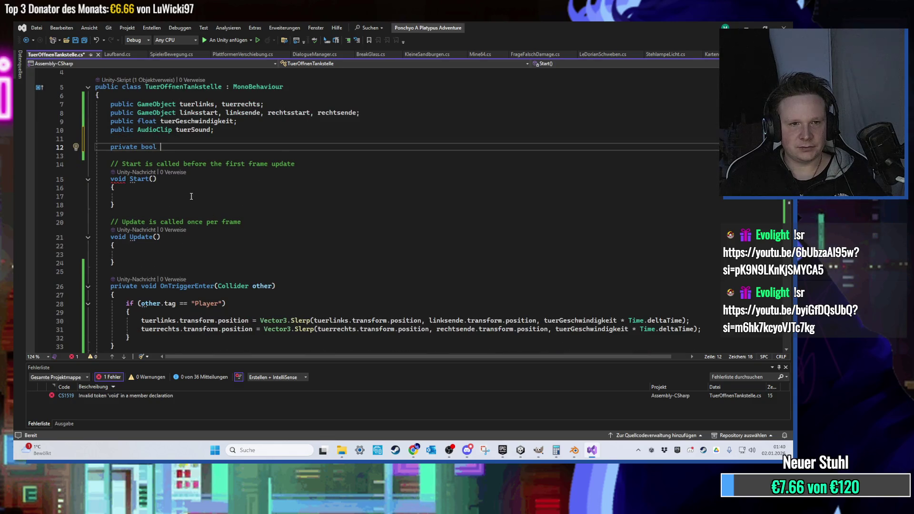
key("BackSpace")
key("BackSpace")
key("BackSpace")
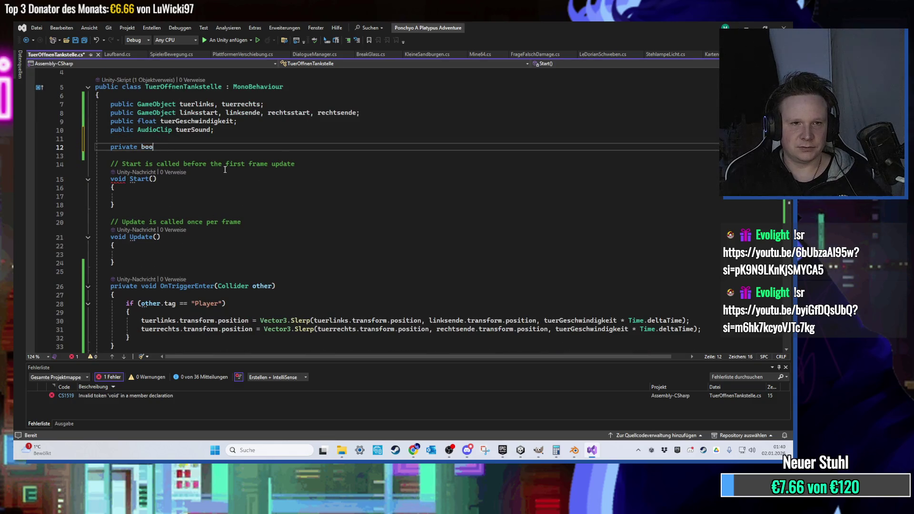
key("BackSpace")
key("Return")
key("Up")
key("Down")
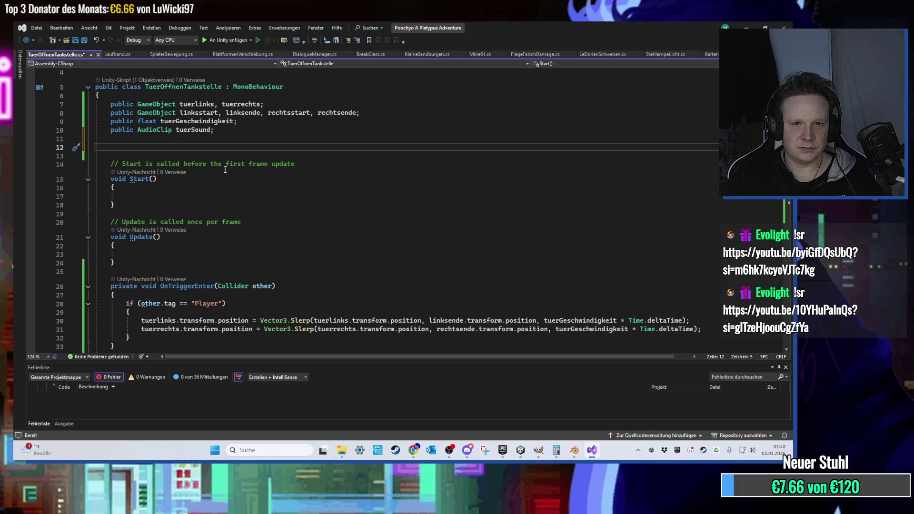
key("Up")
type("private")
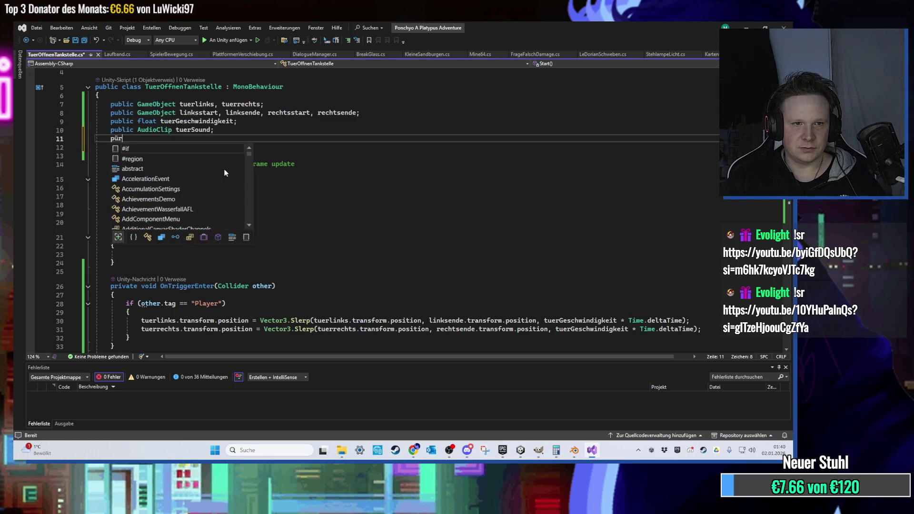
key("BackSpace")
key("BackSpace")
key("BackSpace")
type("e bool tuerOf")
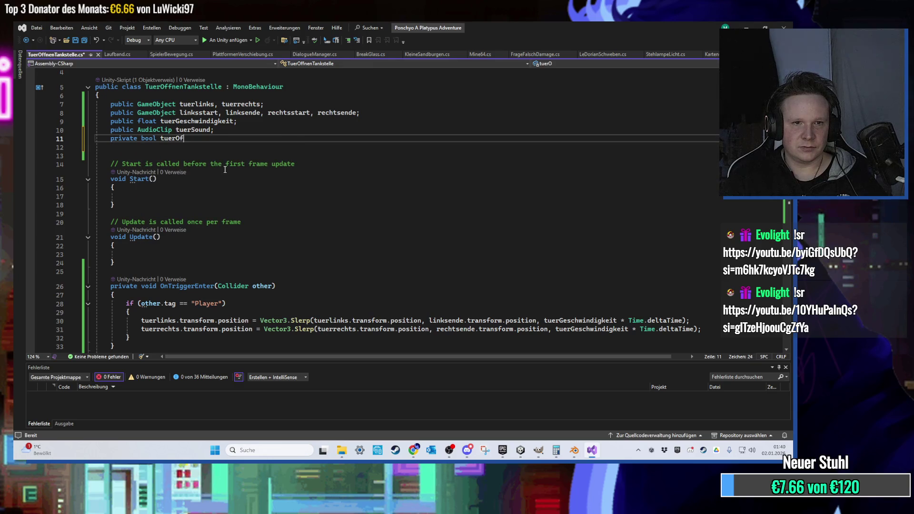
type("fnen, tuerSchliessen;")
scroll(224, 170, "down", 1)
key("ctrl+s")
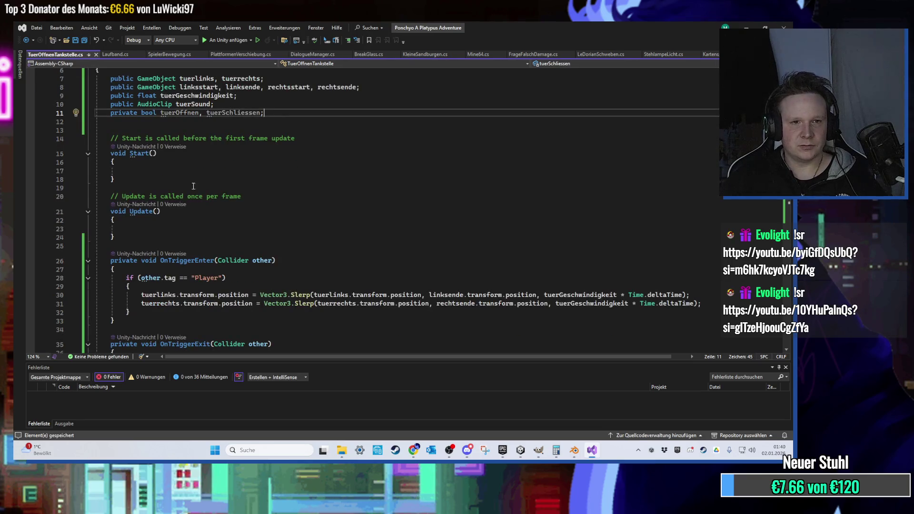
left_click(181, 228)
scroll(276, 233, "down", 2)
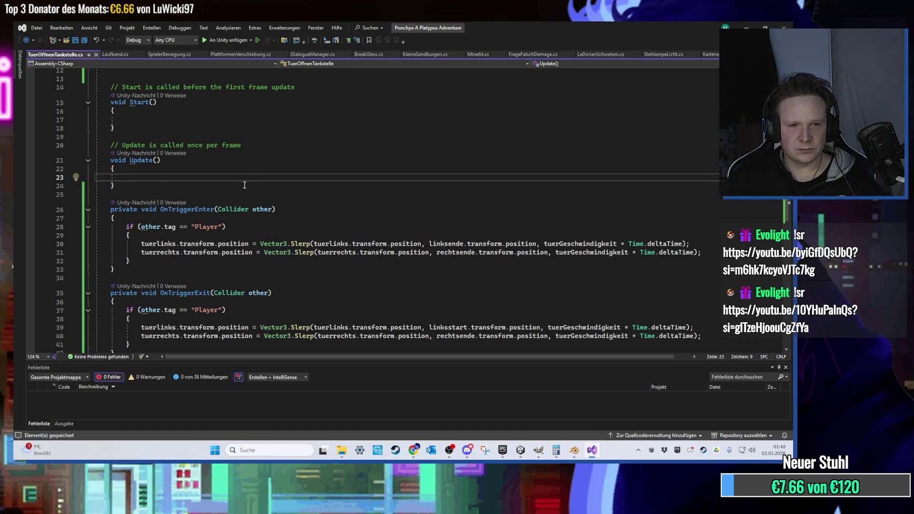
- Add an empty 'if (tuerOffnen)' block in Update
scroll(255, 177, "up", 2)
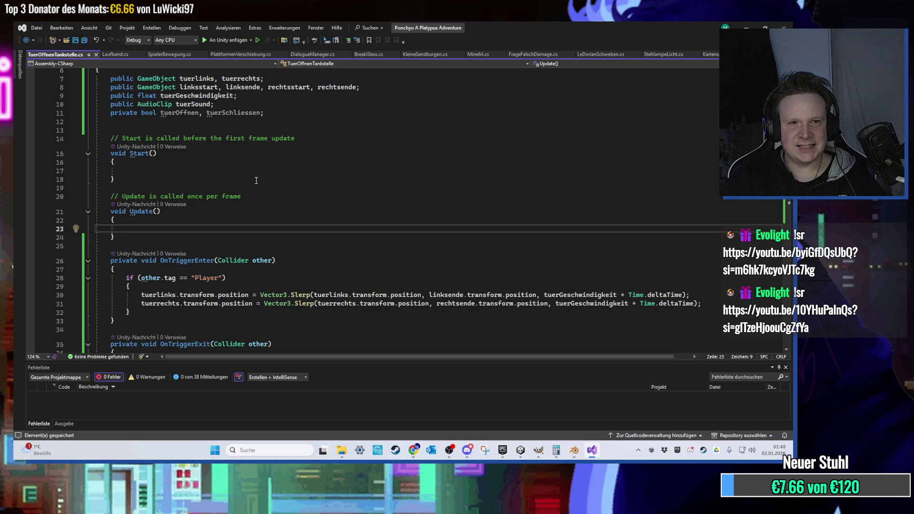
type("if")
key("Tab")
key("Tab")
type("tuer")
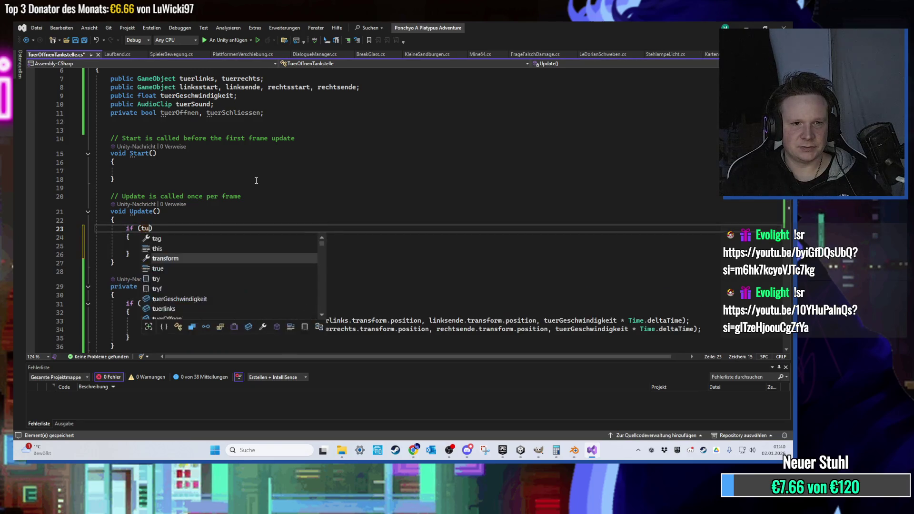
key("Tab")
type("=")
key("Escape")
key("BackSpace")
key("BackSpace")
- Duplicate that block as 'if (tuerSchliessen)' and save the script
left_click_drag(143, 255, 96, 228)
key("ctrl+c")
left_click(143, 260)
key("Return")
key("ctrl+v")
left_click(167, 271)
double_click(167, 270)
type("tuerSchlies")
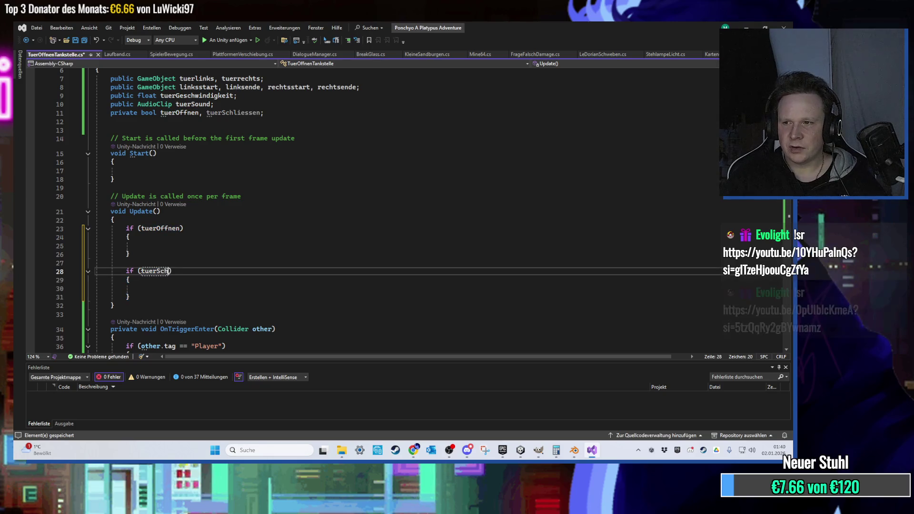
type("sen")
left_click(235, 254)
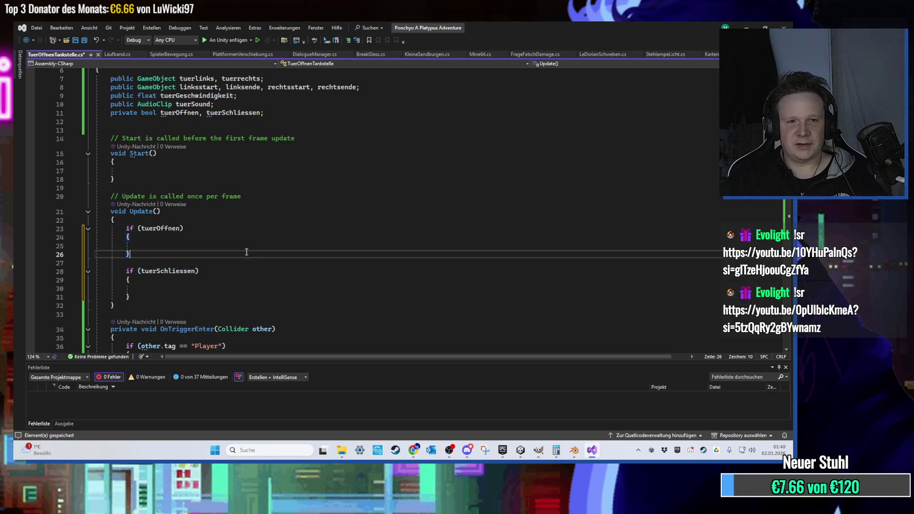
scroll(246, 252, "down", 2)
key("ctrl+s")
- Move the two door Slerp lines from OnTriggerEnter into the tuerOffnen block
scroll(246, 253, "down", 3)
scroll(208, 252, "up", 1)
mouse_move(705, 277)
left_mouse_down()
mouse_move(129, 278)
mouse_move(119, 269)
left_mouse_up()
scroll(246, 237, "up", 2)
key("ctrl+x")
left_click(181, 195)
key("ctrl+v")
- Move OnTriggerExit's two Slerp lines into the tuerSchliessen block
scroll(250, 271, "down", 3)
left_click_drag(699, 327, 142, 318)
key("ctrl+x")
left_click(168, 176)
left_click(169, 169)
key("ctrl+v")
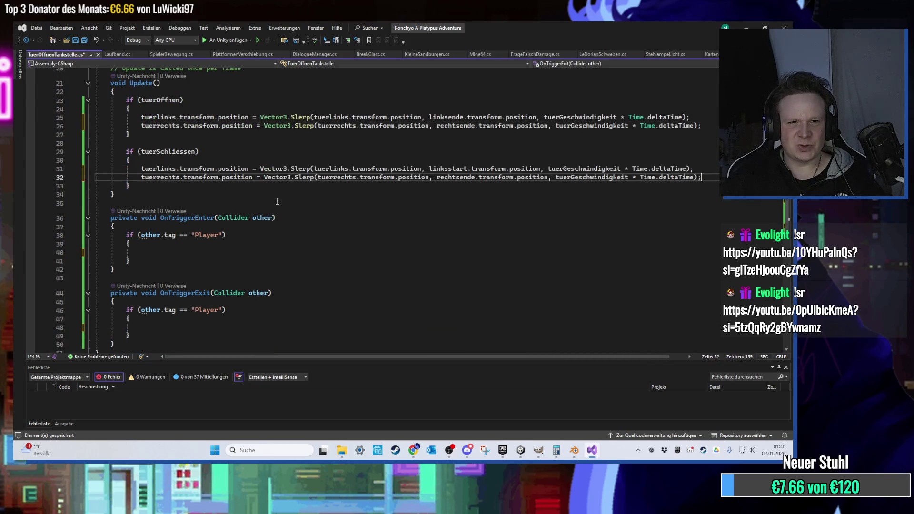
scroll(275, 221, "up", 2)
scroll(278, 238, "down", 2)
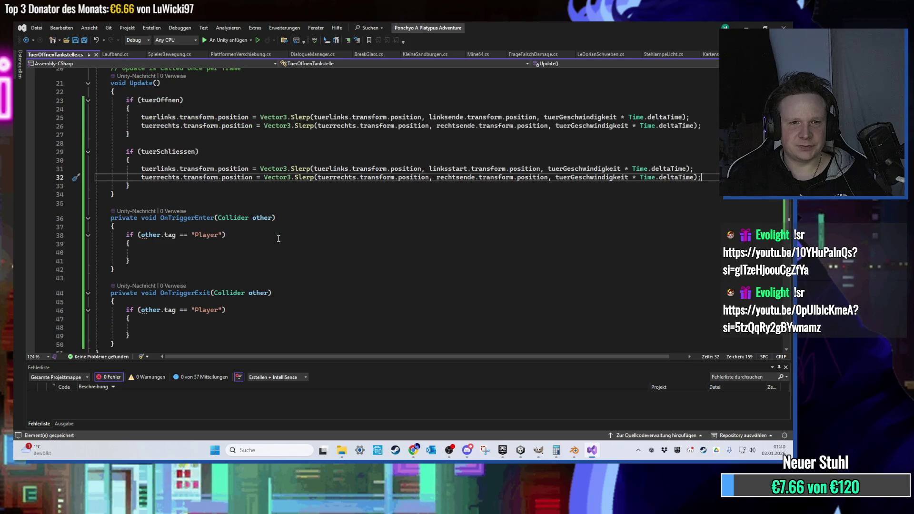
scroll(271, 237, "up", 2)
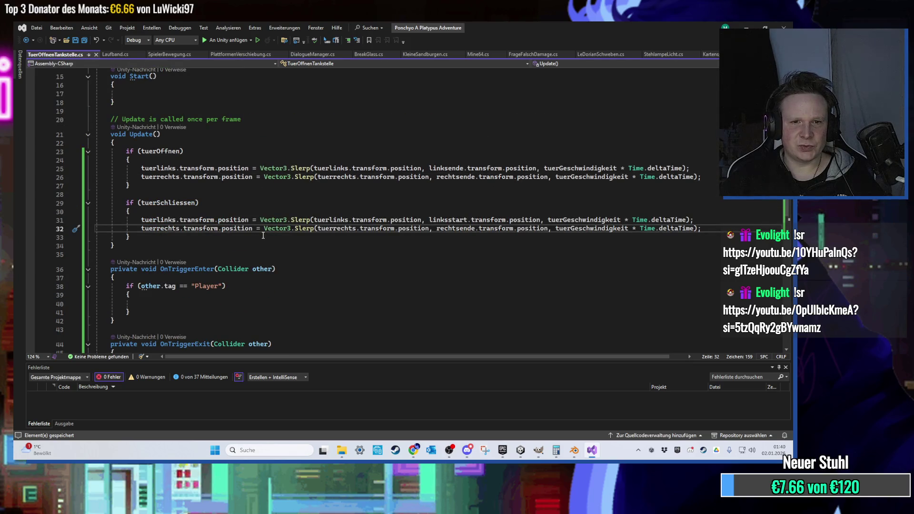
scroll(263, 235, "down", 3)
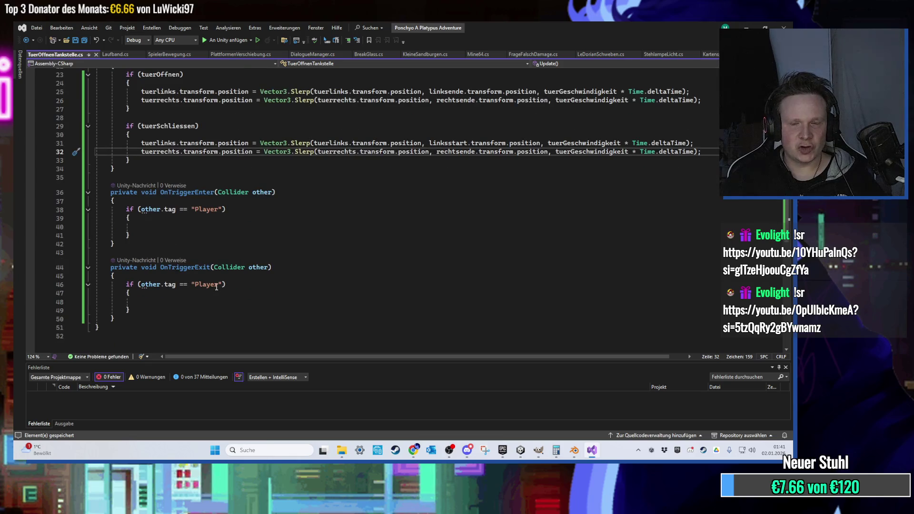
- In OnTriggerEnter's Player check, set tuerOffnen = true and tuerSchliessen = false
left_click(187, 299)
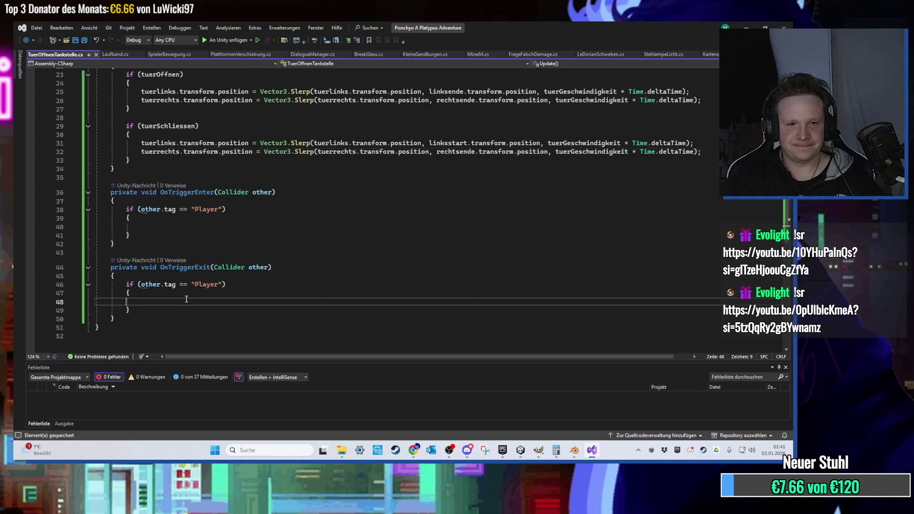
scroll(186, 299, "up", 2)
left_click(177, 280)
key("Tab")
type("tuerOffnen = ")
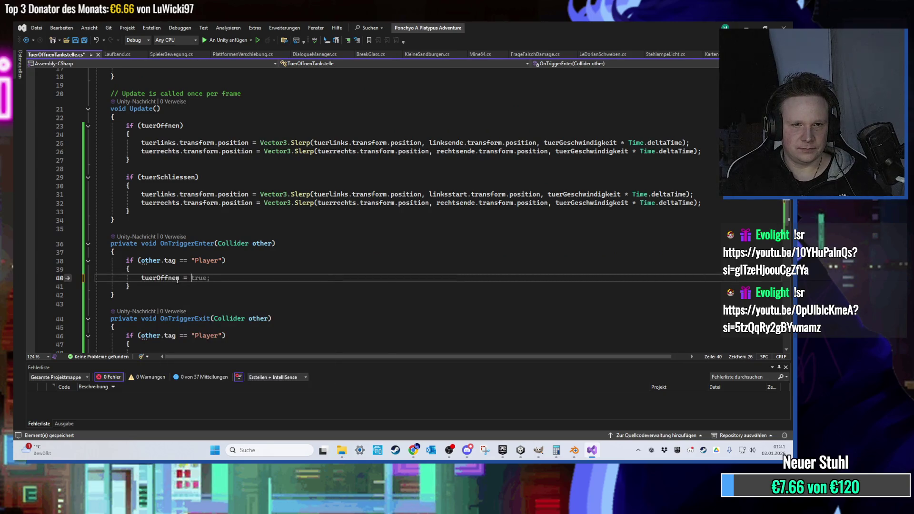
type("true;")
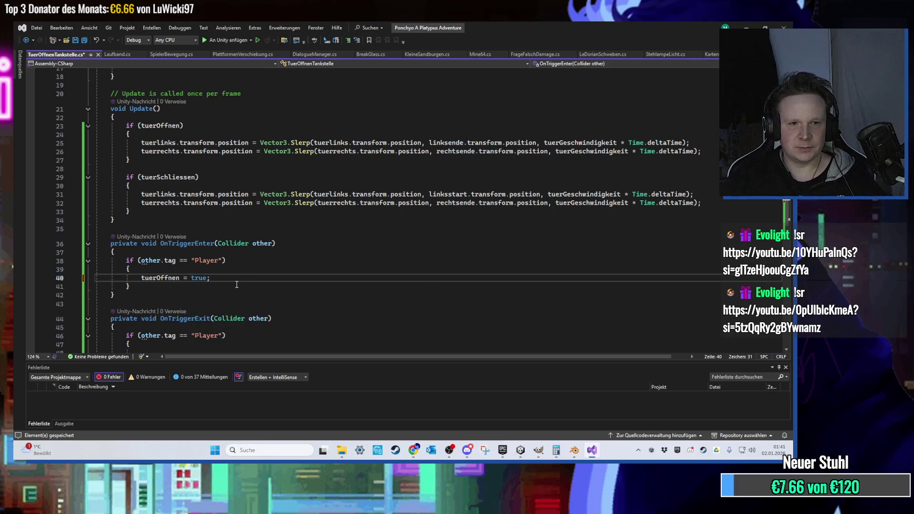
key("Return")
type("tuer")
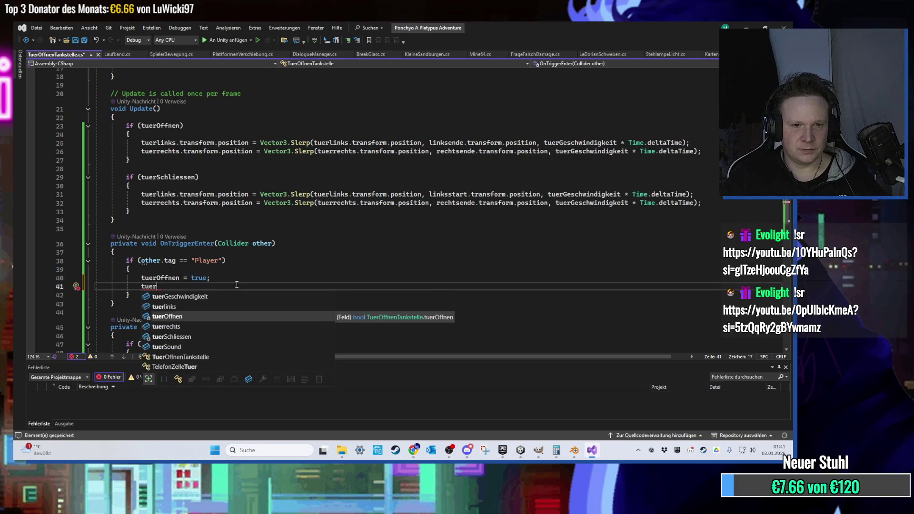
type("S")
key("Tab")
type("false;")
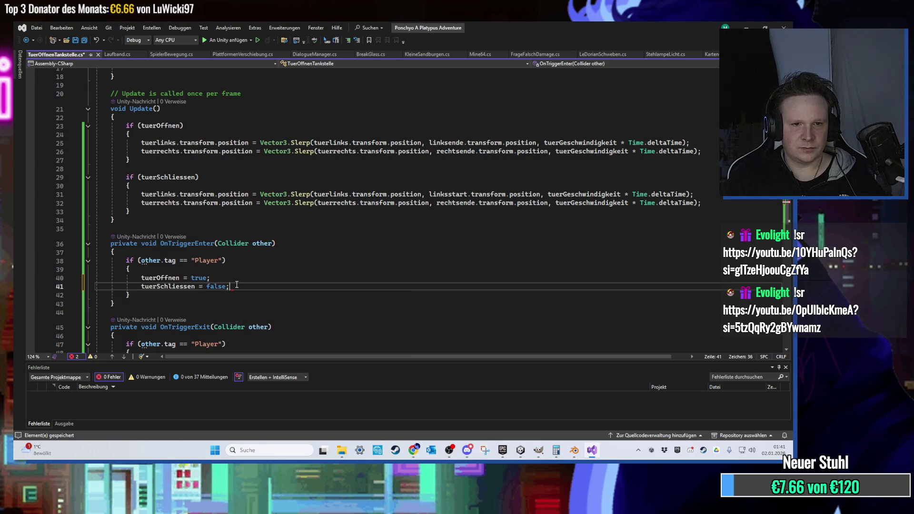
- Copy both assignments into OnTriggerExit as tuerOffnen = false and tuerSchliessen = true
scroll(238, 262, "down", 2)
left_click_drag(240, 236, 140, 226)
key("ctrl+c")
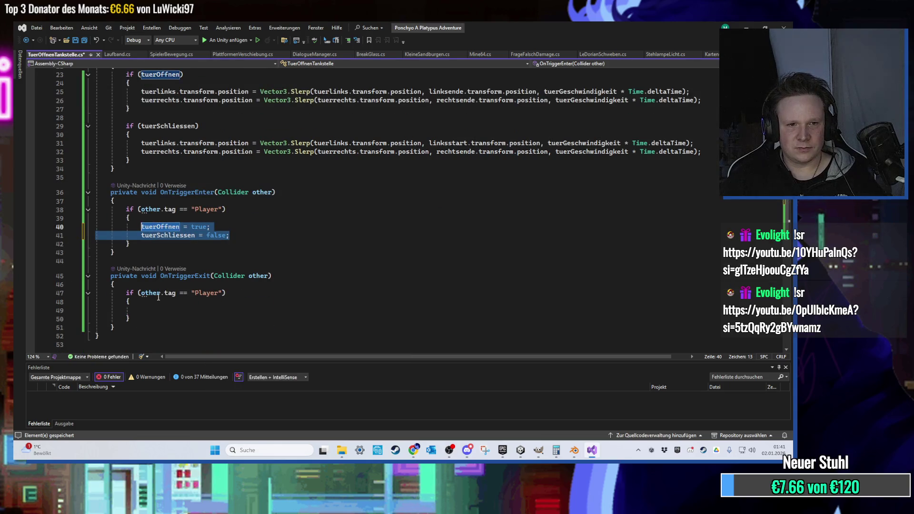
left_click(214, 310)
key("ctrl+v")
scroll(214, 317, "down", 2)
double_click(199, 258)
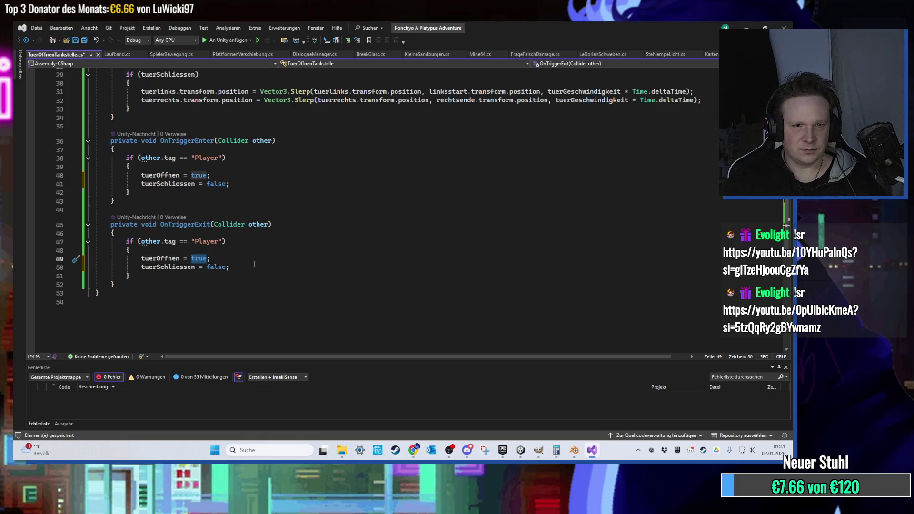
type("false")
double_click(216, 267)
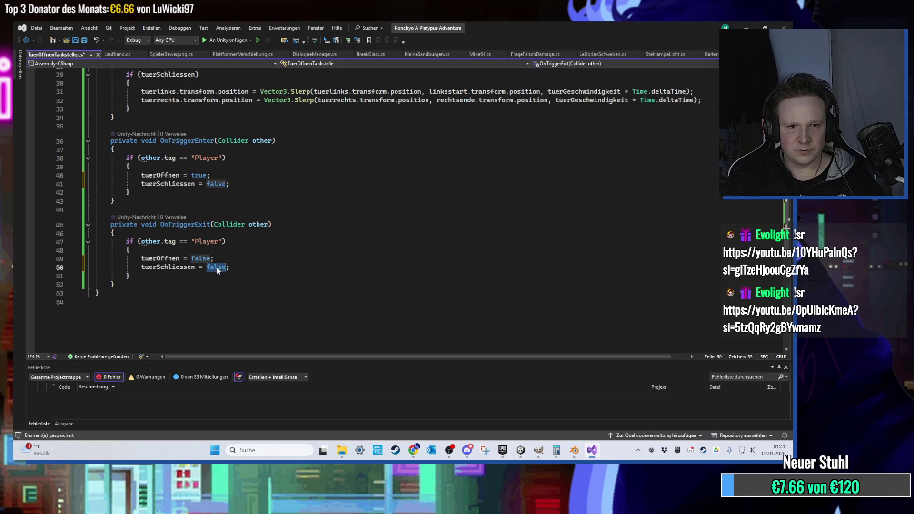
type("true")
- Move the tuerSchliessen = true line above tuerOffnen = false in OnTriggerExit
left_click_drag(226, 267, 69, 267)
key("ctrl+x")
key("Up")
key("ctrl+v")
key("Return")
key("Down")
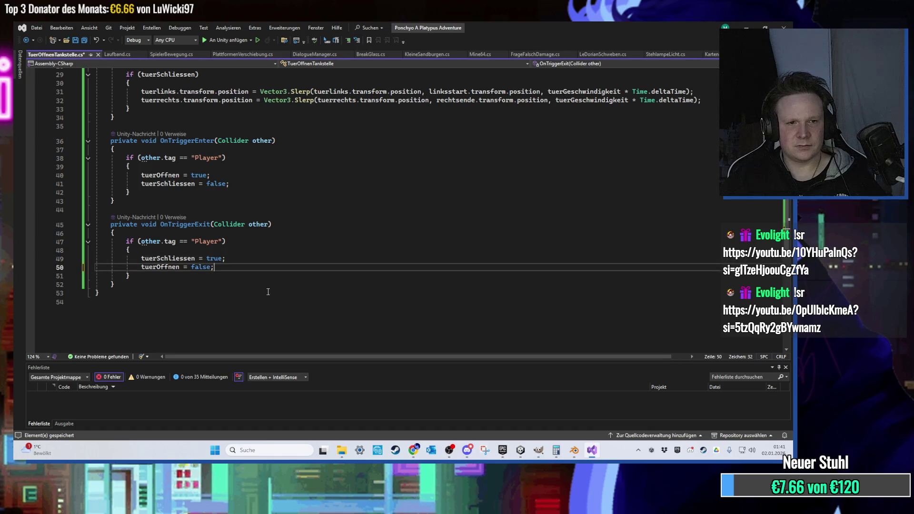
scroll(257, 292, "up", 6)
left_click(257, 238)
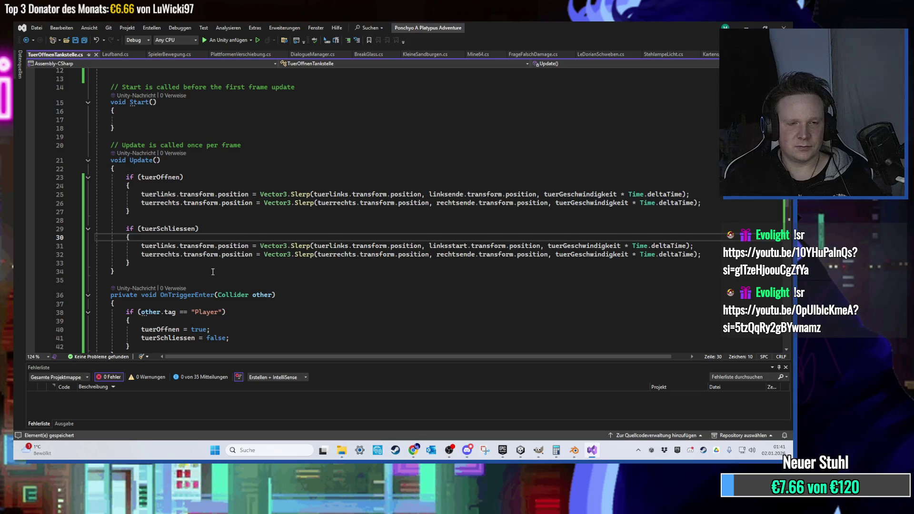
scroll(212, 272, "down", 1)
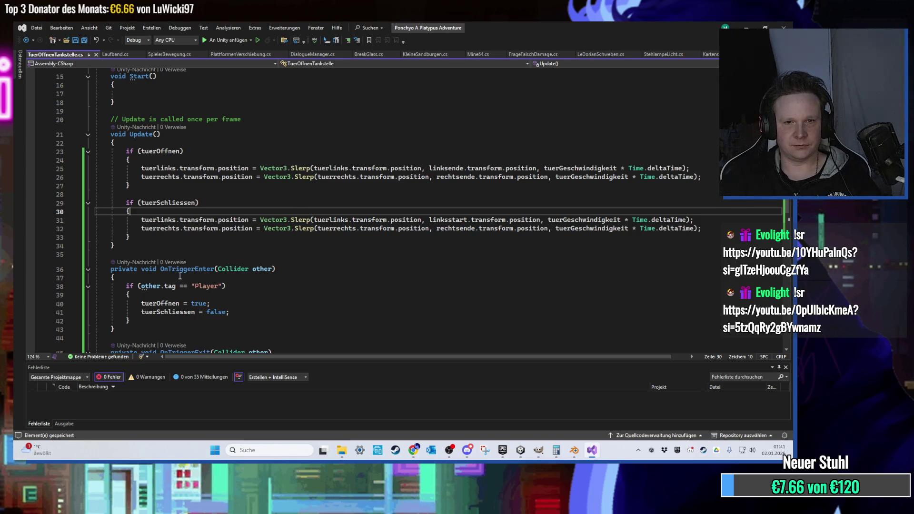
scroll(180, 276, "up", 3)
scroll(180, 276, "down", 2)
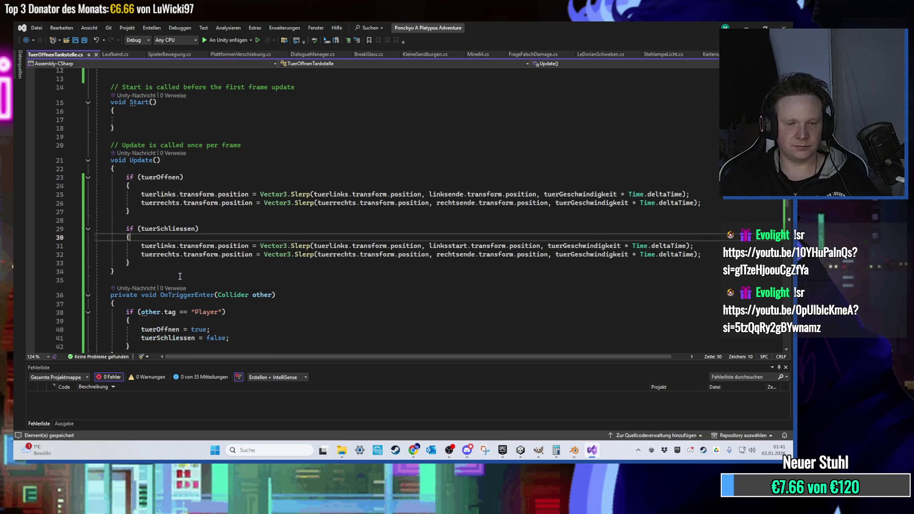
left_click(164, 265)
- Add an if block testing tuerlinks.transform.position == linksstart.transform.position
scroll(190, 257, "down", 2)
scroll(248, 248, "up", 2)
key("Return")
key("Return")
type("if")
key("Tab")
key("Tab")
scroll(258, 238, "down", 1)
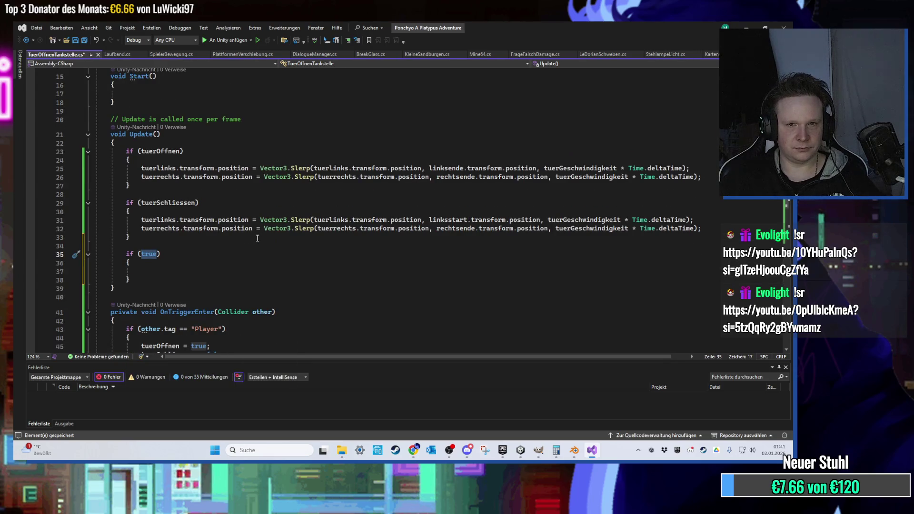
scroll(245, 245, "up", 1)
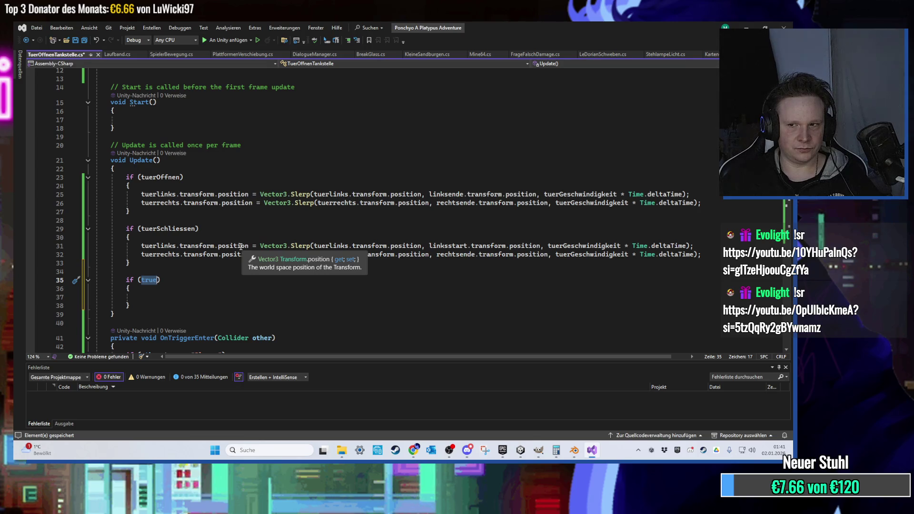
scroll(241, 247, "down", 2)
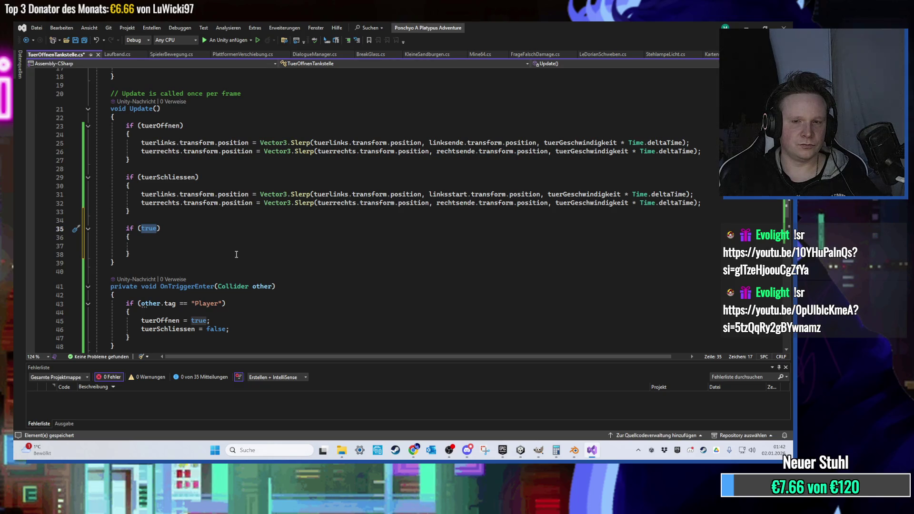
type("tuer")
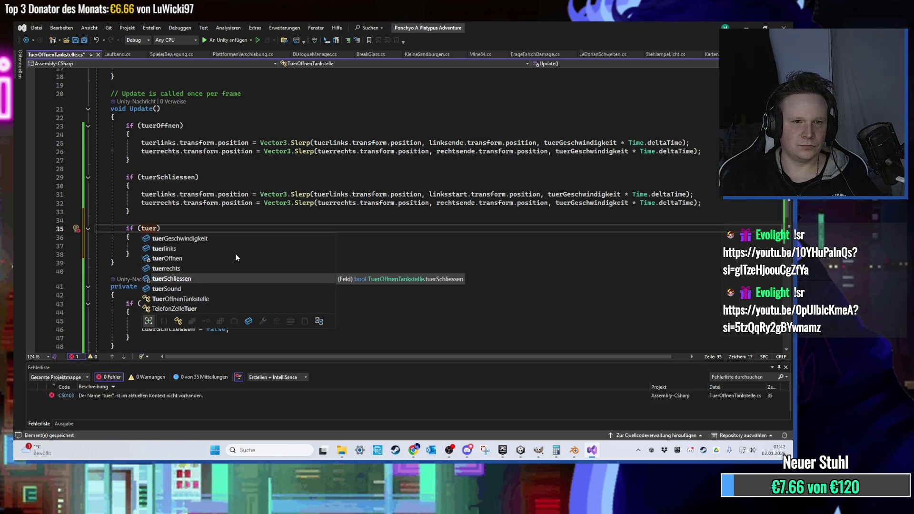
type("links.")
type("transform.position")
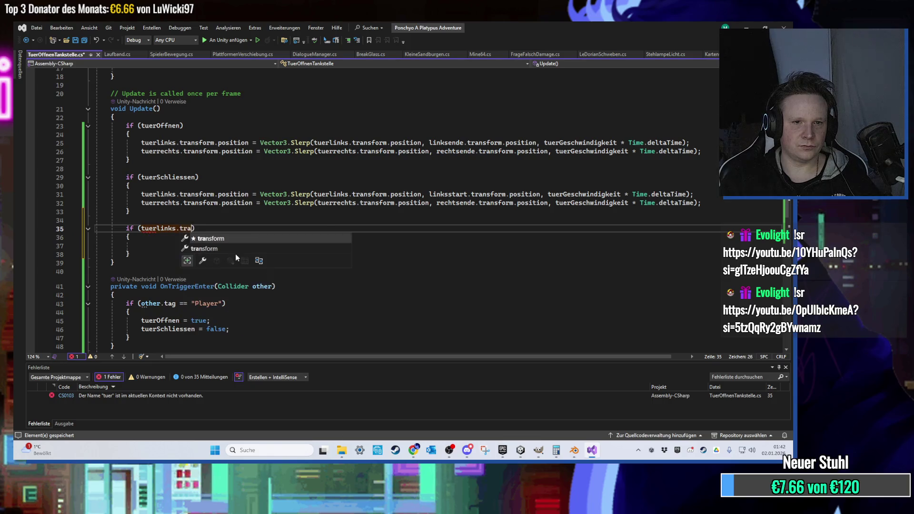
type(" == ")
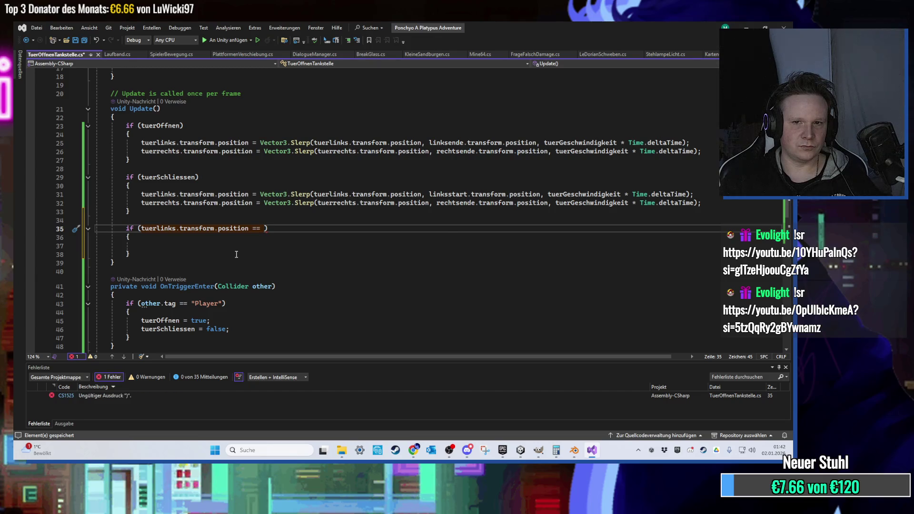
type("links")
key("Tab")
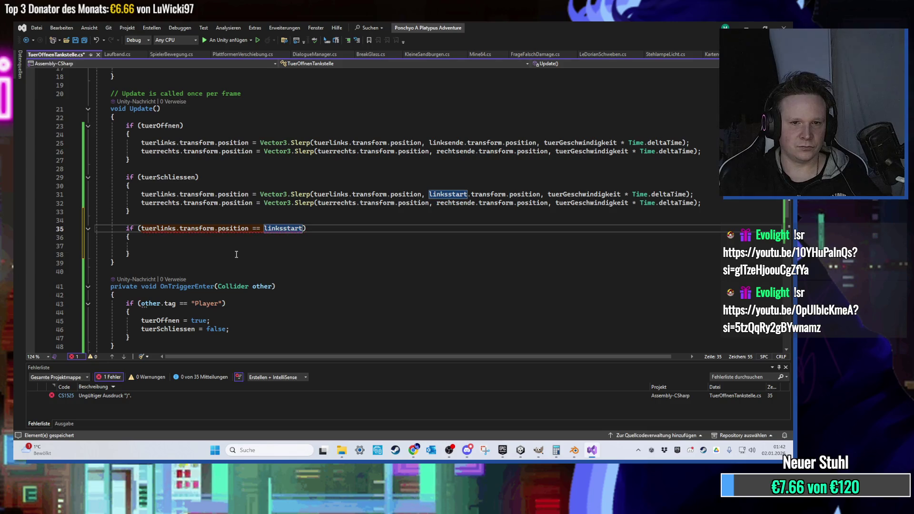
type(".transform.p")
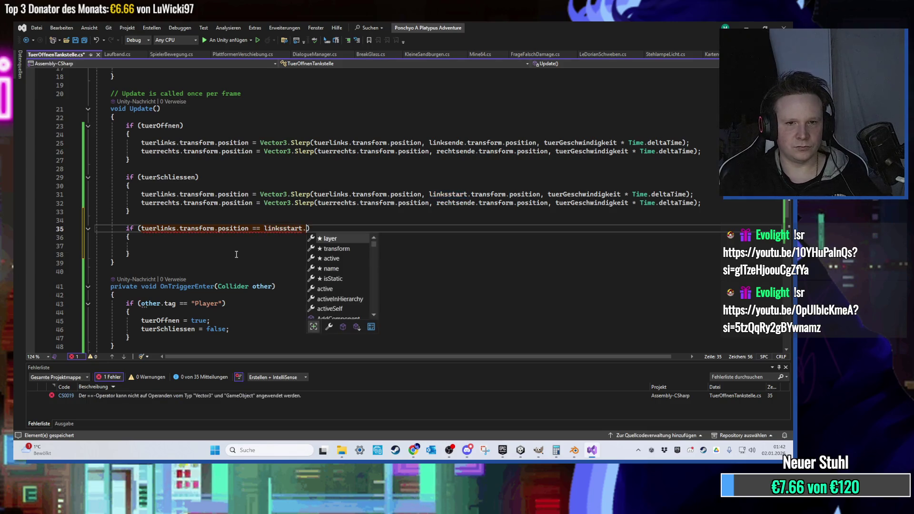
key("Tab")
key("Down")
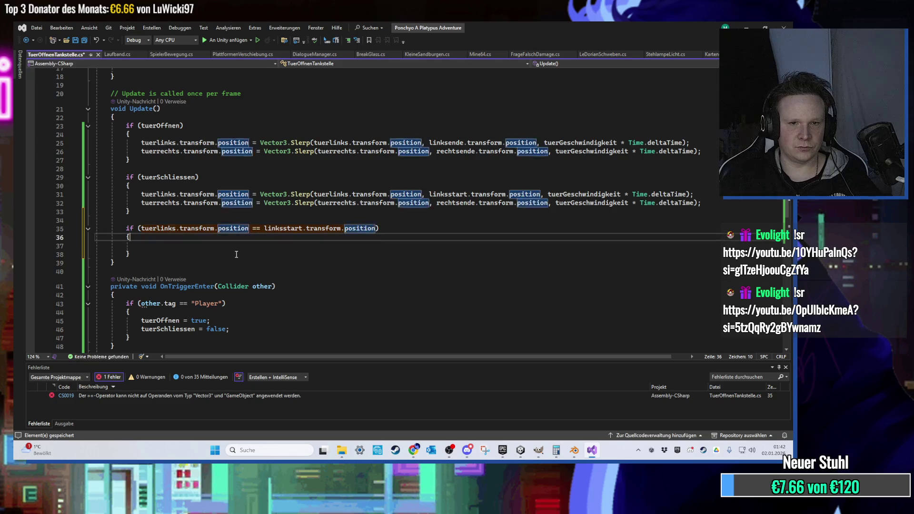
- Inside it set tuerSchliessen and tuerOffnen to false, then return to Unity to recompile
scroll(236, 255, "down", 2)
scroll(238, 273, "down", 2)
left_click_drag(221, 314, 141, 310)
key("ctrl+c")
scroll(191, 262, "up", 2)
left_click(182, 193)
key("ctrl+v")
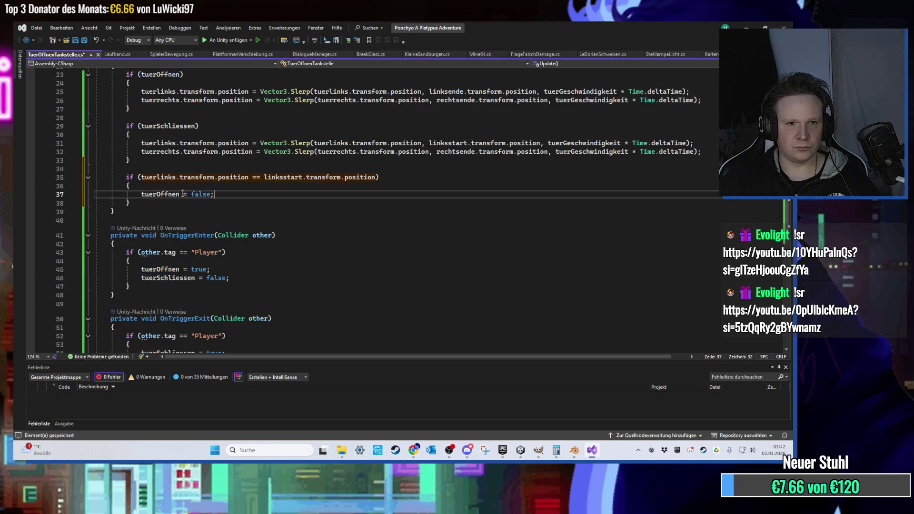
key("ctrl+Return")
type("tuerSch")
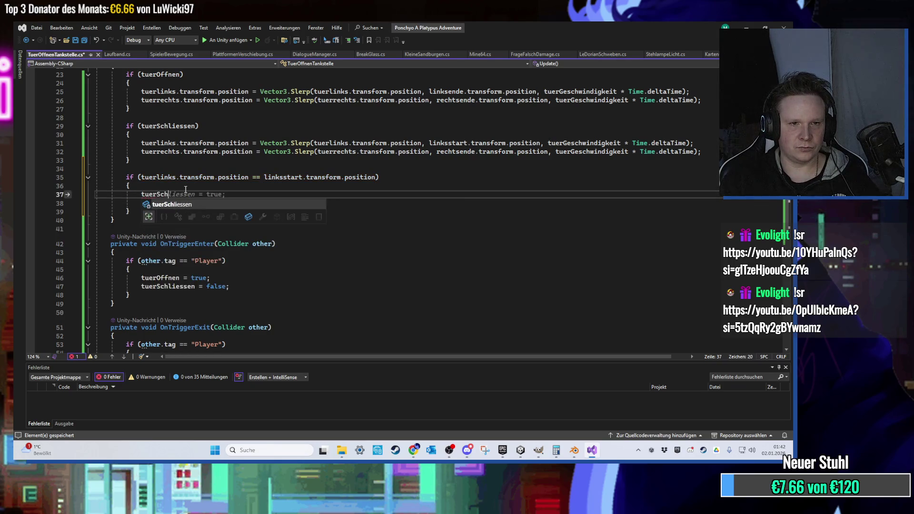
key("Tab")
type("= f")
key("Tab")
type(";")
key("Down")
key("Down")
key("alt+Tab")
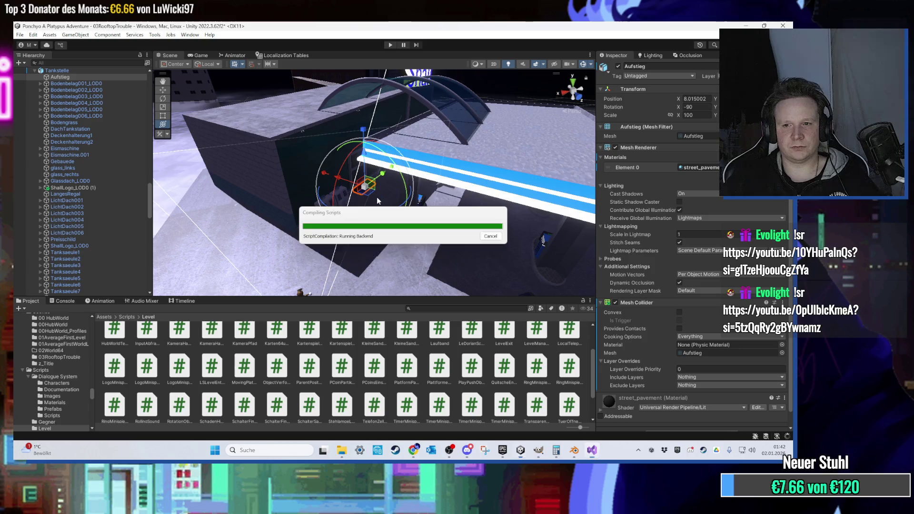
- Start a play test, then select the gas station object and pan to the entrance hitbox
left_click(390, 45)
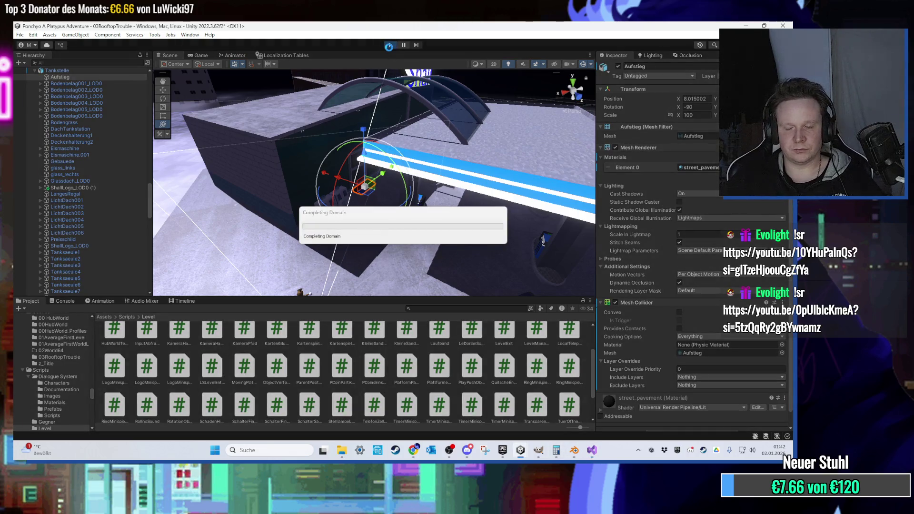
key("alt+Tab")
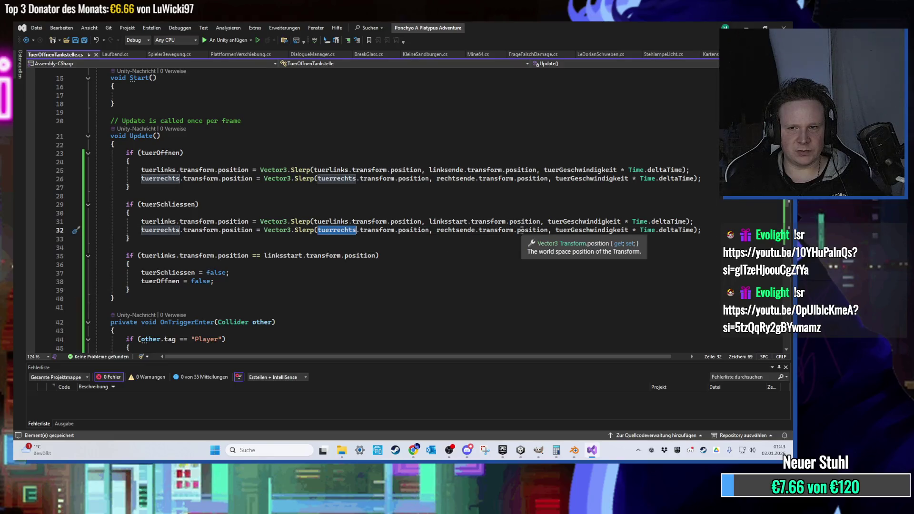
left_click(591, 450)
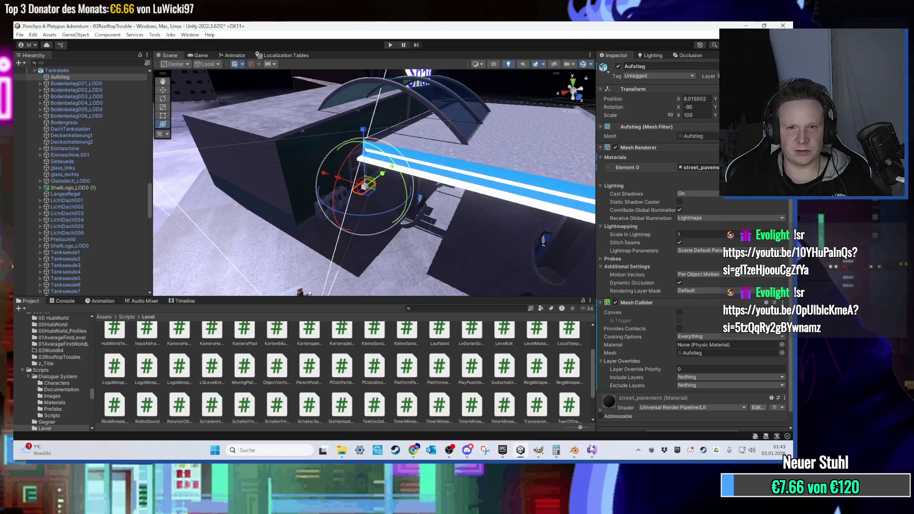
scroll(105, 227, "down", 5)
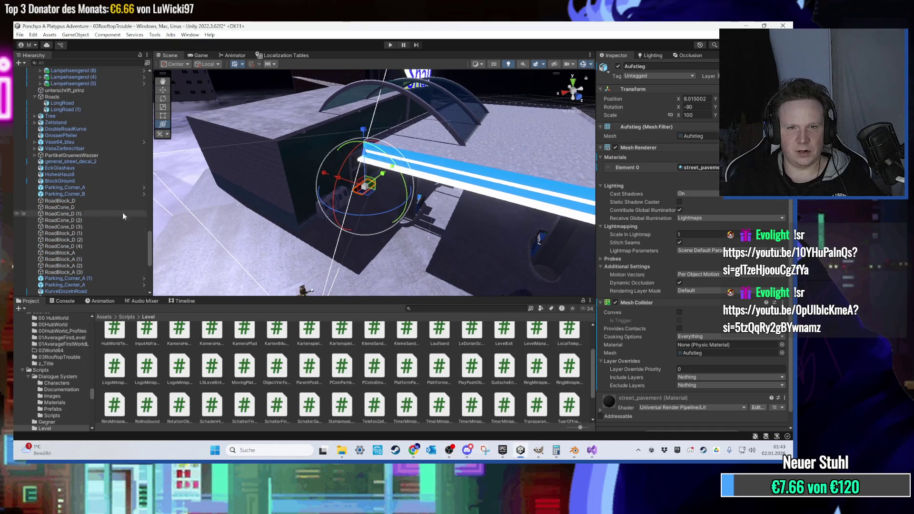
left_click(333, 179)
scroll(319, 177, "down", 5)
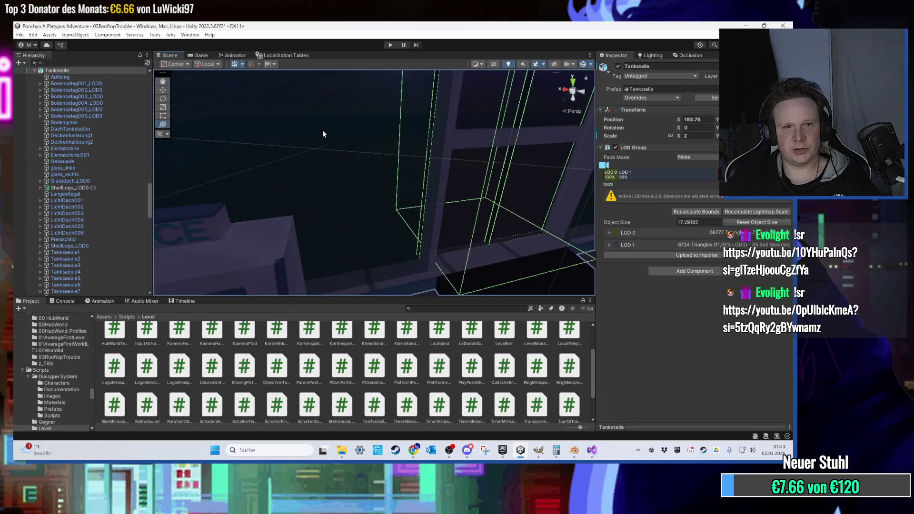
scroll(81, 211, "down", 9)
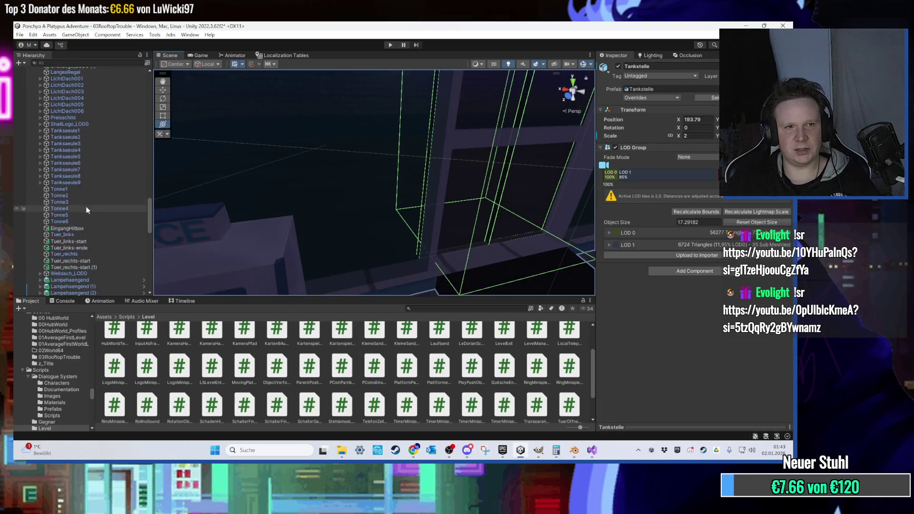
scroll(633, 273, "down", 5)
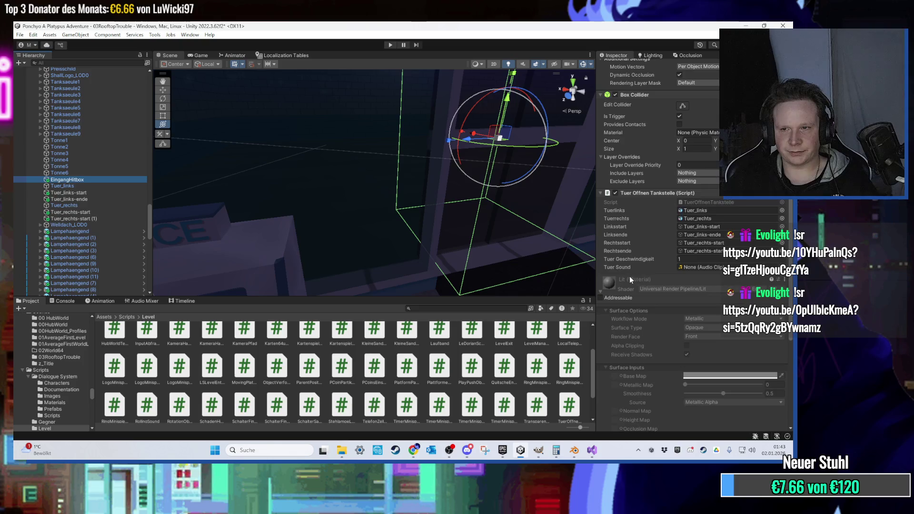
mouse_move(458, 225)
left_mouse_down()
mouse_move(377, 214)
mouse_move(372, 245)
left_mouse_up()
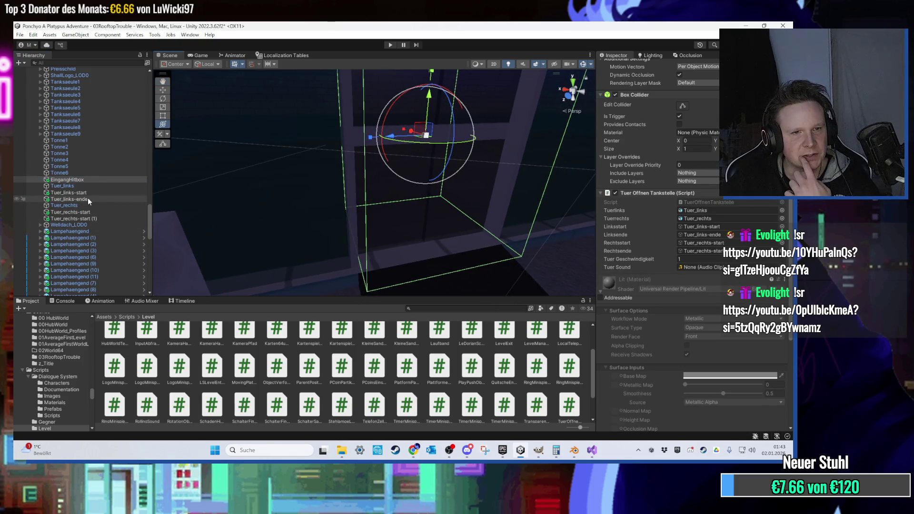
- Rename the copied marker Tuer_rechts-start (1) to Tuer_rechts-ende
right_click(80, 219)
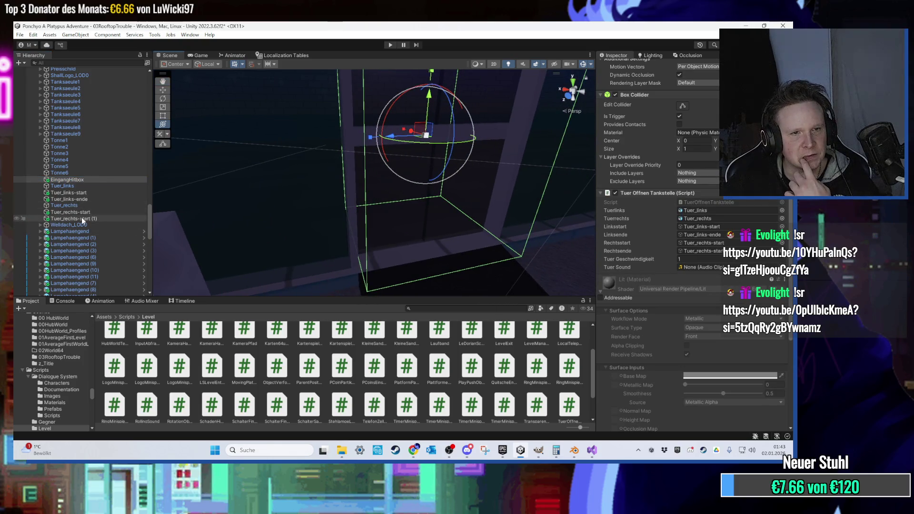
left_click(60, 220)
right_click(70, 219)
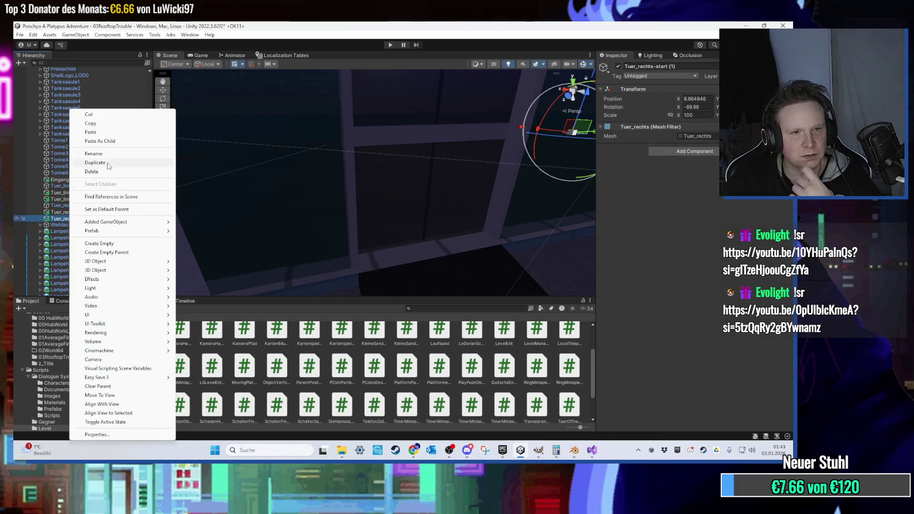
left_click(91, 153)
left_click_drag(80, 218, 111, 225)
type("nde")
key("Return")
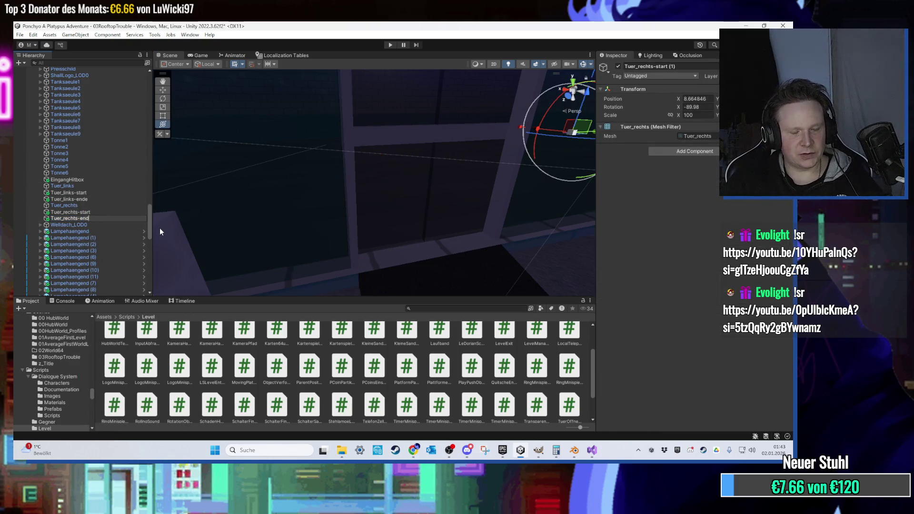
- Check EingangHitbox's door script fields, then return to the script in Visual Studio
left_click_drag(118, 211, 103, 179)
left_click(103, 179)
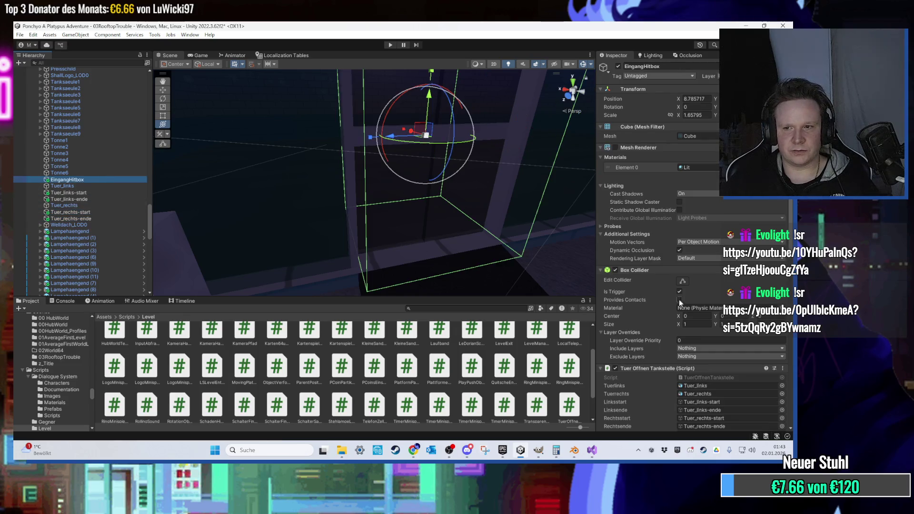
left_click_drag(428, 223, 428, 223)
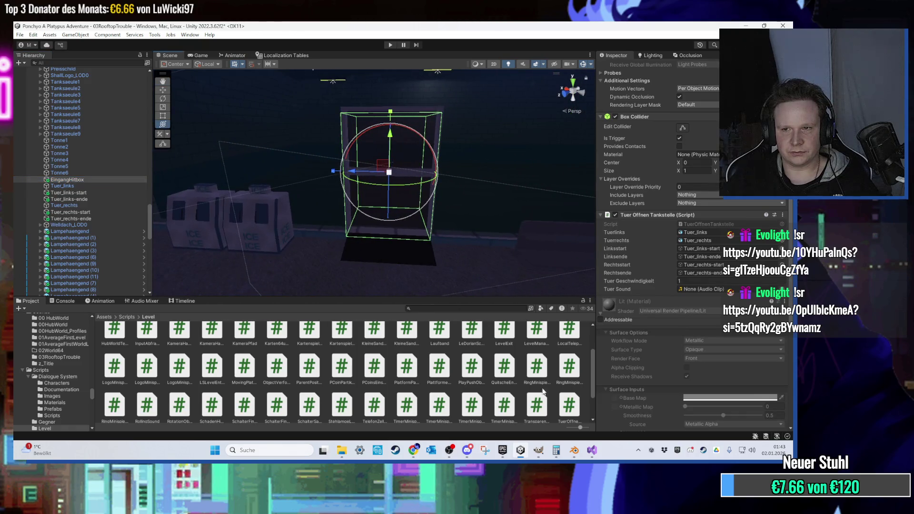
left_click(592, 450)
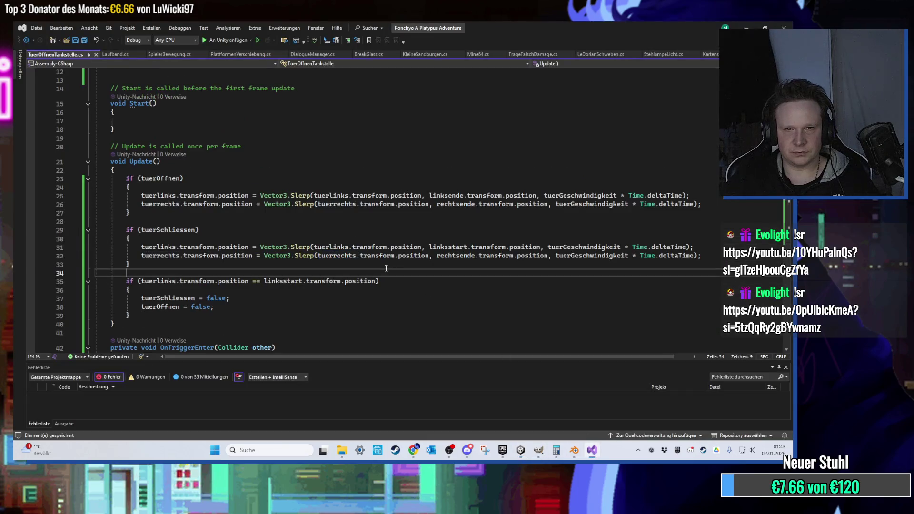
- Review the linksende and rechtsende targets on lines 25–26 and the closing block
left_click(312, 195)
left_click(442, 195)
left_click(142, 205)
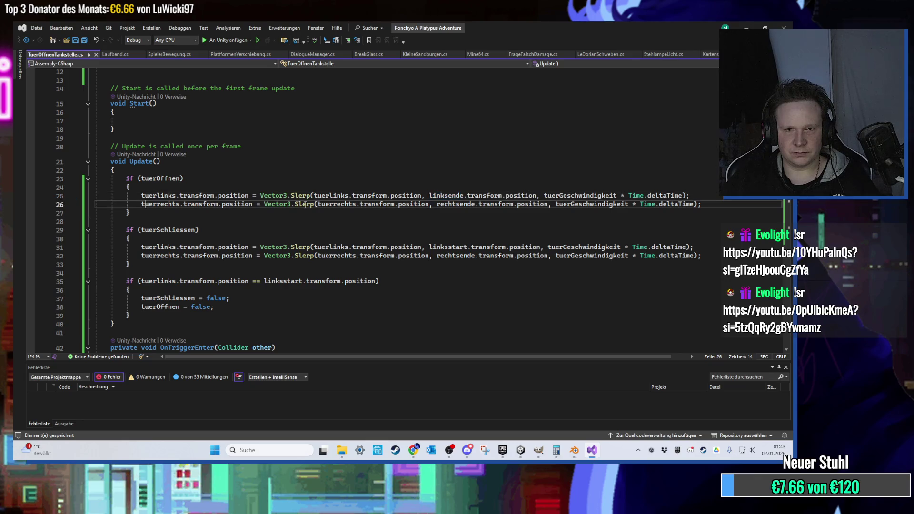
left_click(457, 205)
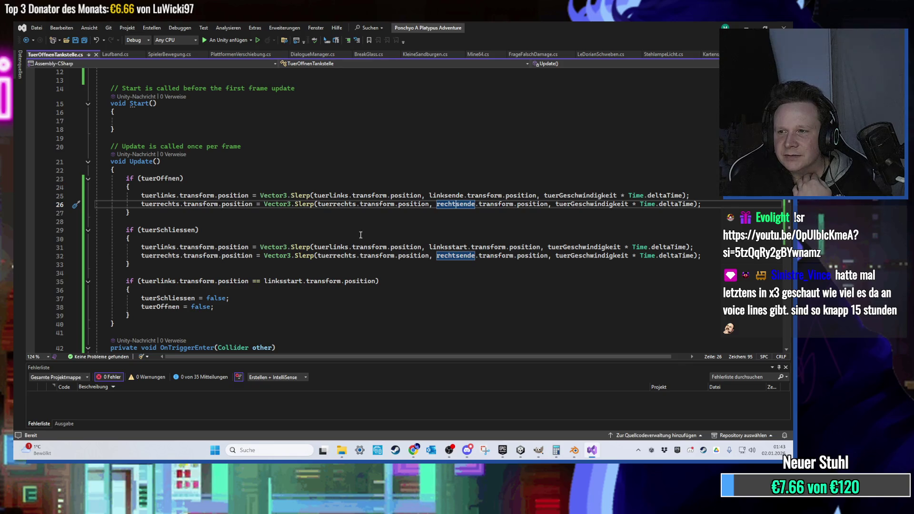
left_click(160, 247)
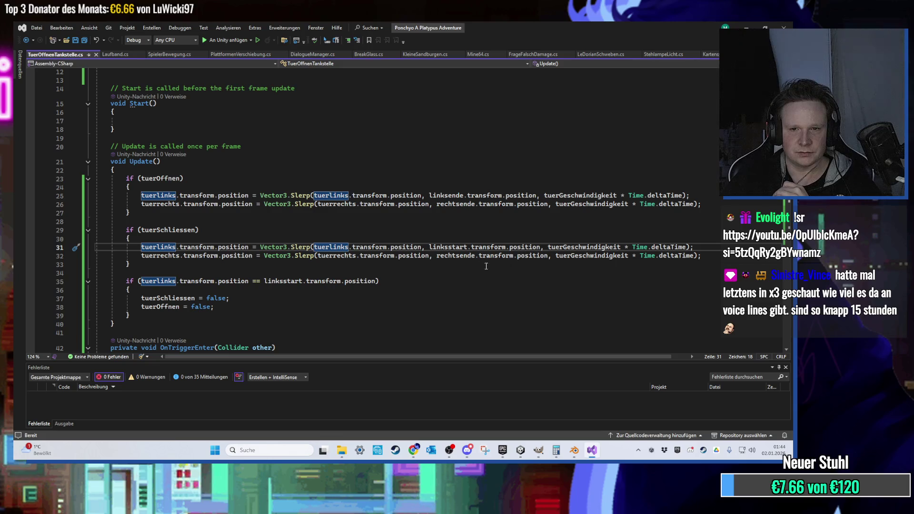
- Replace rechtsende with rechtsstart on line 32 and save the script
double_click(455, 255)
type("rechtsstart")
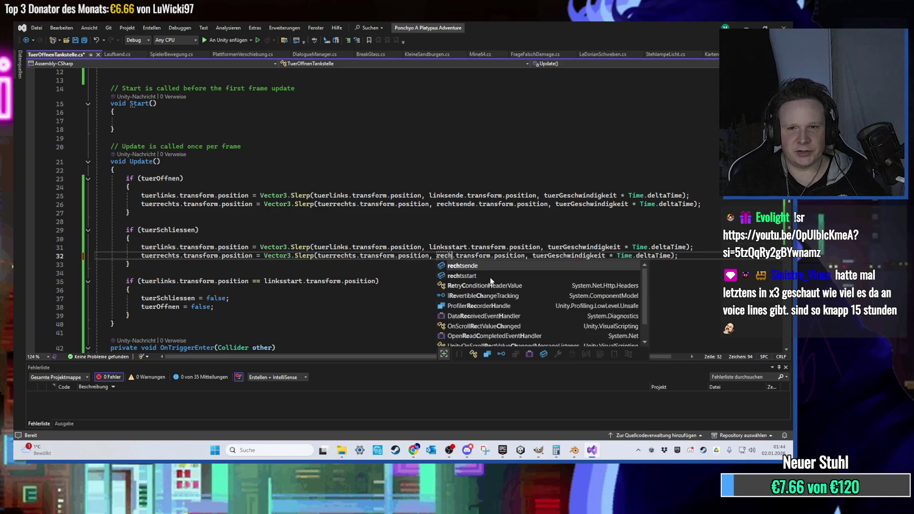
key("ctrl+s")
left_click(487, 241)
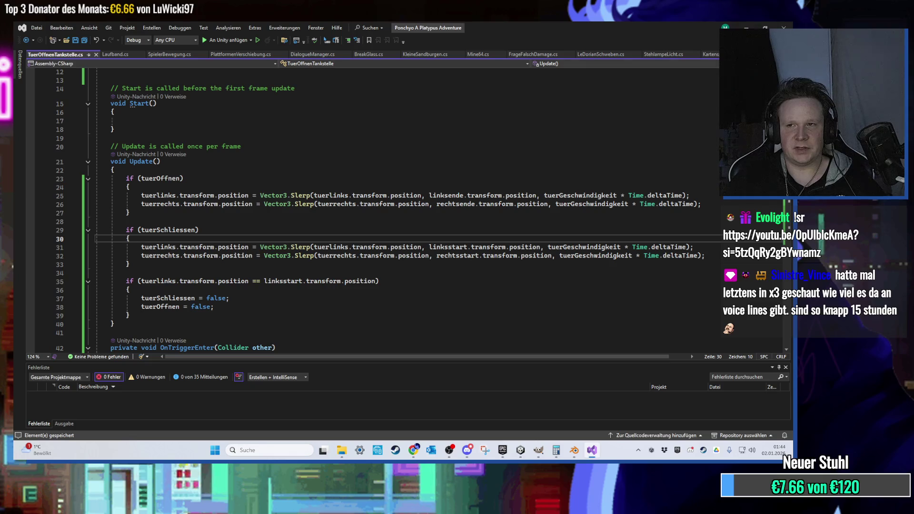
key("alt+Tab")
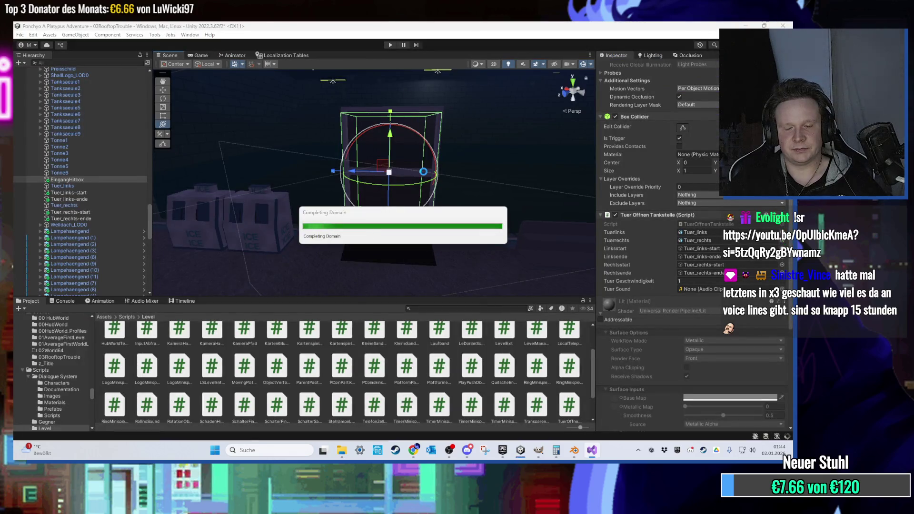
key("alt+Tab")
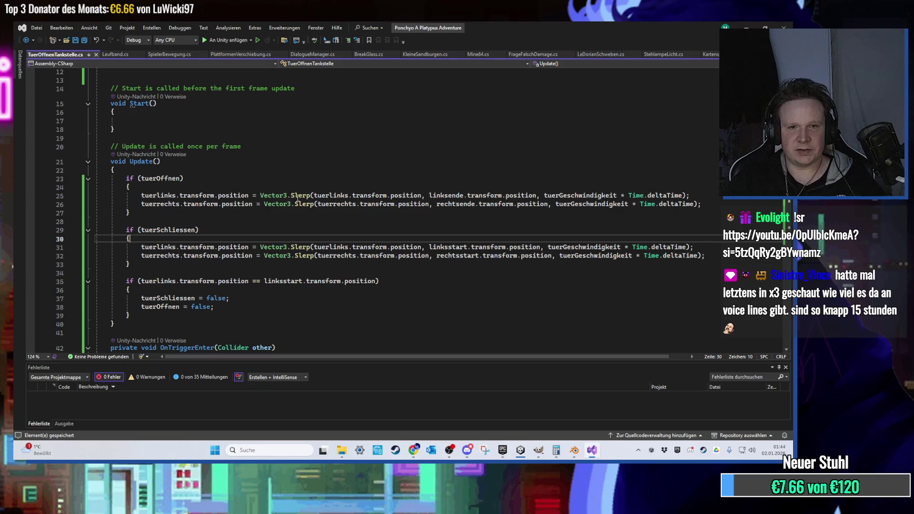
- Change the Vector3.Slerp calls on lines 25, 31 and 32 to Vector3.Lerp
left_click(292, 196)
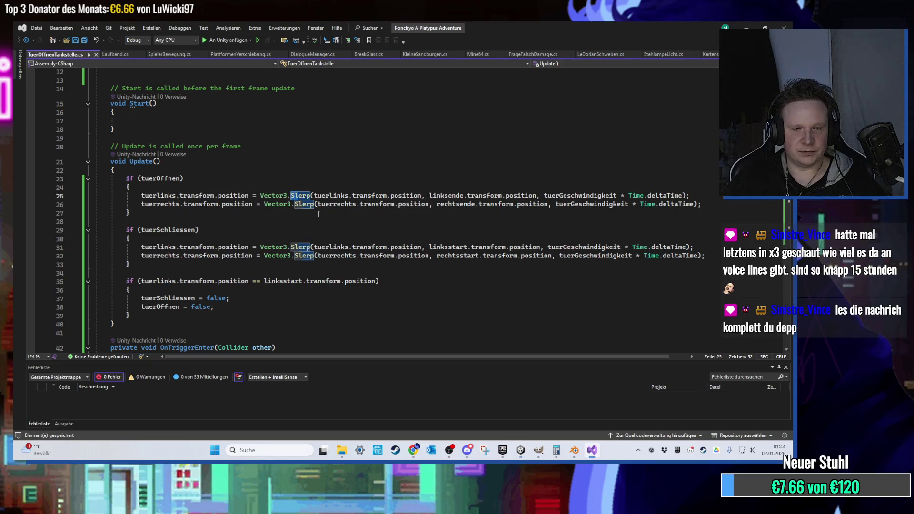
key("Delete")
left_click(295, 247)
double_click(298, 196)
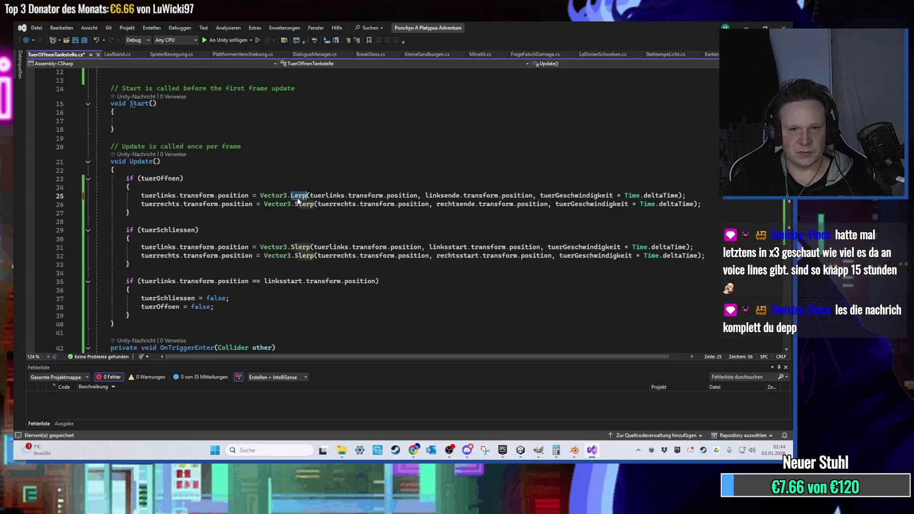
type("Lerp")
double_click(301, 247)
type("Lerp")
double_click(304, 256)
key("ctrl+v")
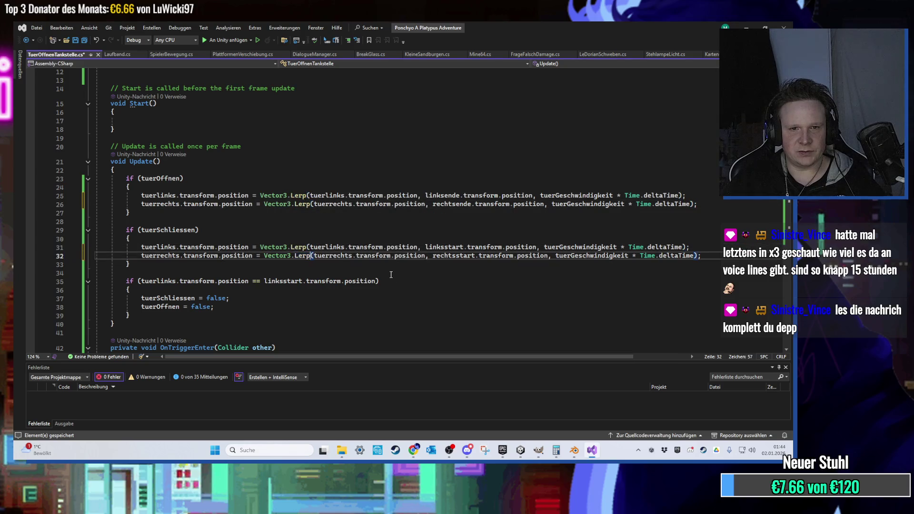
key("alt+Tab")
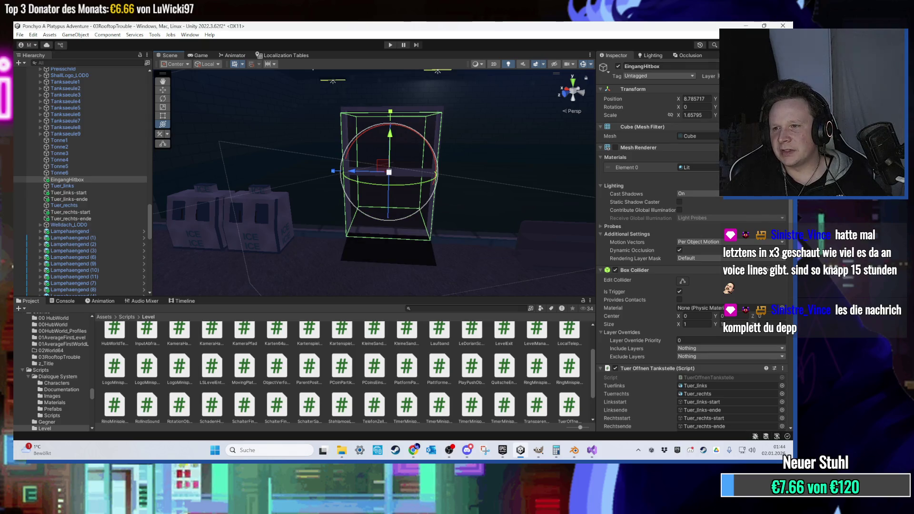
- Enter Play mode to test the Lerp-based sliding doors after compilation
left_click(390, 46)
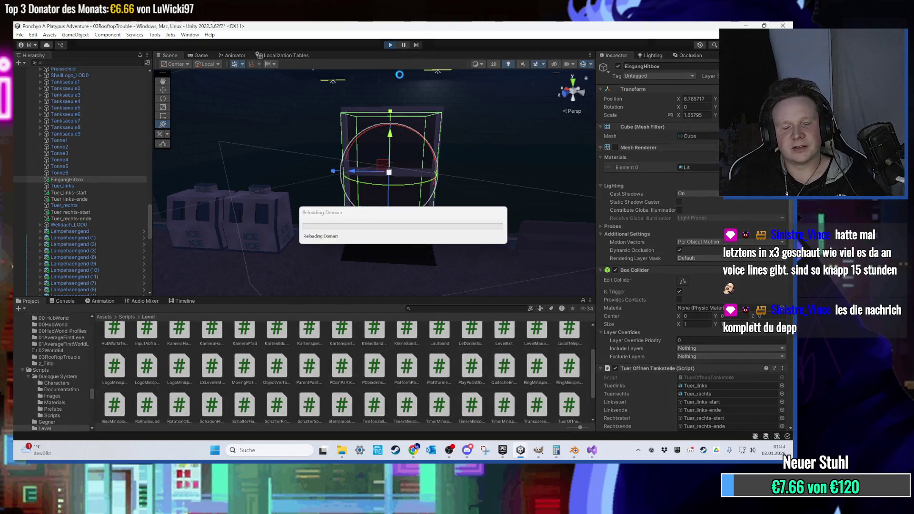
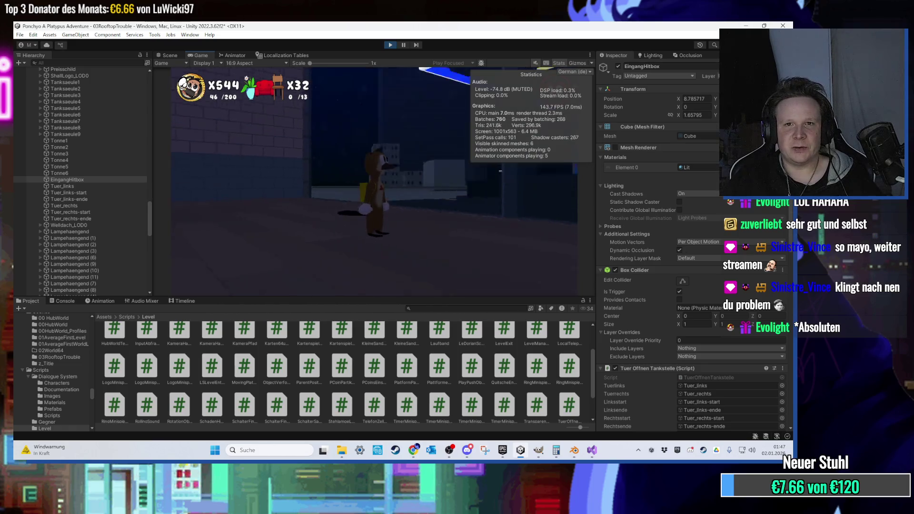
- Stop the Unity play test, switch to Blender and zoom in on the fuel pump stands
key("super")
left_click(545, 280)
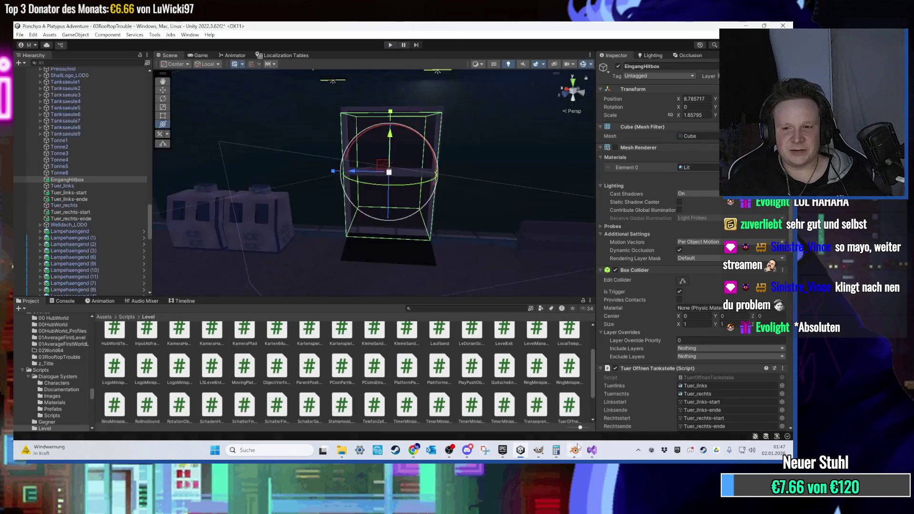
key("alt+Tab")
scroll(314, 227, "up", 3)
scroll(313, 227, "up", 2)
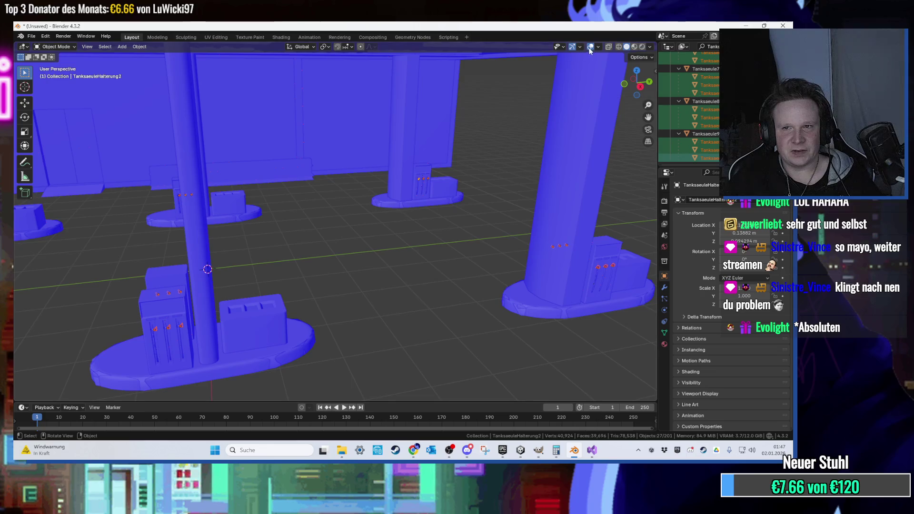
- Turn off the Face Orientation overlay in the Blender viewport
left_click(597, 46)
left_click(578, 194)
scroll(427, 248, "up", 5)
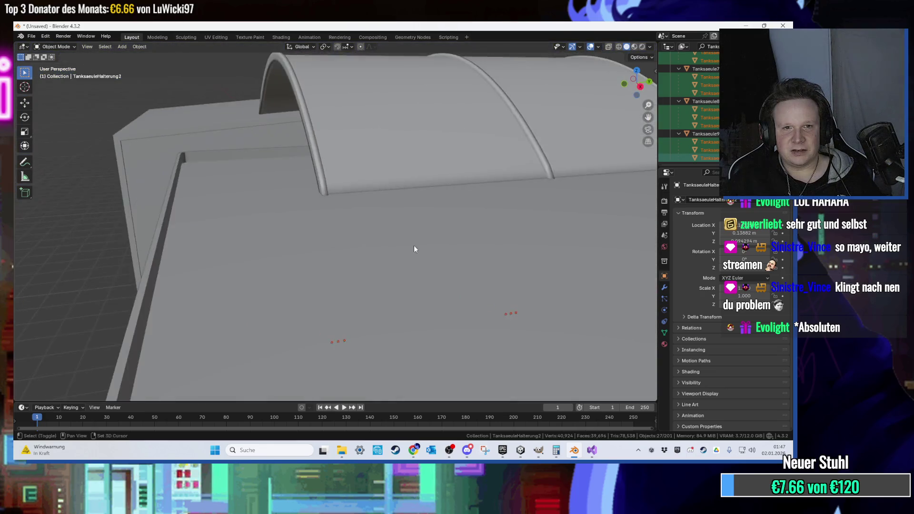
scroll(427, 248, "down", 8)
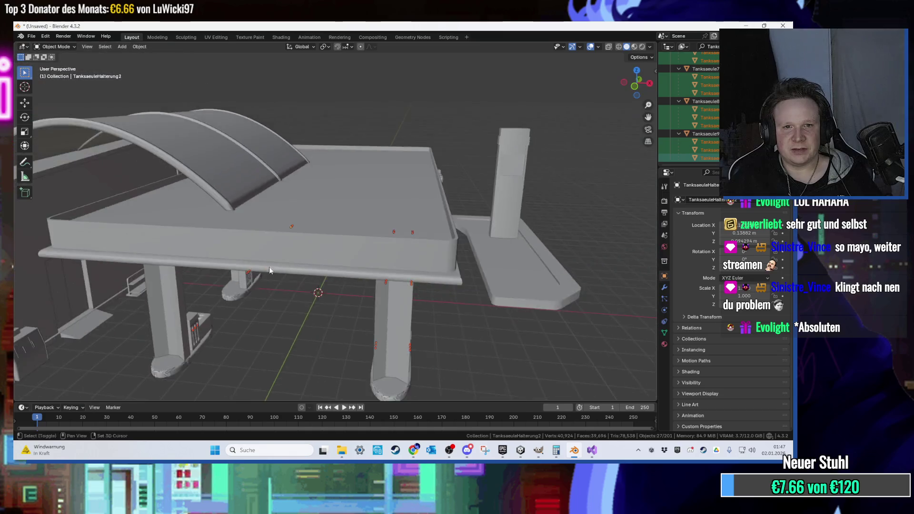
scroll(275, 271, "up", 8)
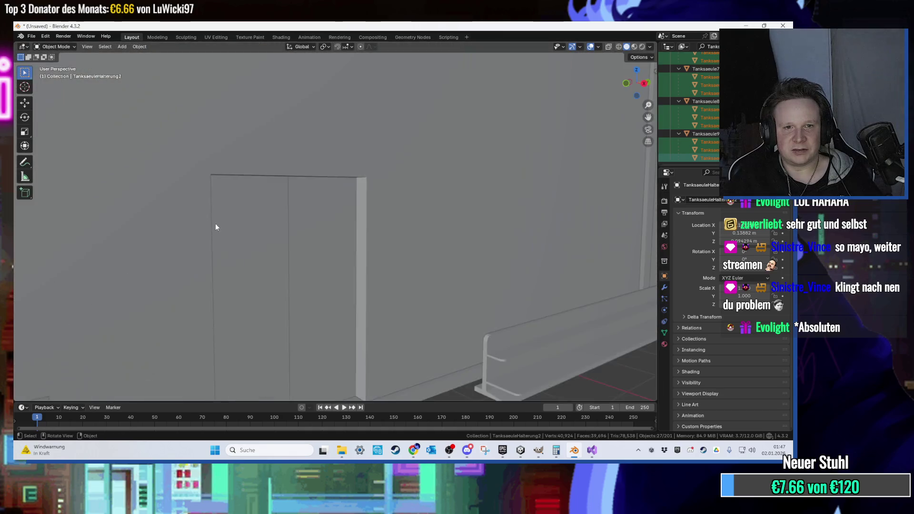
- Select Tuer_links and glass_links and check the glass pane's mesh against the doorframe
left_click(281, 199)
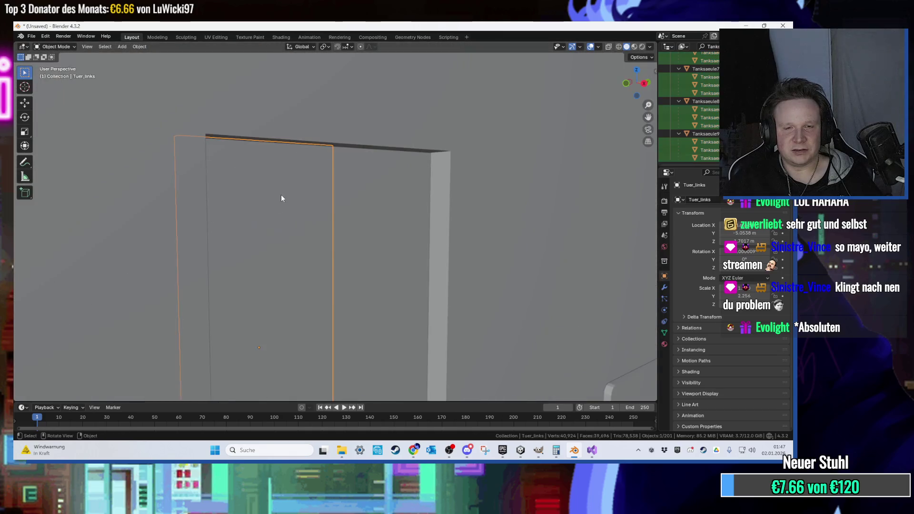
left_click(433, 171)
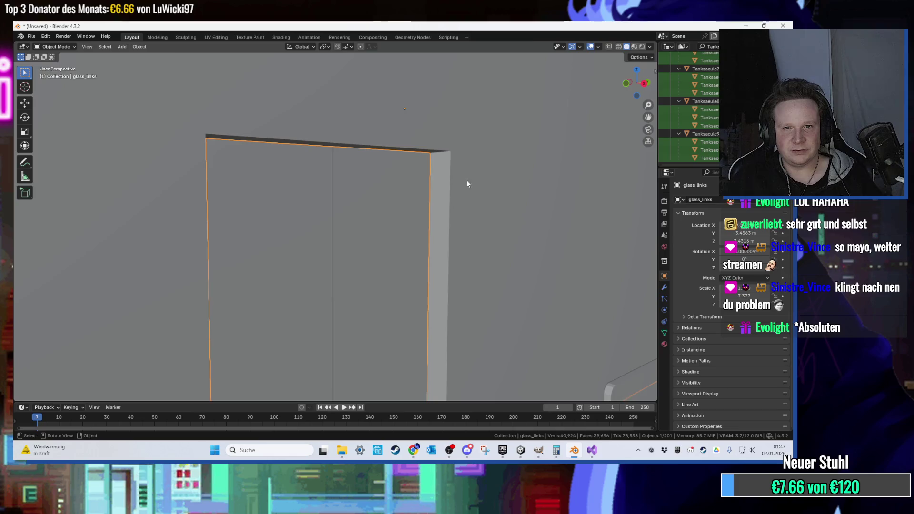
key("Tab")
scroll(467, 173, "up", 2)
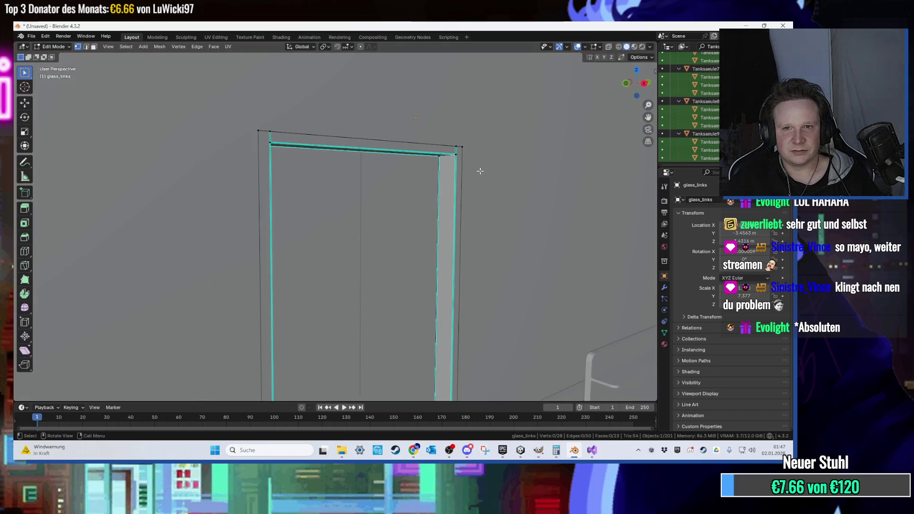
left_click_drag(453, 162, 434, 164)
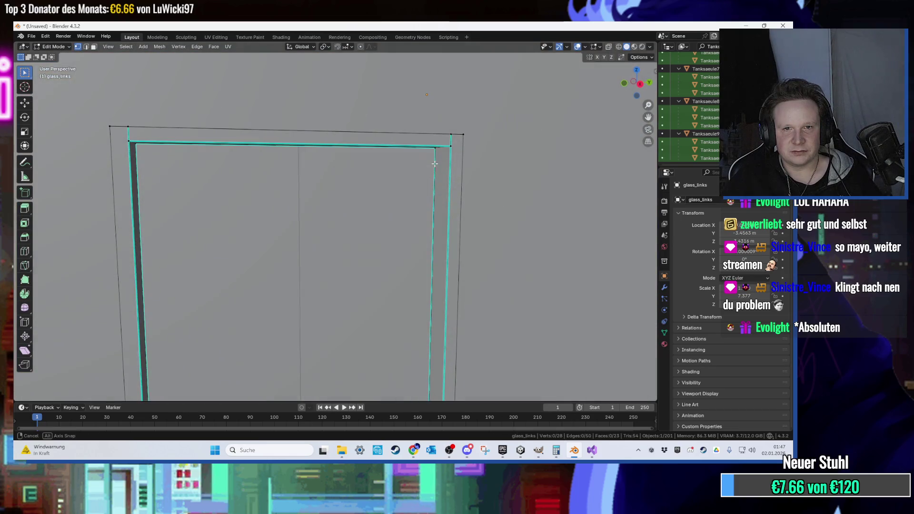
key("Tab")
scroll(352, 177, "down", 3)
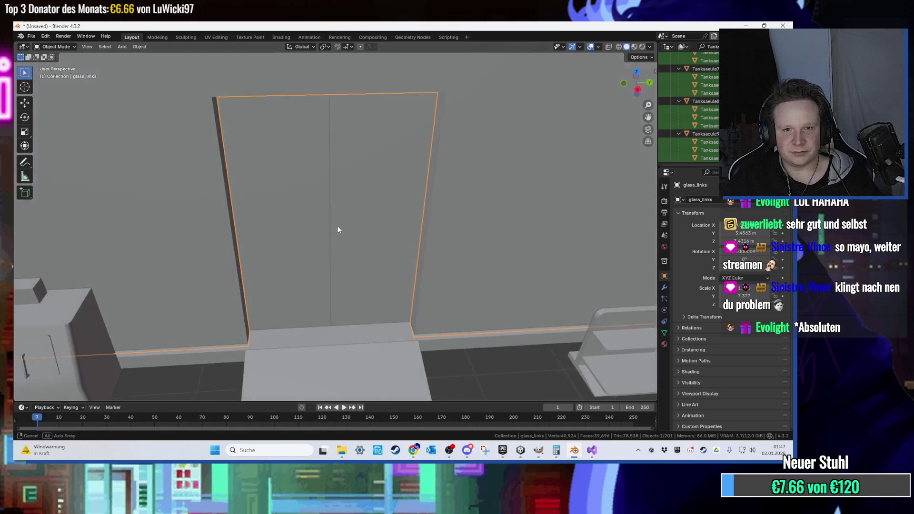
- Scale the glass_links and Tuer_links door panels down to fit inside the doorframe, then return to Unity
left_click(306, 223, "shift")
key("s")
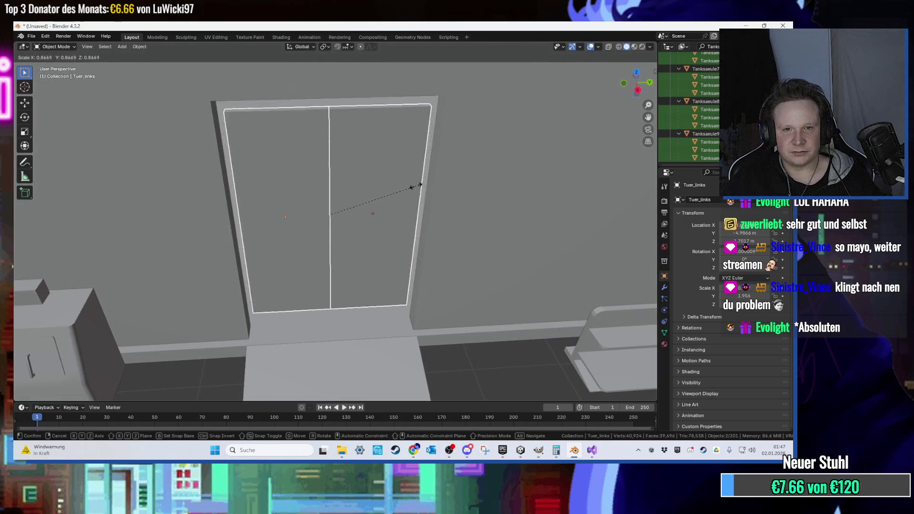
left_click(396, 191)
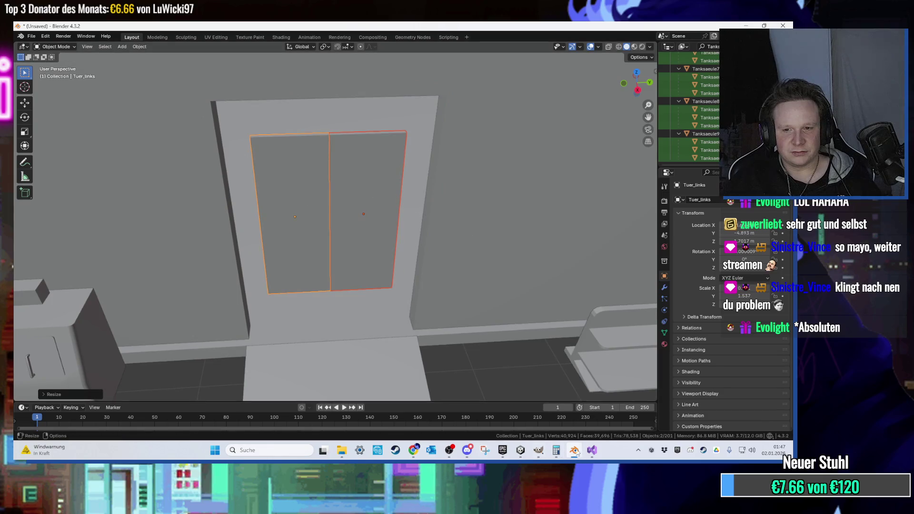
key("alt+Tab")
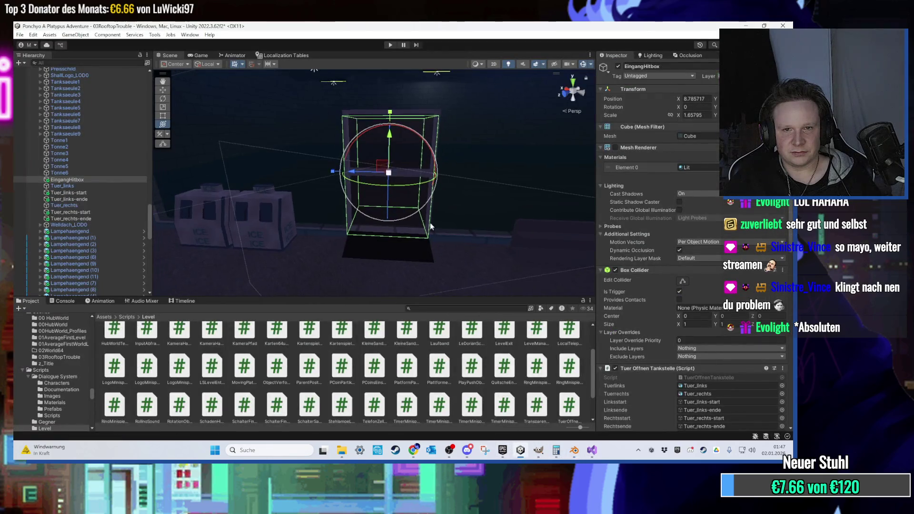
- Play-test the scene by walking the character onto the shop doormat and off again, then return to Blender
left_click(390, 44)
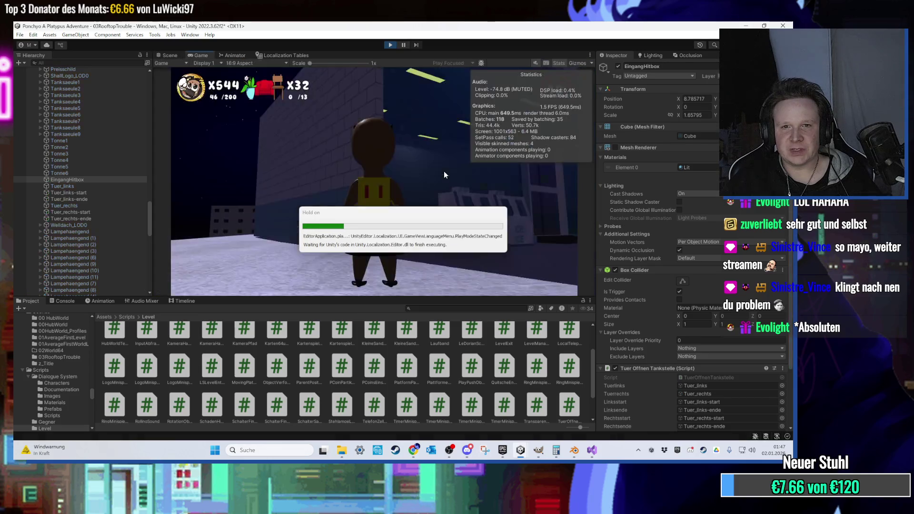
key("w")
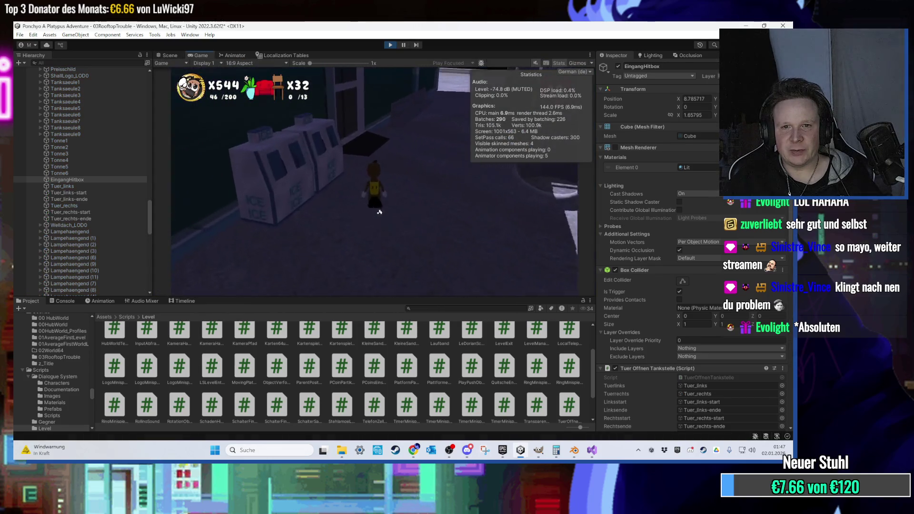
key("w")
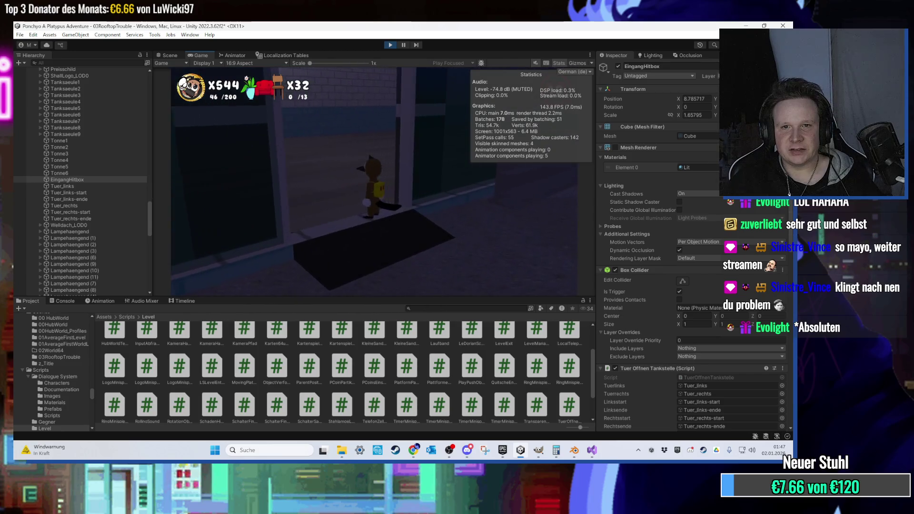
key("a")
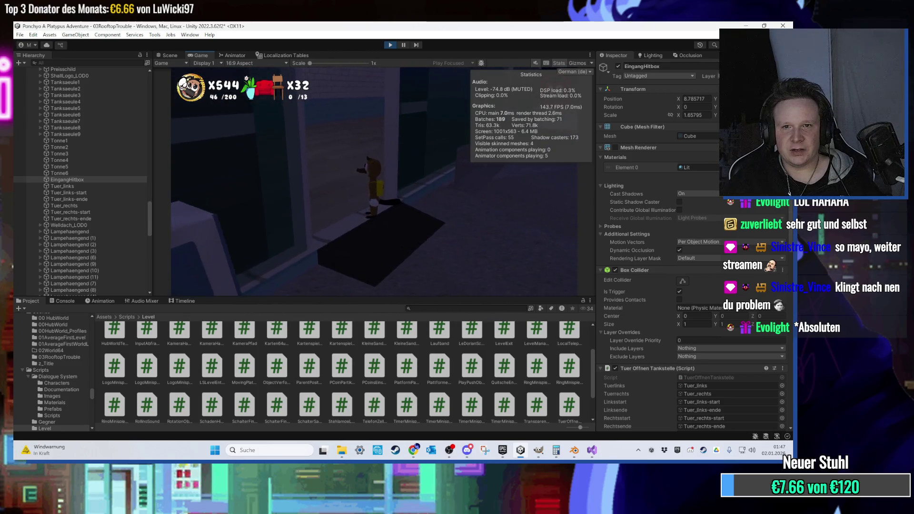
key("super")
left_click(573, 452)
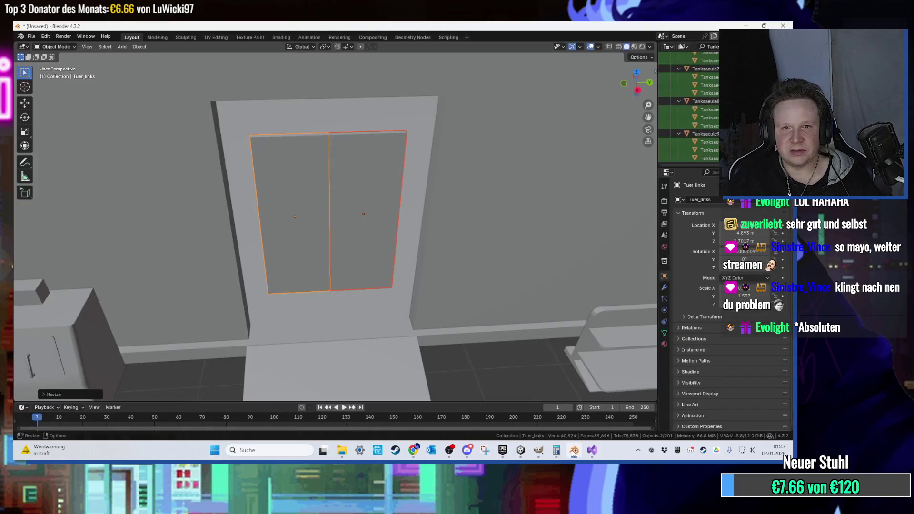
- Switch the viewport to Material Preview shading and frame the door panel
left_click(634, 47)
key("KP_Decimal")
key("Tab")
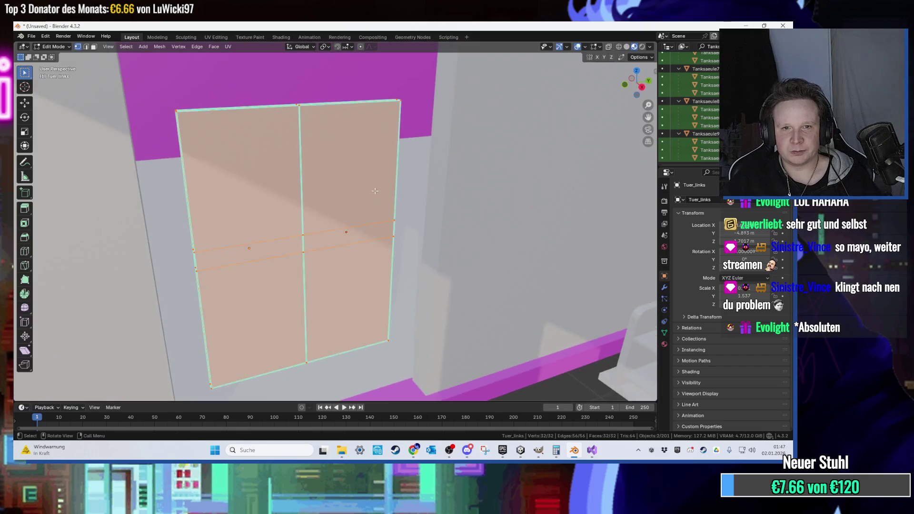
key("KP_Decimal")
key("ctrl+r")
scroll(343, 225, "down", 2)
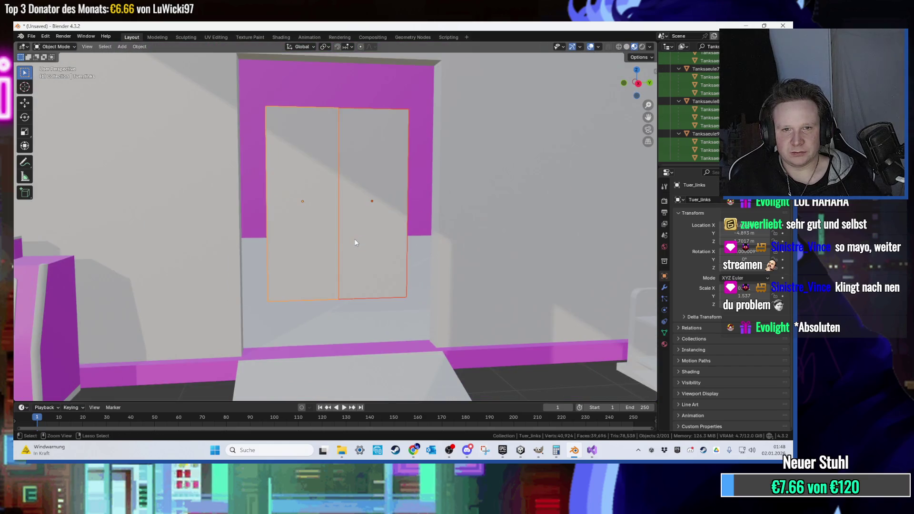
scroll(354, 243, "up", 2)
key("Tab")
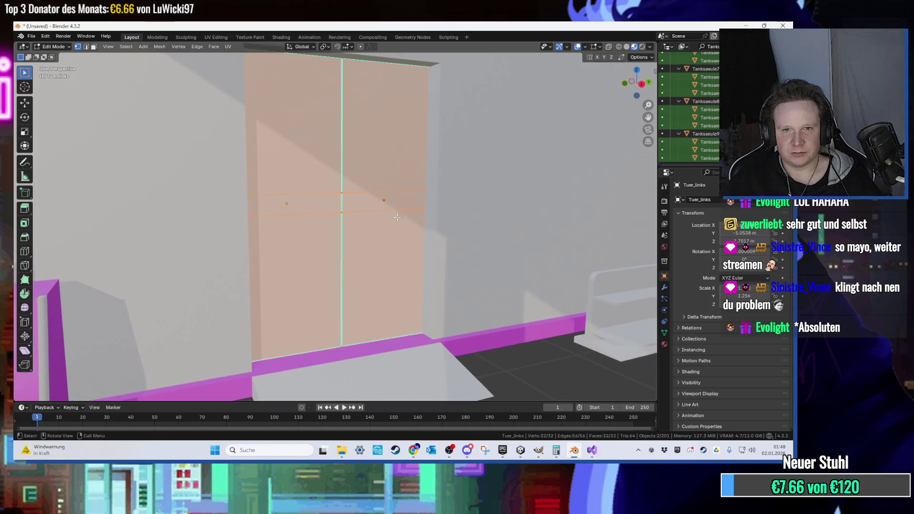
scroll(409, 203, "up", 2)
scroll(391, 200, "up", 1)
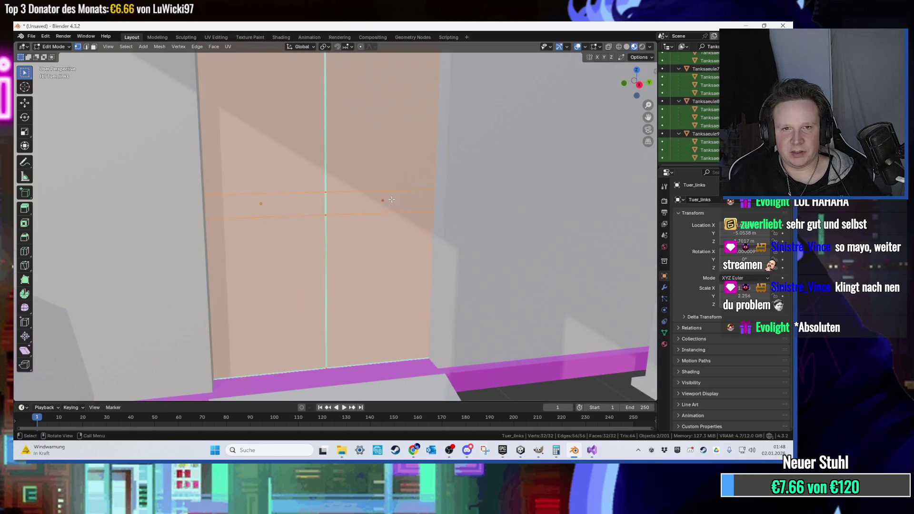
- Scale both sliding doors down and lower them along Z
left_click(308, 201, "shift")
scroll(307, 201, "down", 3)
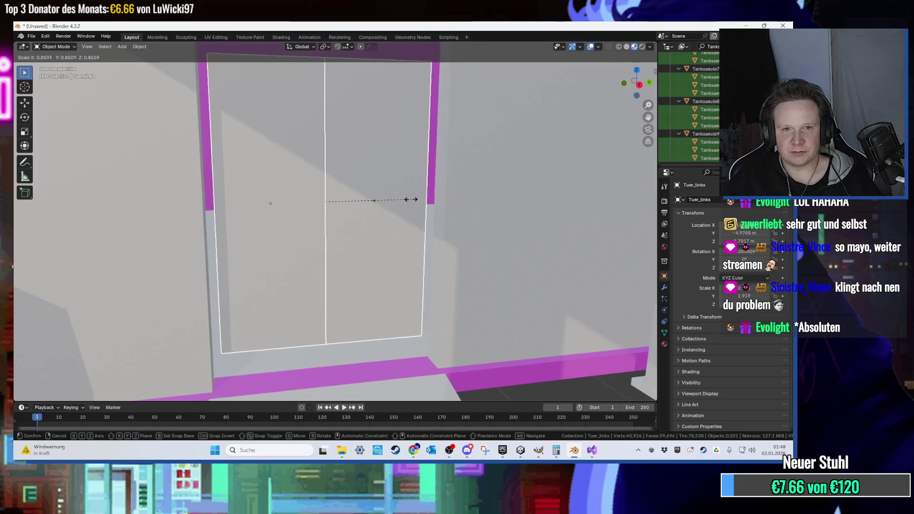
key("s")
left_click(387, 187)
key("g")
key("z")
left_click(376, 256)
- Move the doors along Z again to set their final height in the doorframe
mouse_move(375, 256)
left_mouse_down()
mouse_move(424, 231)
mouse_move(424, 241)
mouse_move(398, 247)
mouse_move(430, 279)
mouse_move(457, 258)
mouse_move(349, 253)
mouse_move(382, 241)
mouse_move(406, 247)
mouse_move(330, 221)
left_mouse_up()
key("g")
key("z")
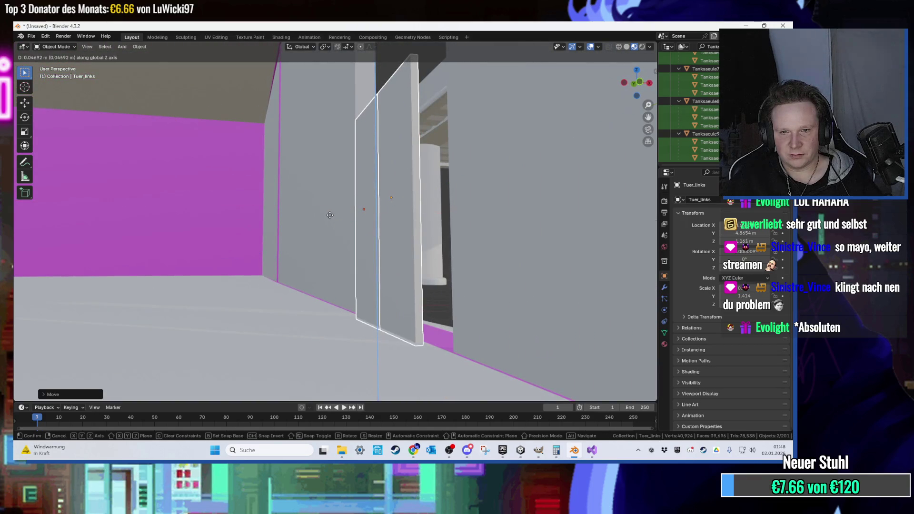
left_click(328, 213)
mouse_move(326, 216)
left_mouse_down()
mouse_move(188, 247)
mouse_move(356, 225)
mouse_move(319, 224)
mouse_move(329, 226)
left_mouse_up()
left_click(425, 287)
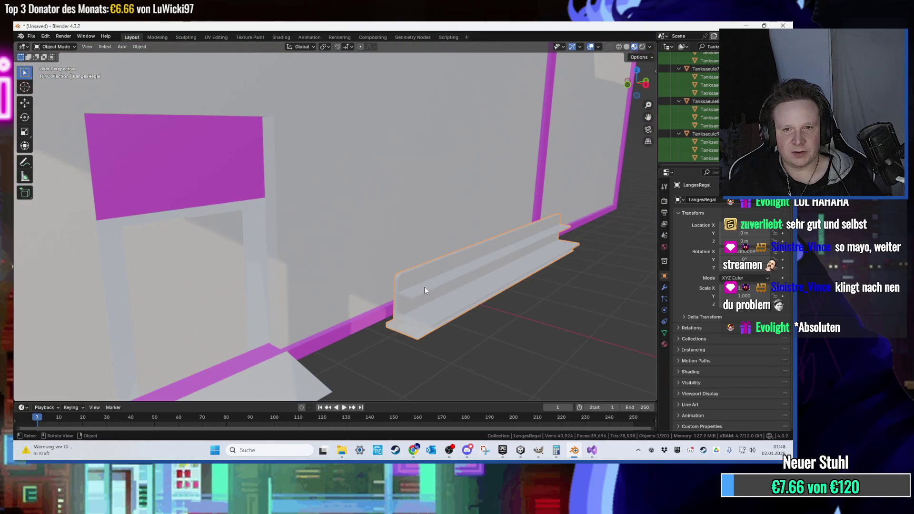
- Unwrap the LangesRegal shelf with Smart UV Project in UV Editing, then go back to Layout
key("Tab")
scroll(424, 286, "up", 2)
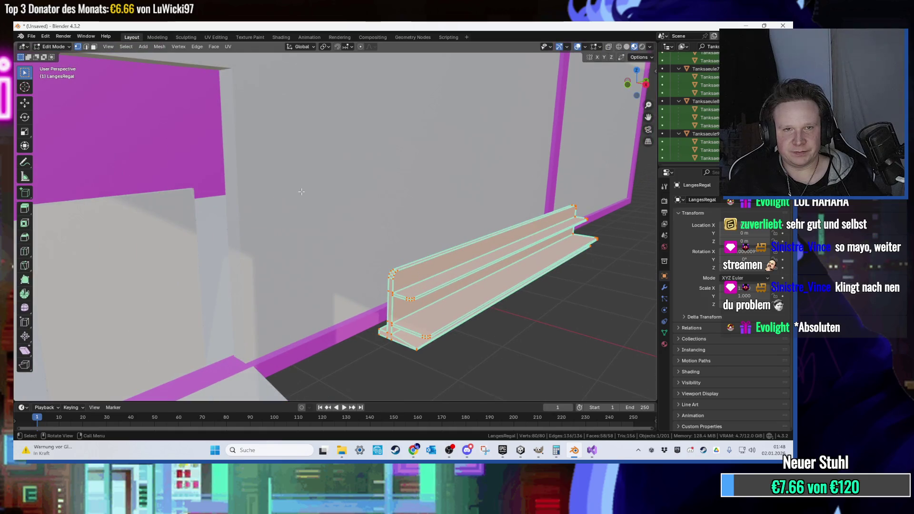
left_click(216, 38)
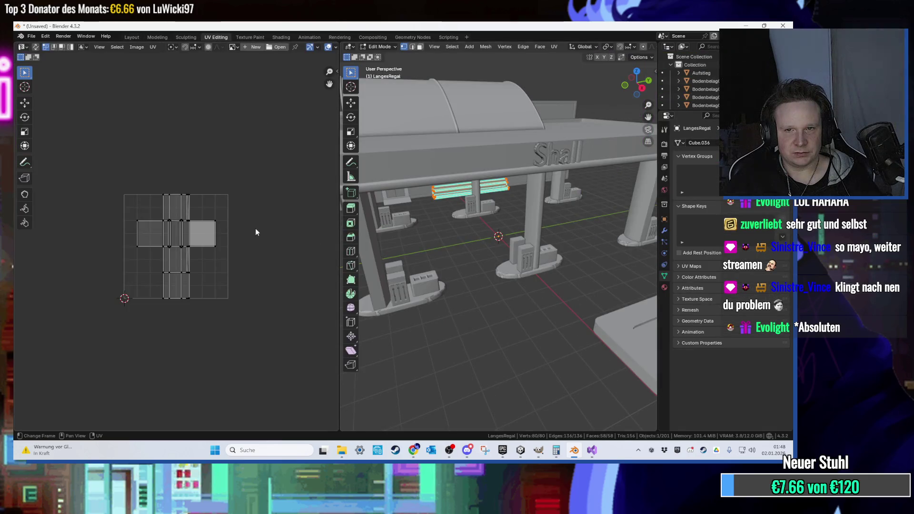
key("u")
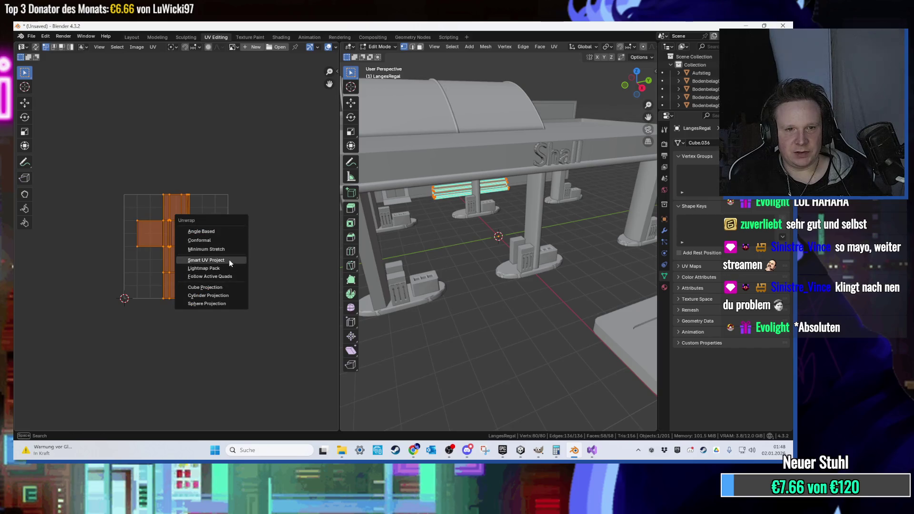
left_click(229, 260)
left_click(236, 336)
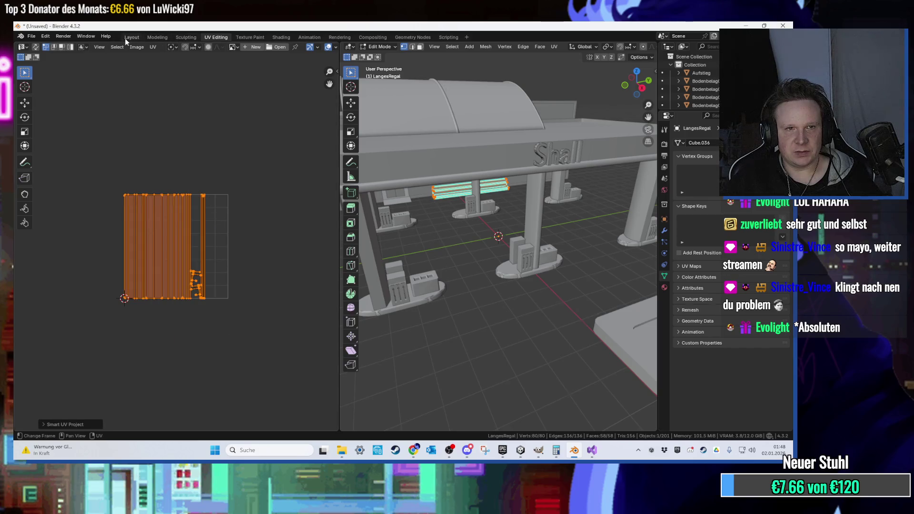
left_click(127, 38)
scroll(261, 146, "up", 3)
scroll(208, 172, "down", 3)
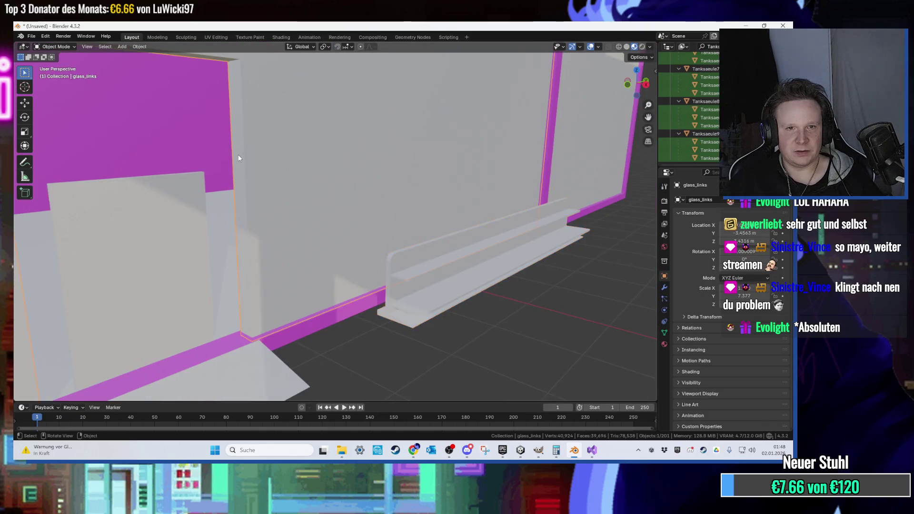
- Put glass_links into Edit Mode and frame its mesh in the view
key("Tab")
key("KP_Decimal")
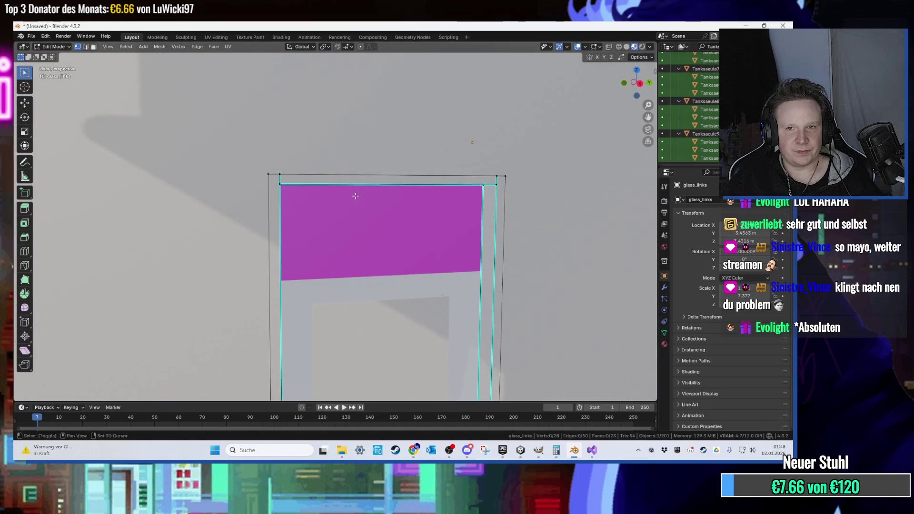
left_click_drag(291, 156, 310, 190)
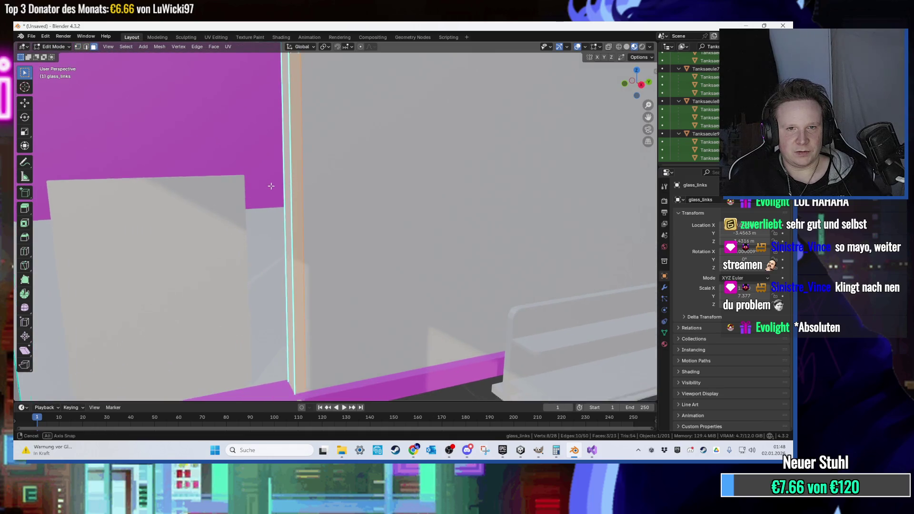
scroll(279, 177, "down", 5)
scroll(269, 117, "up", 3)
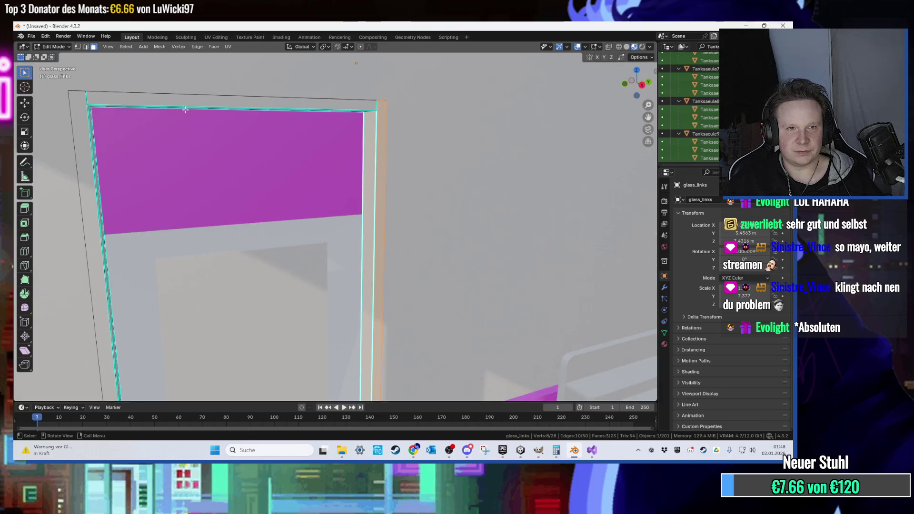
- Orbit and zoom around the glass frame until the whole doorway is centred
mouse_move(171, 103)
left_mouse_down()
mouse_move(128, 102)
mouse_move(135, 116)
left_mouse_up()
scroll(257, 138, "down", 3)
left_click_drag(257, 139, 199, 136)
scroll(198, 137, "up", 2)
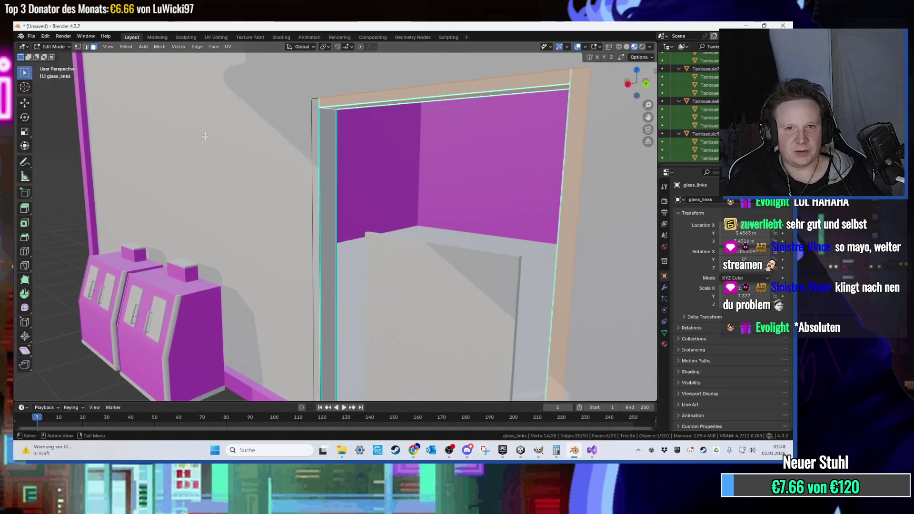
mouse_move(322, 149)
left_mouse_down()
mouse_move(241, 147)
mouse_move(346, 152)
mouse_move(270, 199)
mouse_move(334, 204)
mouse_move(281, 237)
mouse_move(384, 246)
mouse_move(324, 280)
mouse_move(362, 266)
mouse_move(304, 228)
mouse_move(362, 223)
mouse_move(338, 247)
mouse_move(368, 243)
mouse_move(296, 151)
mouse_move(332, 163)
mouse_move(333, 181)
left_mouse_up()
scroll(300, 222, "up", 5)
scroll(295, 151, "up", 4)
scroll(334, 181, "up", 5)
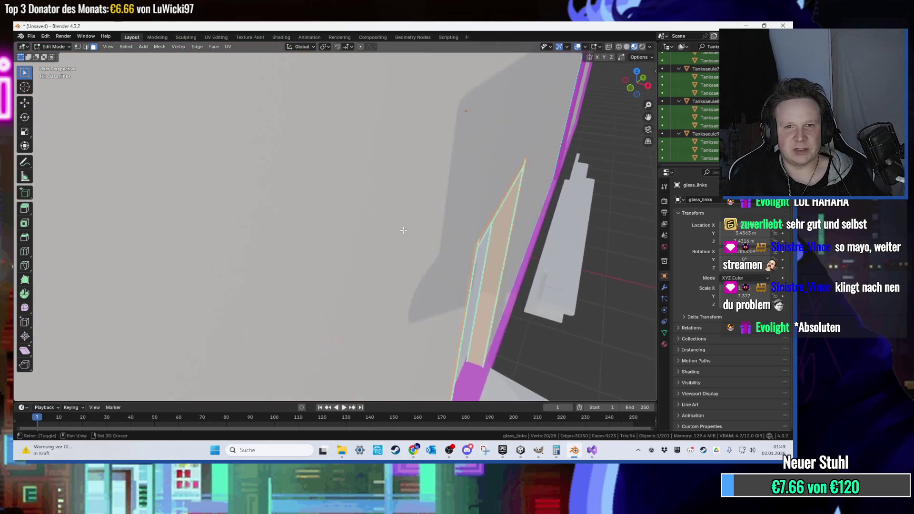
scroll(385, 219, "down", 6)
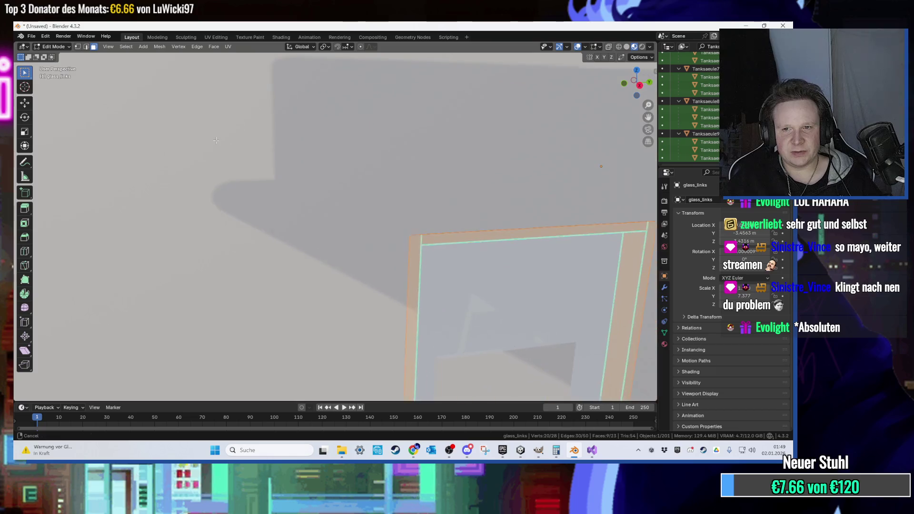
scroll(332, 187, "up", 4)
scroll(331, 187, "down", 4)
mouse_move(332, 188)
left_mouse_down()
mouse_move(333, 163)
mouse_move(343, 163)
left_mouse_up()
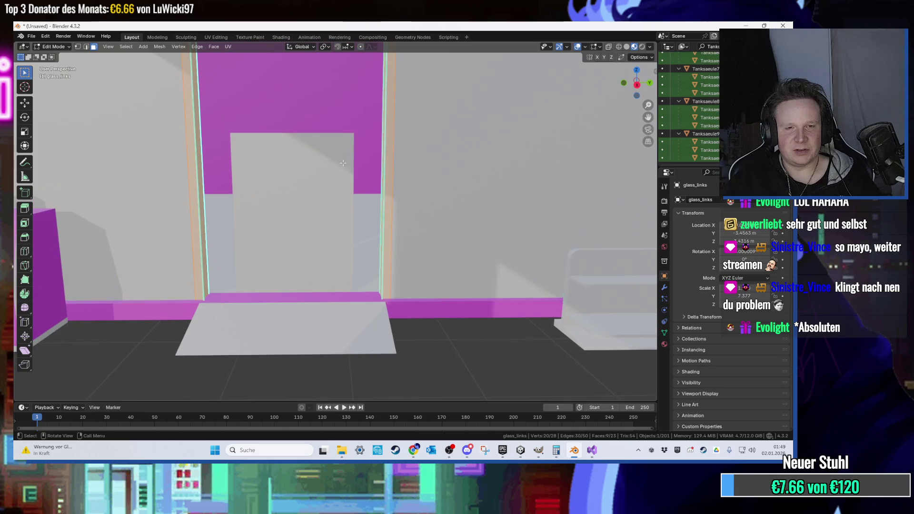
- Scale the glass door frame down and lower it along Z
key("KP_Decimal")
key("s")
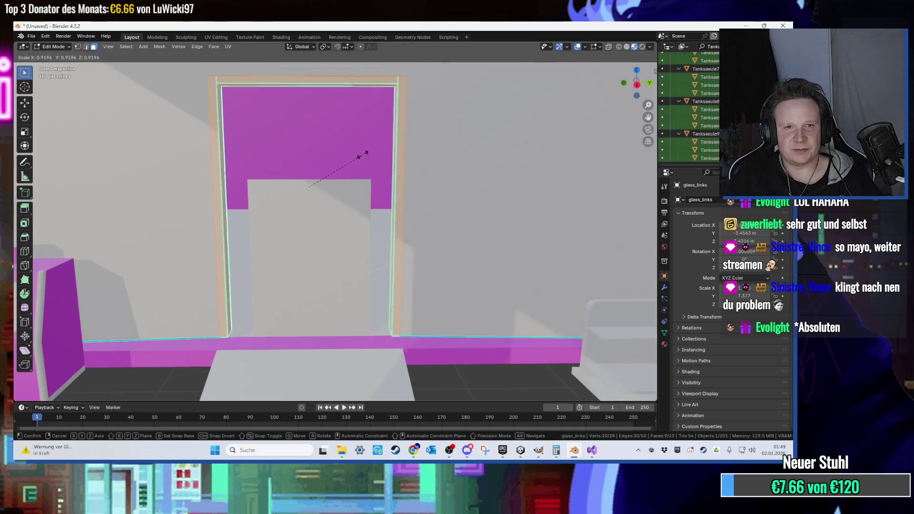
left_click(356, 156)
left_click_drag(356, 155, 369, 158)
key("g")
key("z")
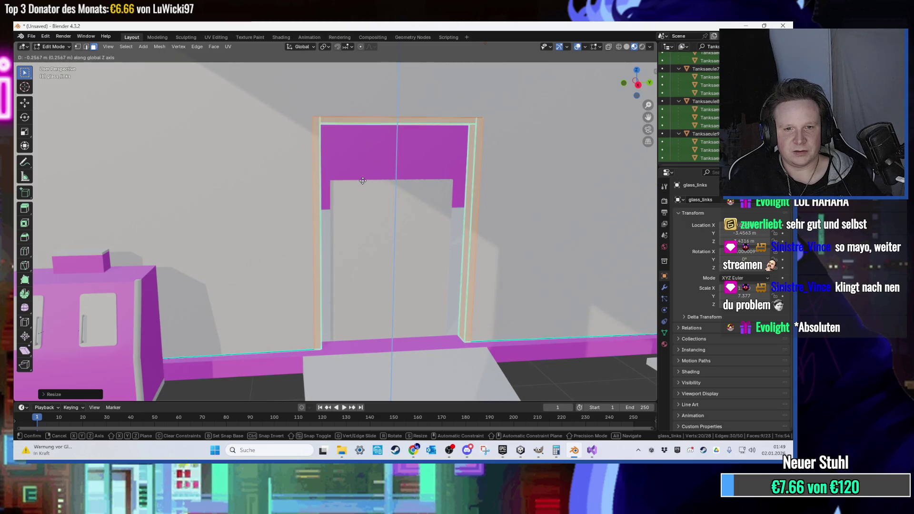
left_click(362, 182)
mouse_move(363, 181)
left_mouse_down()
mouse_move(334, 185)
mouse_move(376, 186)
mouse_move(351, 178)
left_mouse_up()
- View the frame from an angle, starting an X-axis move of the top face and cancelling it
scroll(380, 185, "up", 2)
scroll(302, 151, "up", 3)
scroll(286, 138, "down", 3)
scroll(285, 138, "up", 3)
scroll(271, 129, "down", 4)
scroll(259, 130, "up", 1)
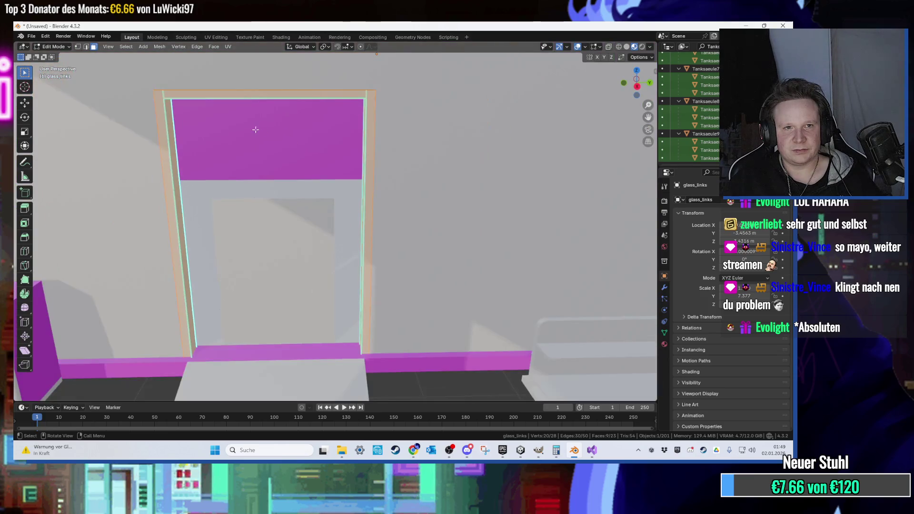
scroll(234, 128, "up", 5)
mouse_move(249, 146)
left_mouse_down()
mouse_move(370, 192)
mouse_move(275, 219)
mouse_move(408, 285)
left_mouse_up()
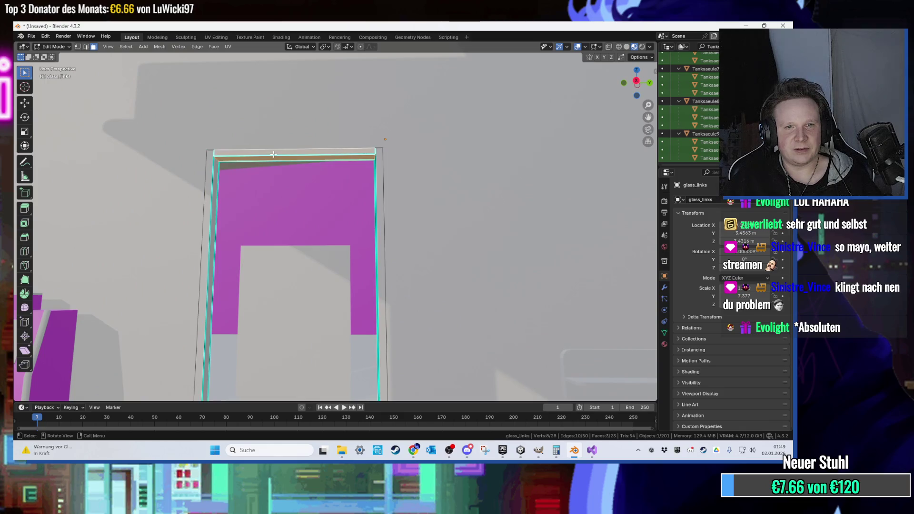
key("g")
key("x")
key("Escape")
- Scale the door frame down once more from a new viewing angle
left_click_drag(274, 174, 276, 192)
scroll(288, 161, "up", 4)
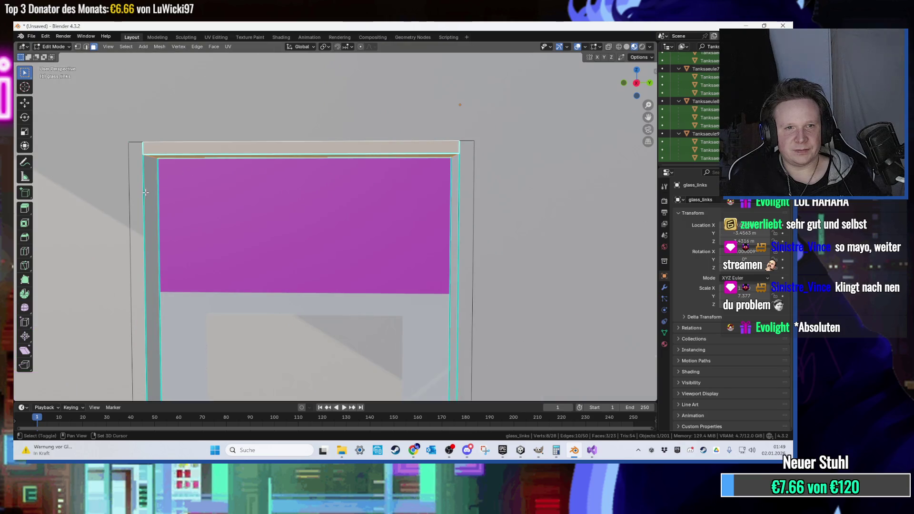
scroll(466, 242, "down", 3)
left_click_drag(466, 242, 437, 233)
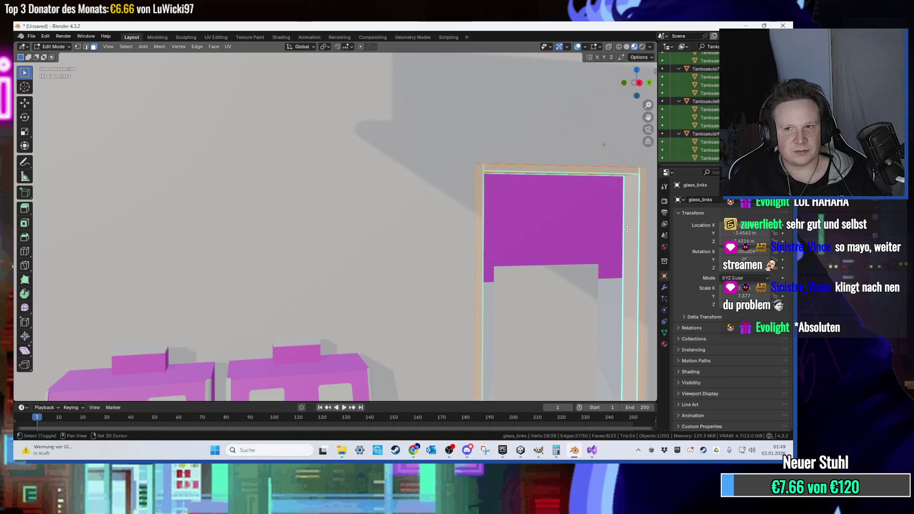
mouse_move(623, 230)
left_mouse_down()
mouse_move(592, 224)
mouse_move(310, 256)
left_mouse_up()
key("s")
left_click(572, 232)
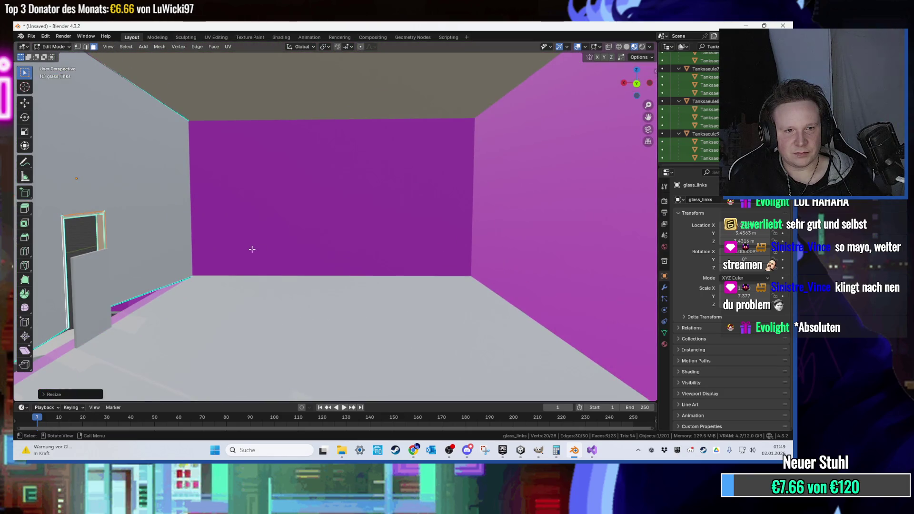
- Reframe the door frame, rescale it and lower it further along Z
left_click_drag(230, 244, 389, 250)
key("KP_Decimal")
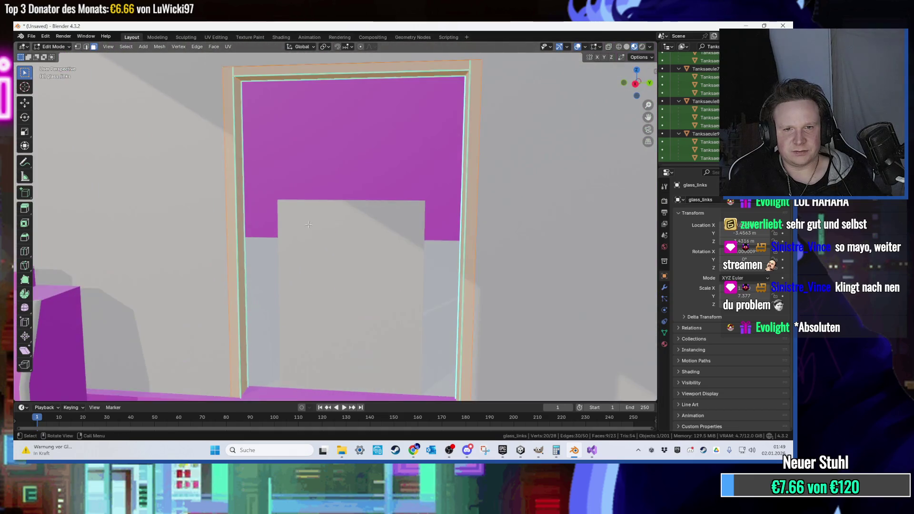
scroll(328, 221, "down", 5)
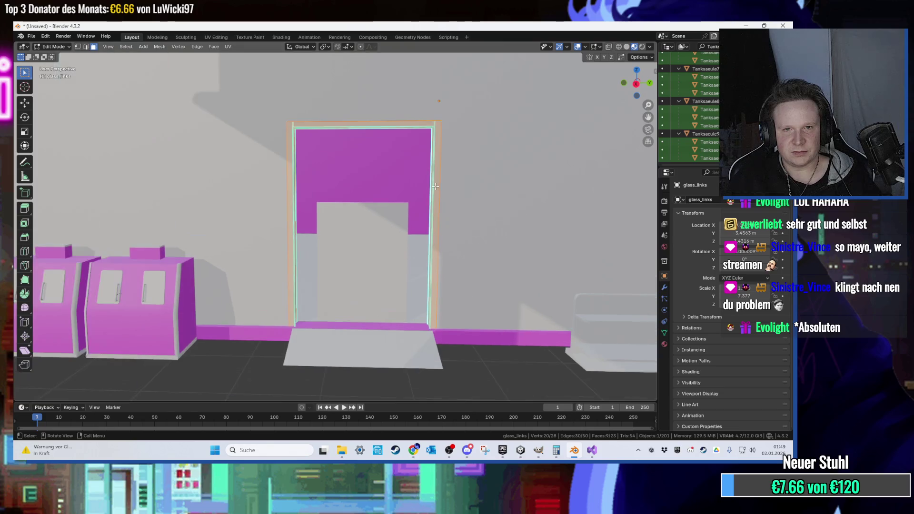
key("s")
left_click(369, 194)
mouse_move(369, 194)
left_mouse_down()
mouse_move(399, 206)
mouse_move(419, 201)
mouse_move(371, 228)
left_mouse_up()
key("g")
key("z")
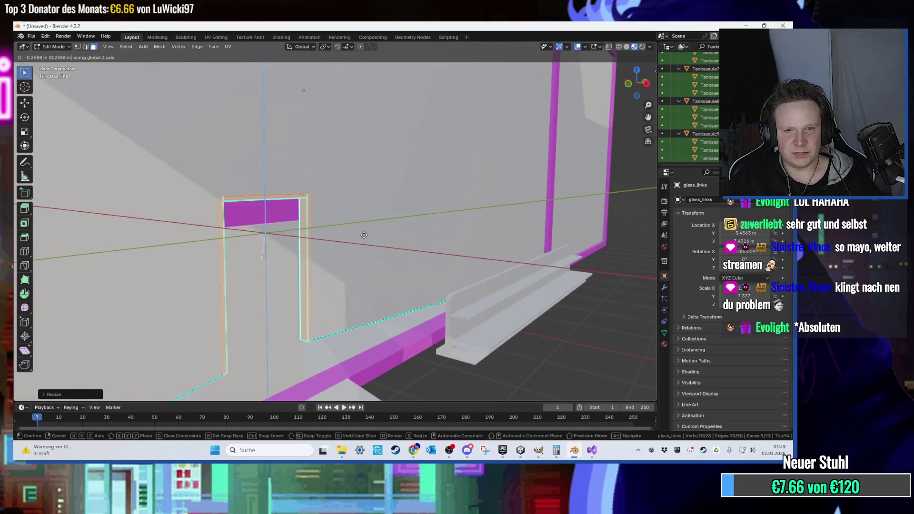
left_click(354, 289)
mouse_move(354, 289)
left_mouse_down()
mouse_move(391, 326)
mouse_move(309, 249)
mouse_move(283, 181)
left_mouse_up()
- Select the frame's top face and top edge loop, move them down, then undo the move
left_click(307, 233)
scroll(313, 240, "up", 4)
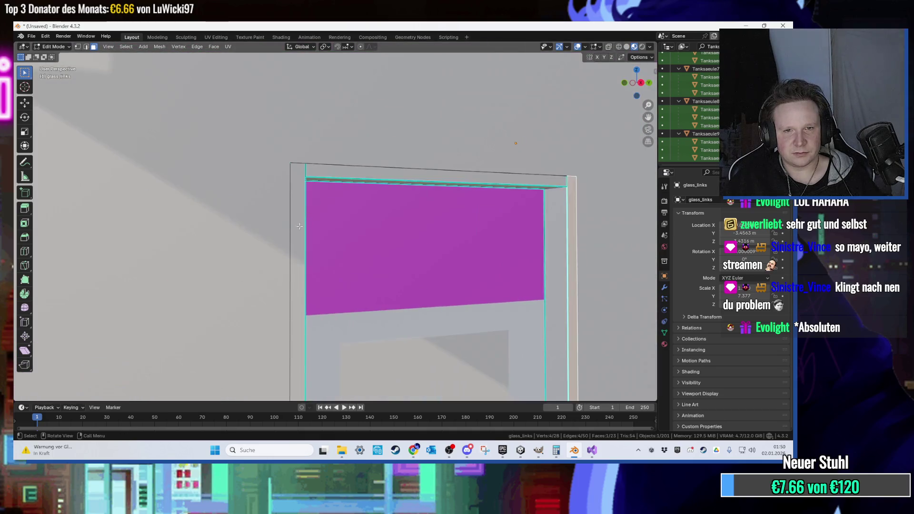
left_click_drag(313, 239, 308, 227)
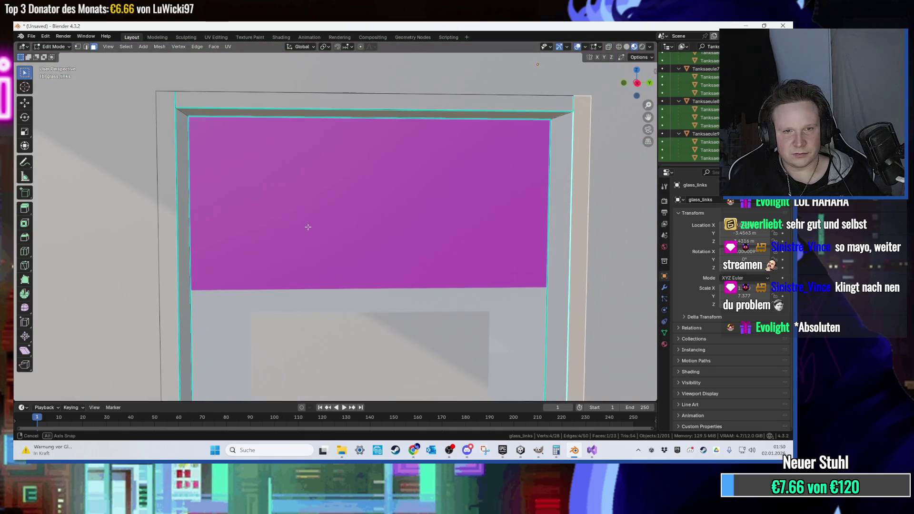
scroll(312, 177, "down", 4)
left_click(337, 143, "alt+shift")
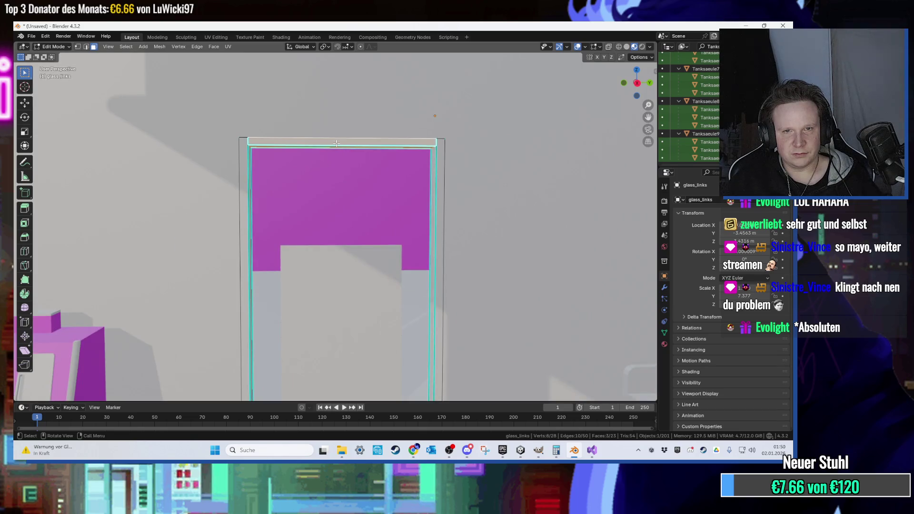
key("g")
left_click(338, 164)
key("ctrl+z")
- Add more frame vertices and shift the selection left and down to fit the doorway
left_click(442, 211, "alt+shift")
key("g")
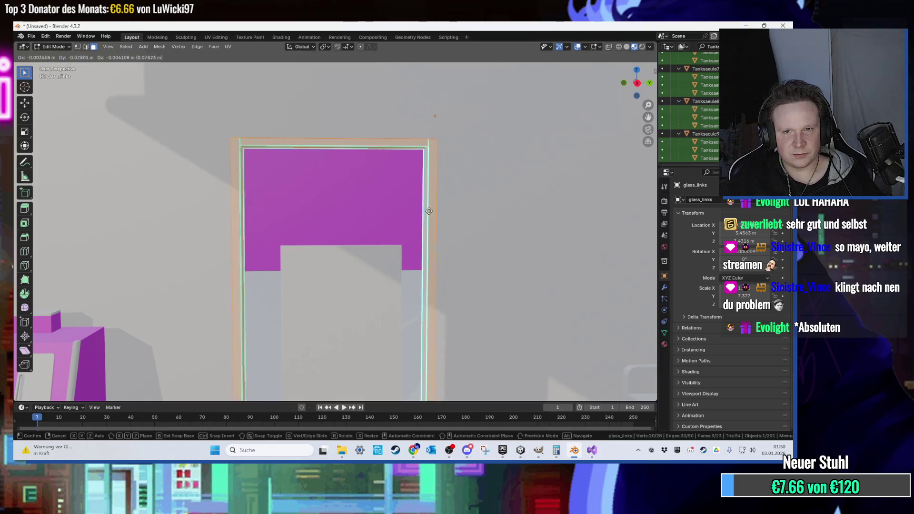
left_click(425, 231)
scroll(424, 231, "down", 5)
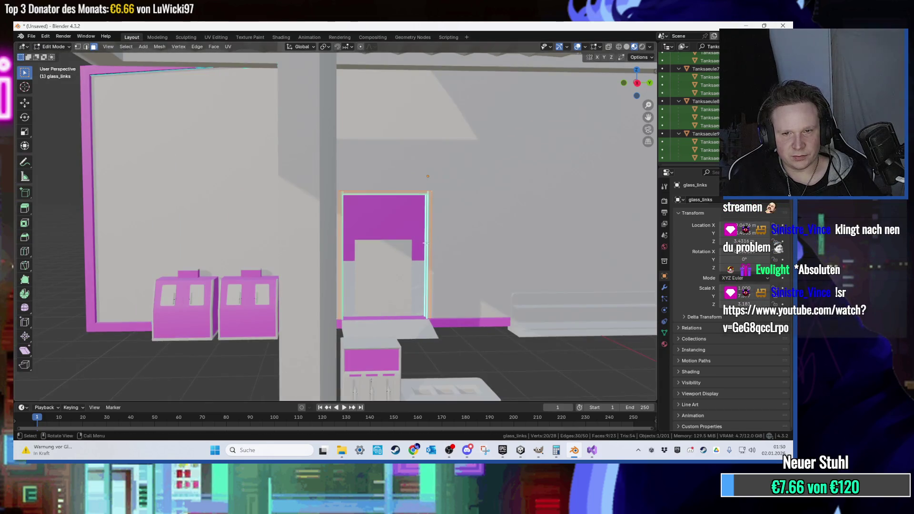
- Shift the left frame face of the glass_links pane along Y
scroll(400, 225, "up", 3)
key("g")
key("x")
key("Escape")
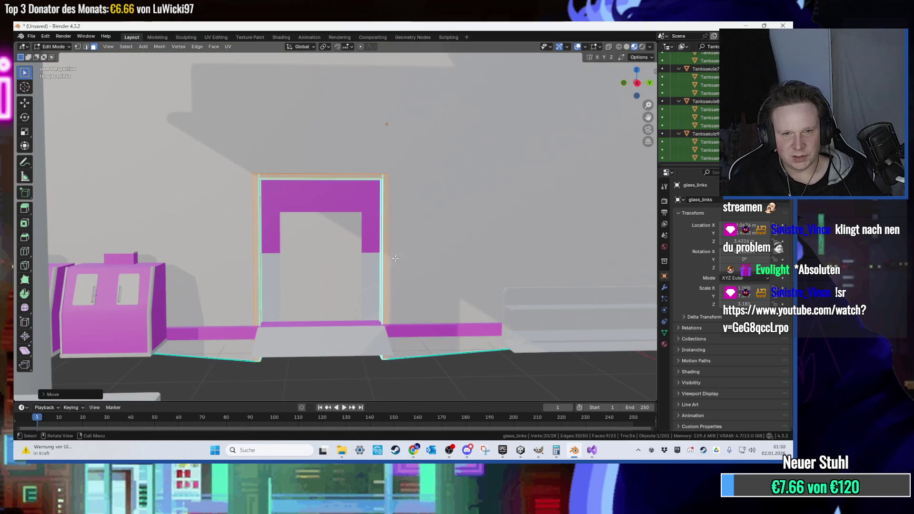
scroll(381, 238, "up", 2)
scroll(340, 223, "up", 2)
left_click(204, 183)
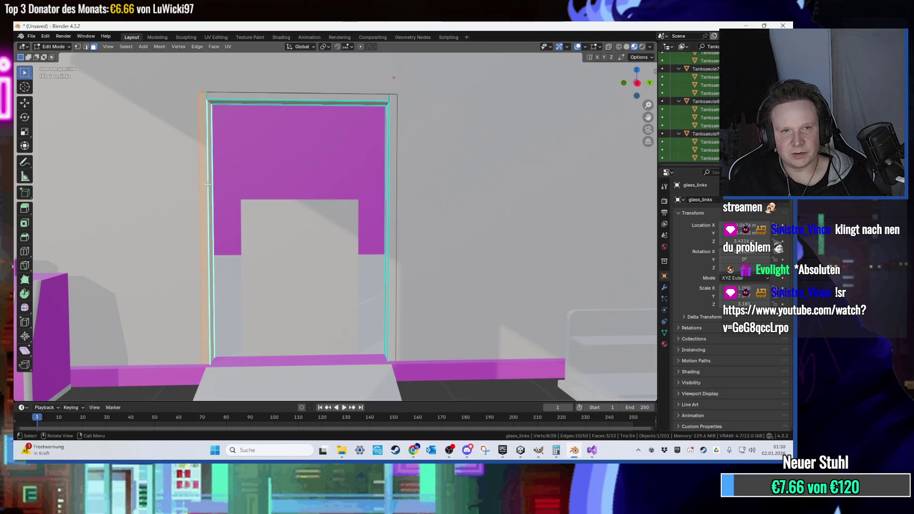
key("g")
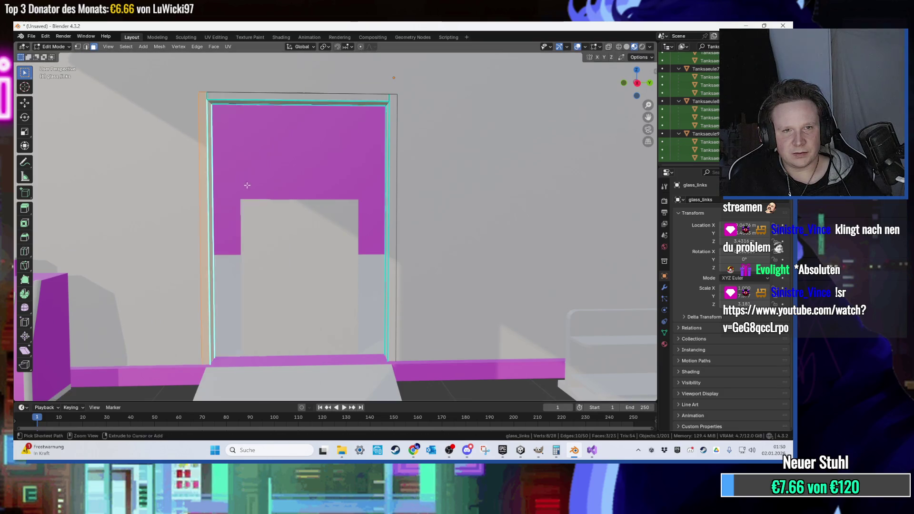
key("y")
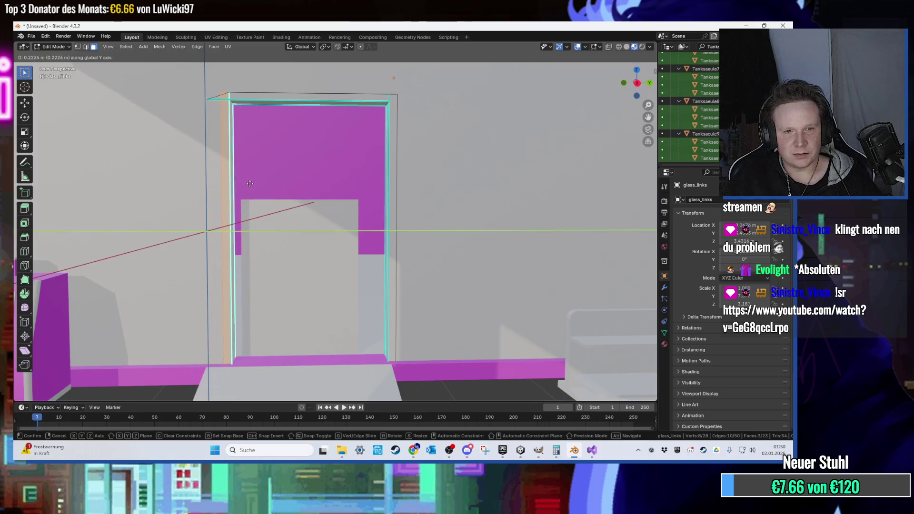
left_click(255, 185)
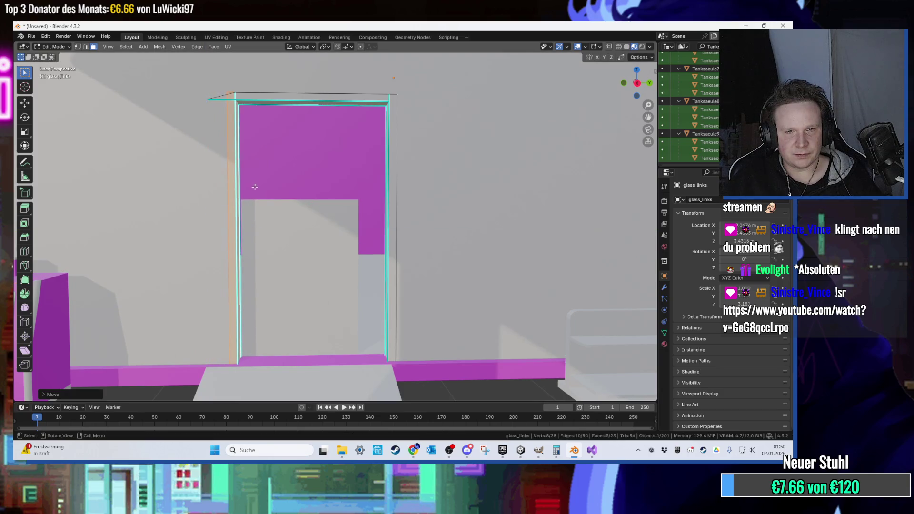
- In the side view, slide both glass_links pane edges along Y to fit the doorway
scroll(255, 186, "up", 3)
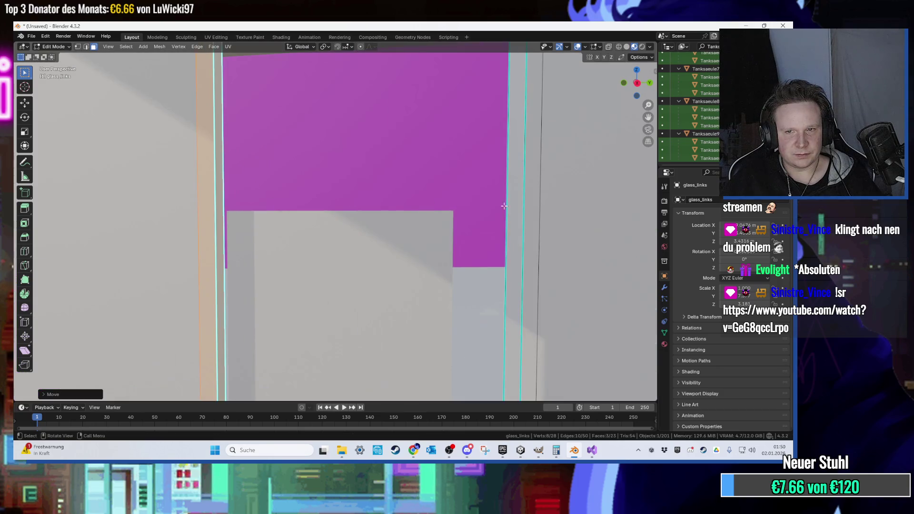
left_click(215, 207)
left_click(637, 85)
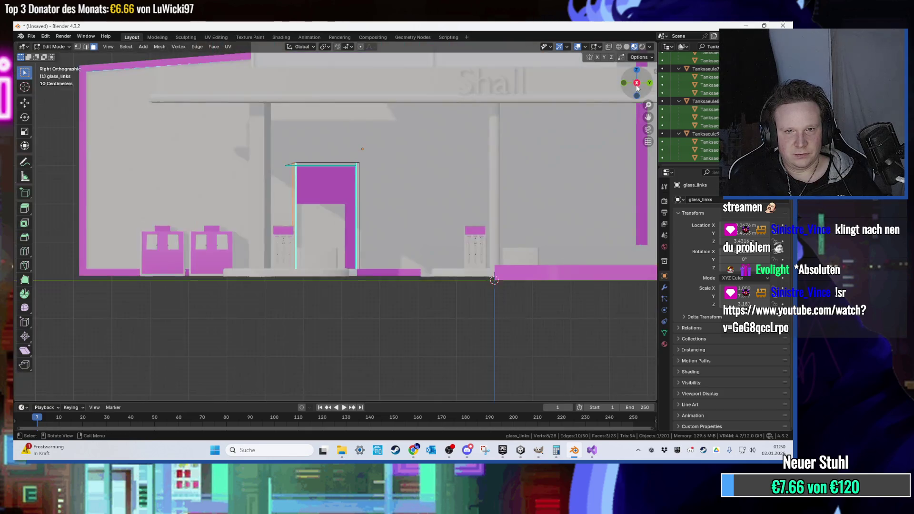
scroll(361, 191, "up", 6)
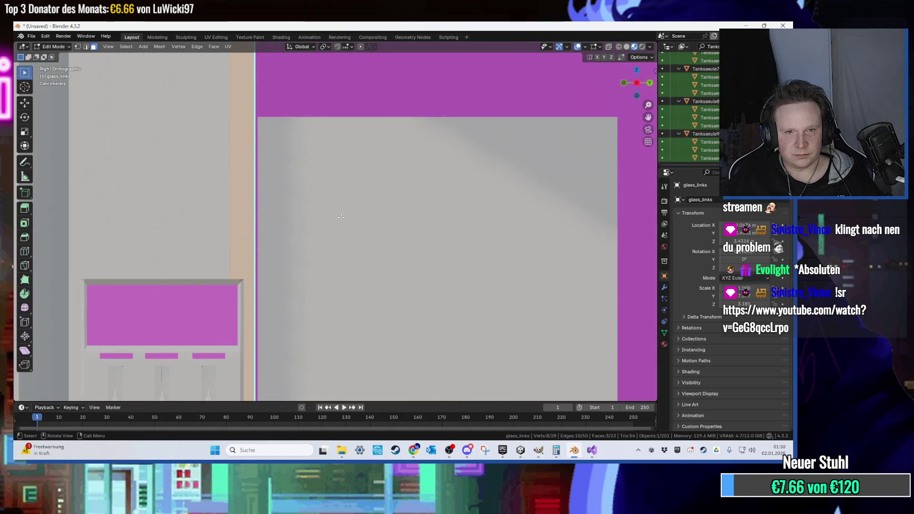
key("g")
key("y")
left_click(344, 217)
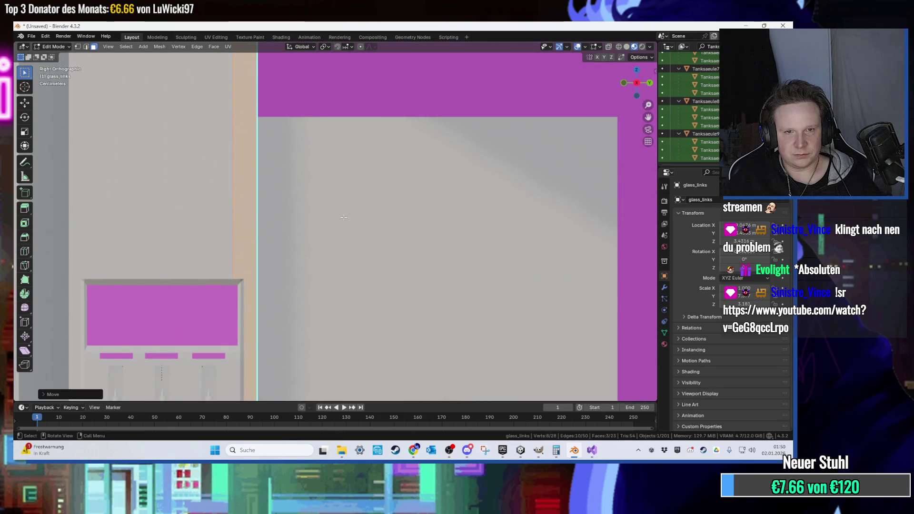
scroll(377, 214, "down", 3)
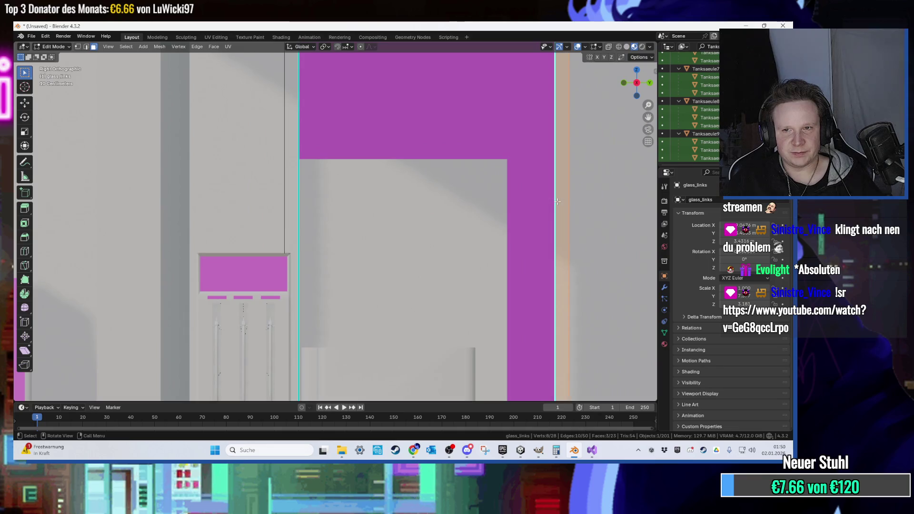
scroll(558, 202, "down", 3)
key("g")
key("y")
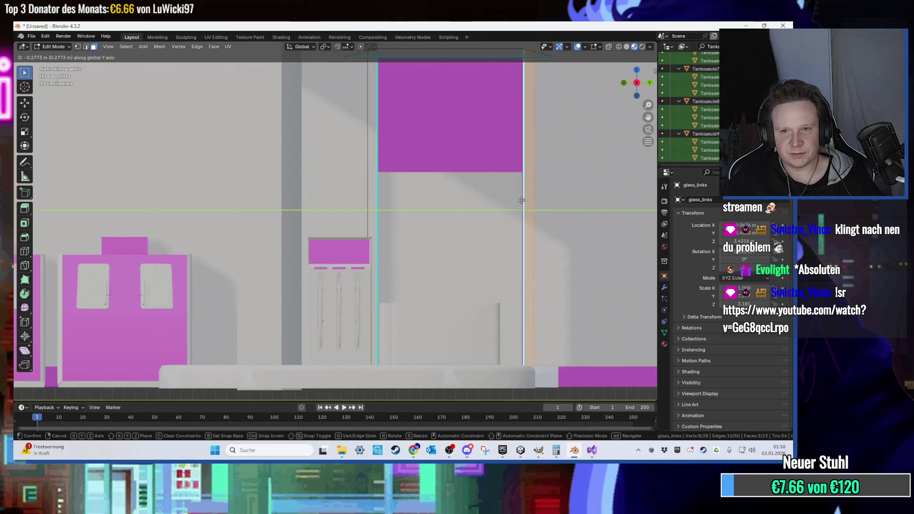
left_click(520, 200)
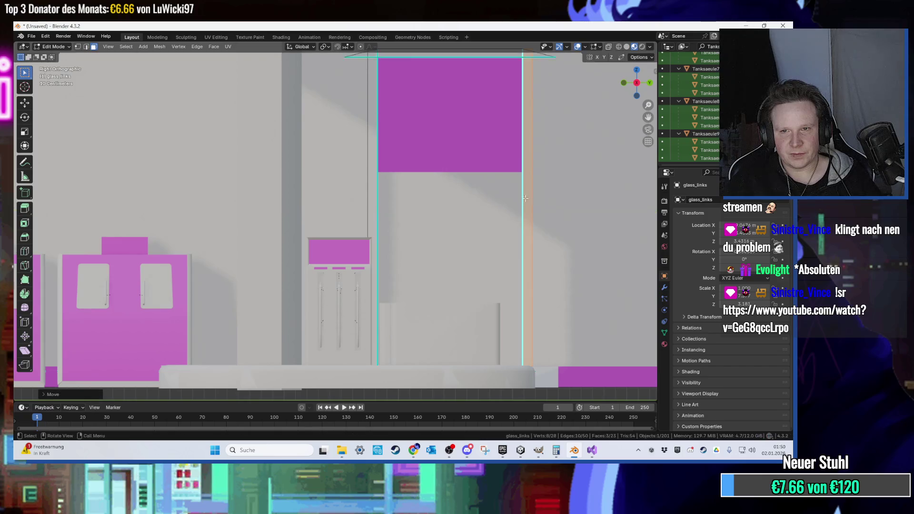
- In Object Mode, nudge the Tuer_links door about 0.038 m along X
scroll(520, 200, "up", 5)
mouse_move(520, 202)
left_mouse_down()
mouse_move(585, 214)
mouse_move(401, 226)
left_mouse_up()
left_click(402, 227)
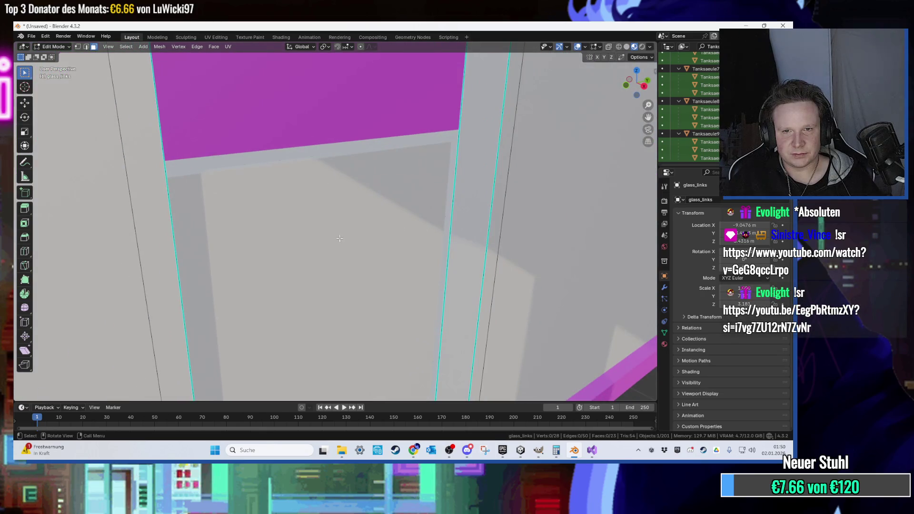
key("Tab")
left_click(283, 232, "shift")
mouse_move(283, 232)
left_mouse_down()
mouse_move(288, 247)
mouse_move(327, 258)
mouse_move(299, 259)
mouse_move(294, 193)
mouse_move(281, 225)
mouse_move(270, 227)
left_mouse_up()
mouse_move(136, 104)
left_mouse_down()
mouse_move(247, 116)
mouse_move(261, 102)
mouse_move(318, 96)
mouse_move(306, 85)
mouse_move(240, 88)
mouse_move(285, 143)
mouse_move(313, 207)
mouse_move(198, 87)
left_mouse_up()
key("g")
key("x")
left_click(267, 103)
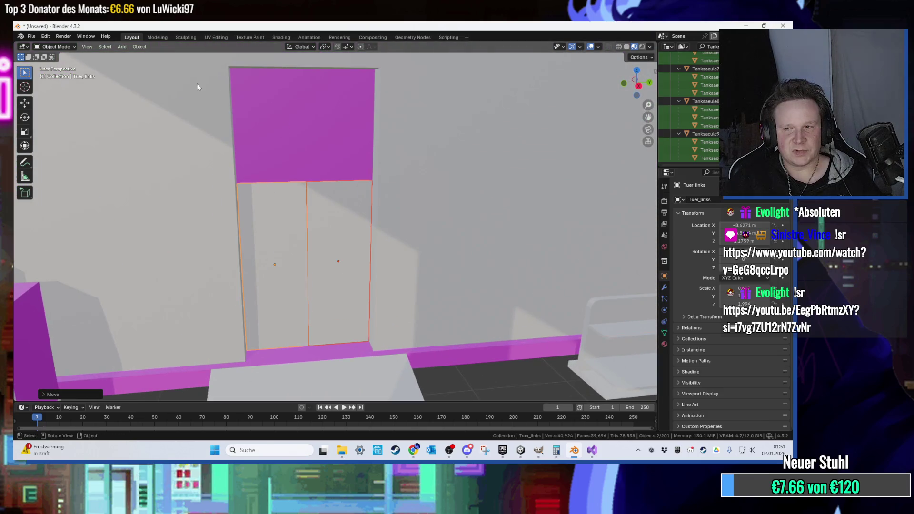
- Select the glass_links pane and enter Edit Mode on its mesh
scroll(235, 173, "up", 4)
left_click(233, 168)
scroll(249, 151, "down", 5)
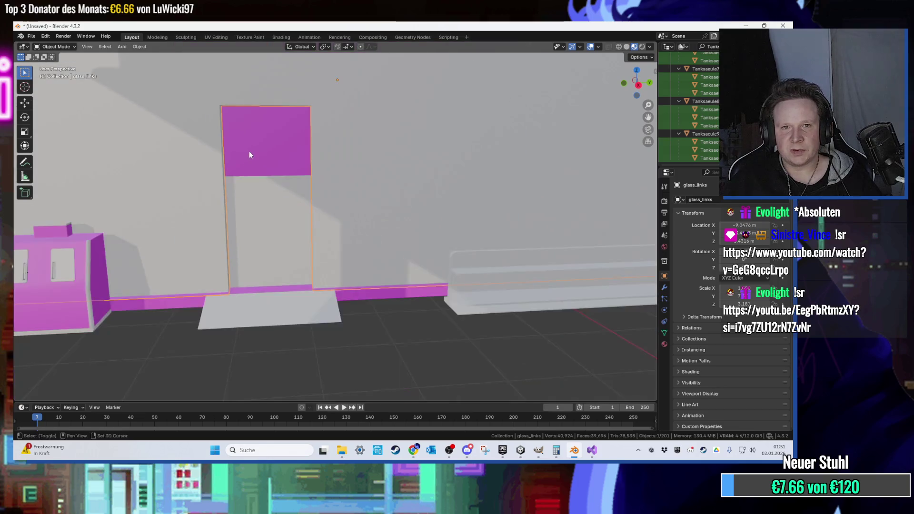
left_click_drag(249, 156, 259, 190)
key("Tab")
scroll(260, 190, "up", 2)
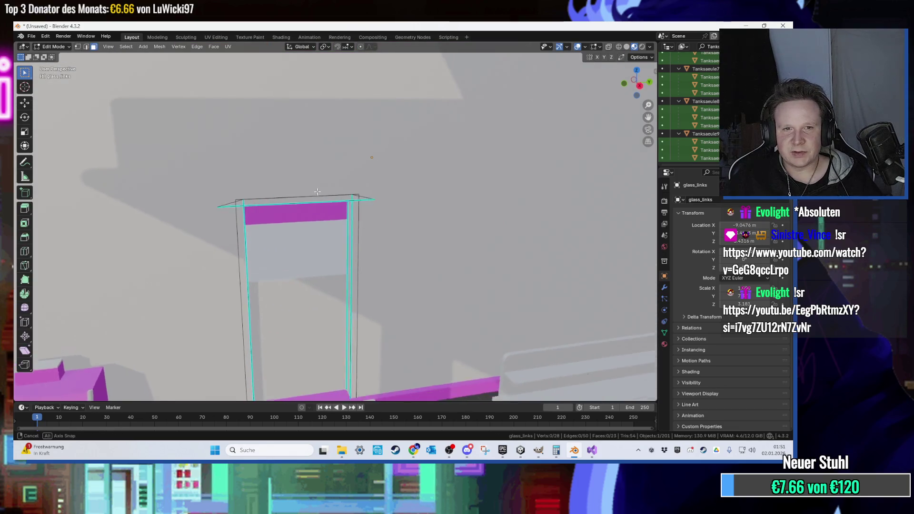
scroll(314, 198, "up", 3)
scroll(295, 187, "down", 3)
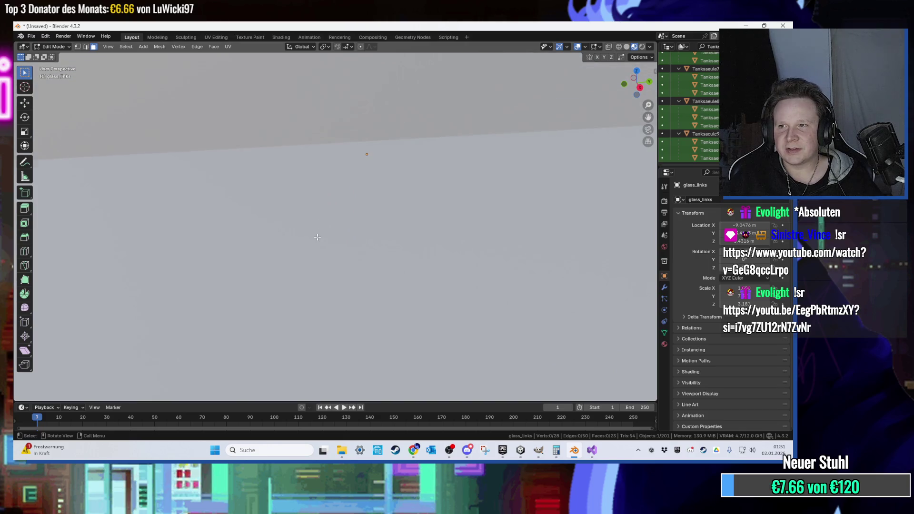
scroll(300, 247, "down", 10)
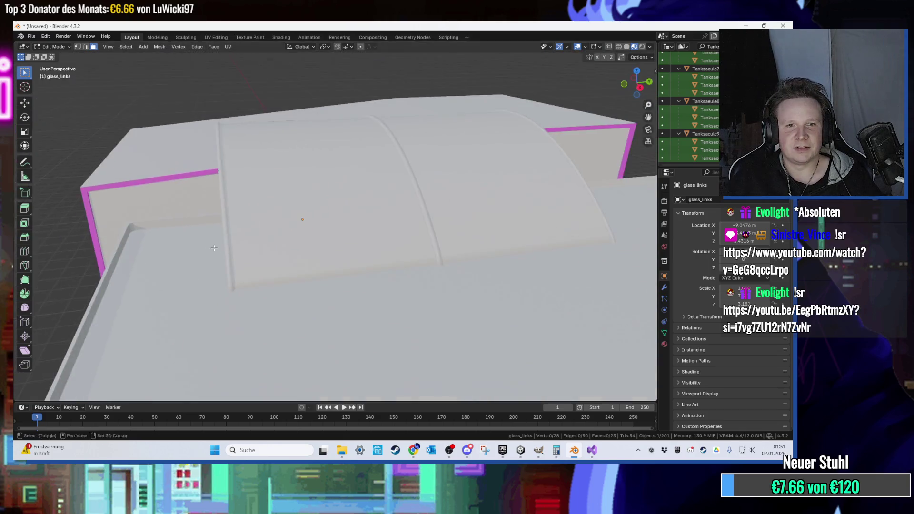
scroll(271, 200, "up", 6)
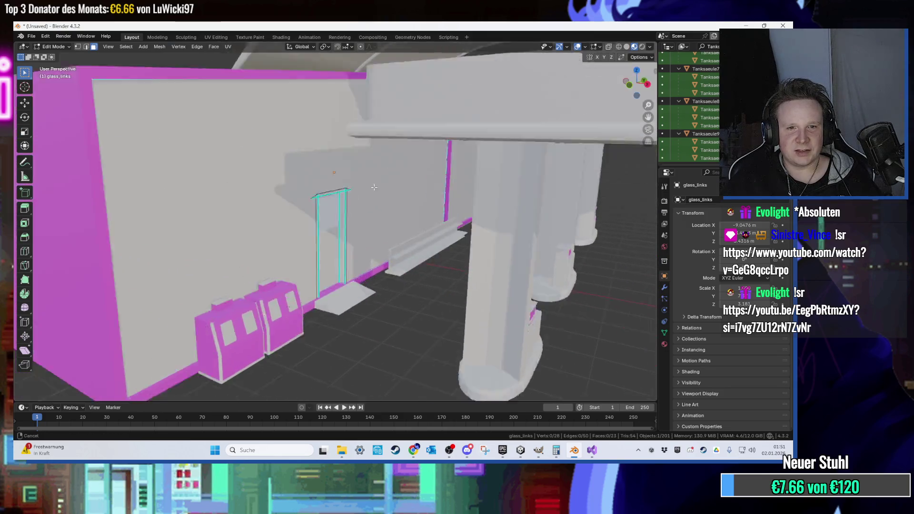
scroll(438, 177, "up", 3)
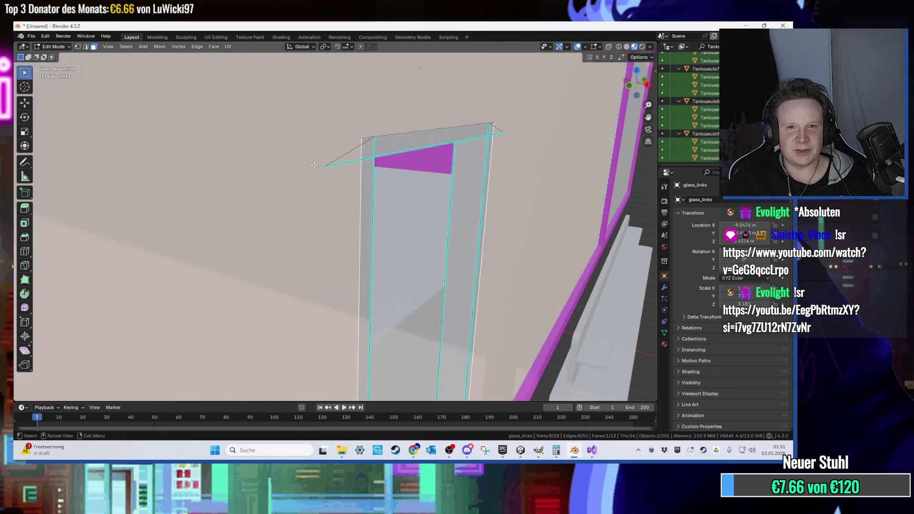
- Inspect the pane's top and lower front faces, then switch to edge select mode
left_click(405, 145)
key("Tab")
scroll(358, 156, "up", 3)
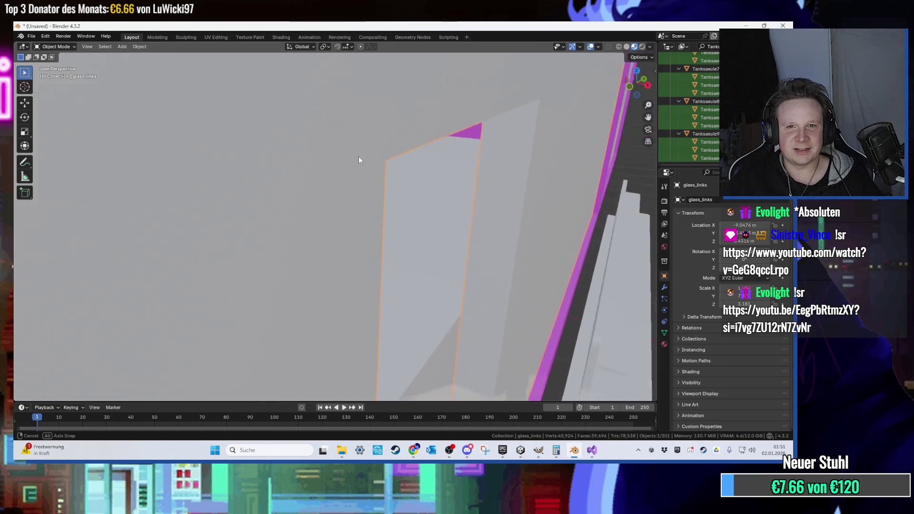
key("Tab")
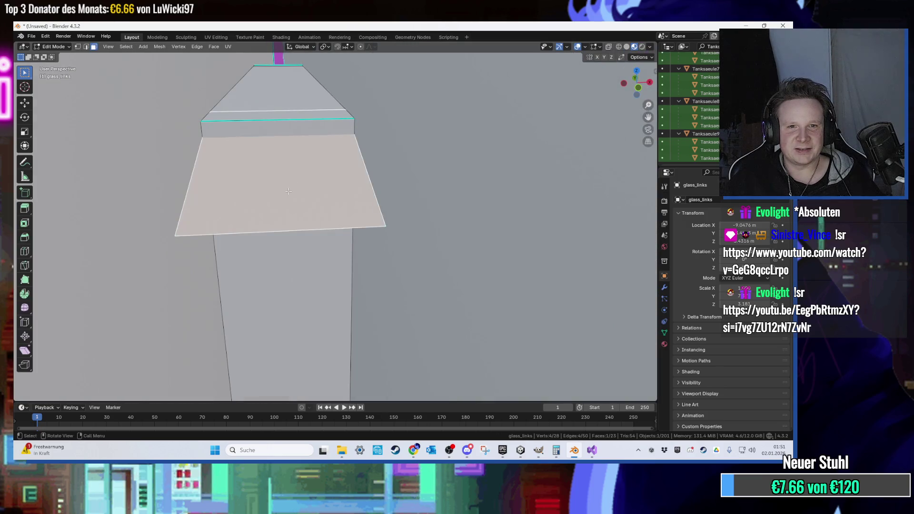
scroll(273, 213, "up", 1)
left_click(292, 244)
key("2")
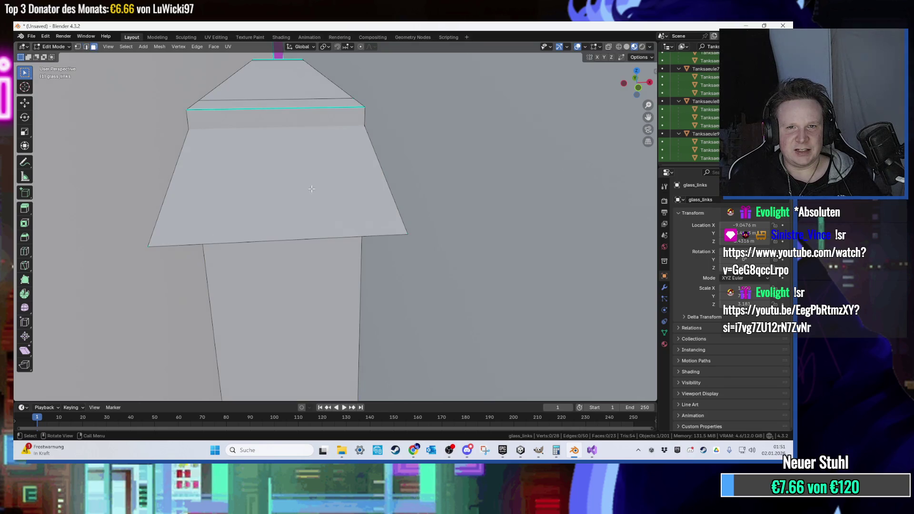
mouse_move(327, 166)
left_mouse_down()
mouse_move(230, 129)
mouse_move(226, 173)
mouse_move(341, 157)
mouse_move(346, 122)
mouse_move(162, 208)
left_mouse_up()
right_click(168, 211)
- Delete three stray sloped faces above the glass_links pane
left_click(384, 183)
key("x")
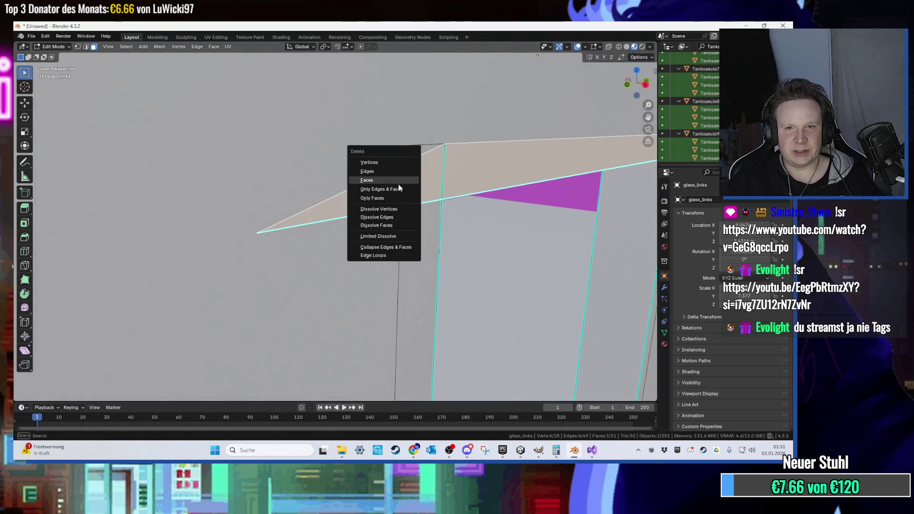
left_click(400, 184)
left_click_drag(468, 175, 419, 177)
mouse_move(282, 206)
left_mouse_down()
mouse_move(250, 198)
mouse_move(316, 202)
mouse_move(241, 239)
mouse_move(309, 225)
mouse_move(343, 159)
left_mouse_up()
left_click(309, 224)
key("x")
left_click(309, 225)
left_click(335, 167)
key("x")
left_click(335, 145)
- Delete the leftover edge, leaving the mesh at 17 faces and 24 vertices
scroll(343, 159, "down", 3)
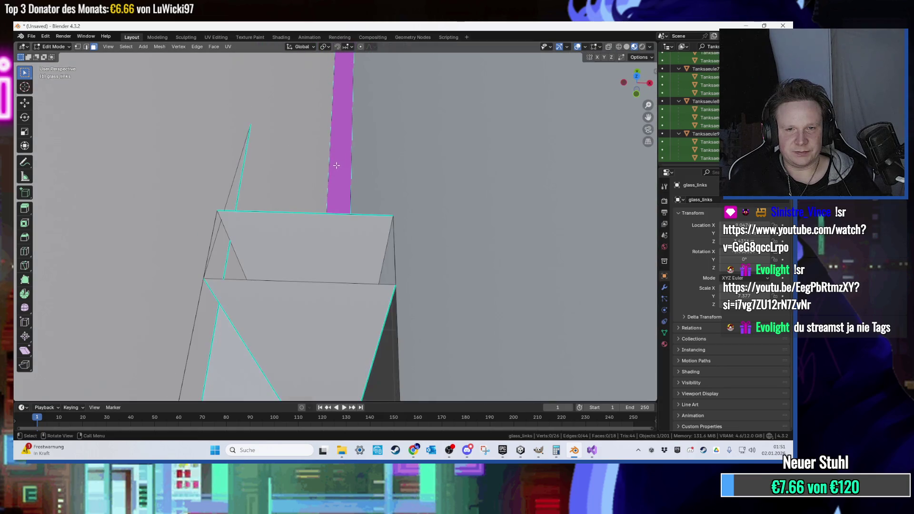
left_click(237, 175)
key("x")
left_click(240, 179)
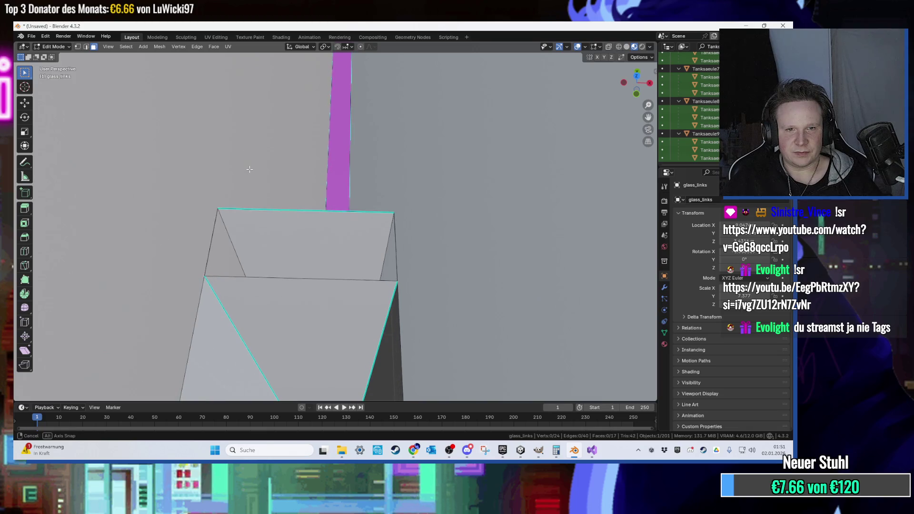
left_click_drag(250, 169, 248, 182)
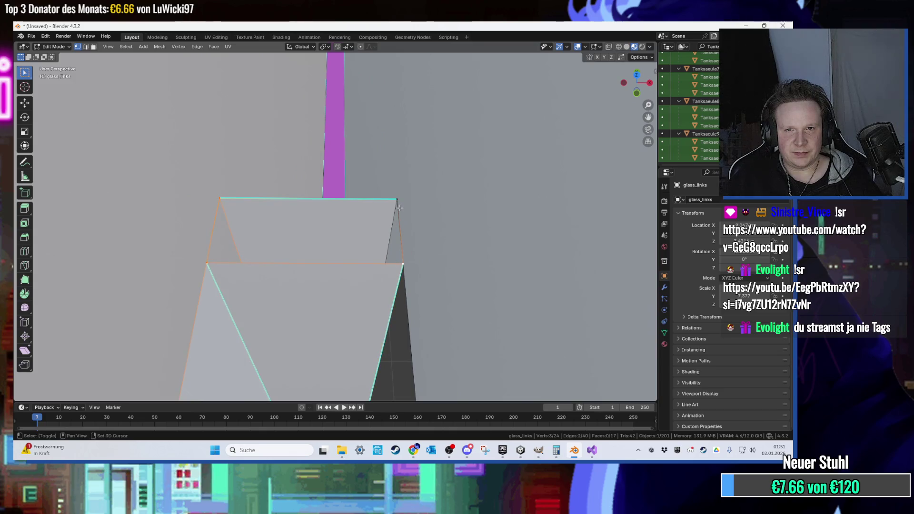
left_click_drag(374, 210, 258, 191)
scroll(257, 192, "down", 8)
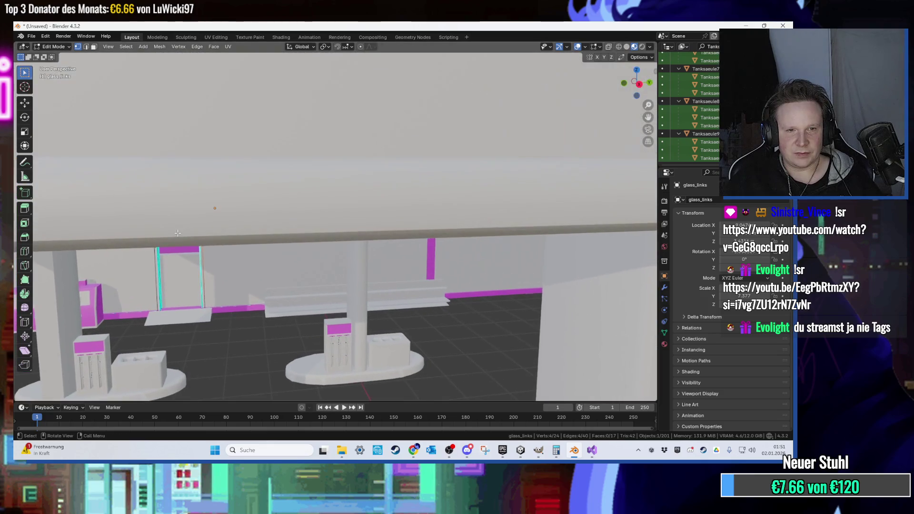
left_click_drag(229, 236, 405, 183)
key("KP_Decimal")
scroll(363, 184, "up", 2)
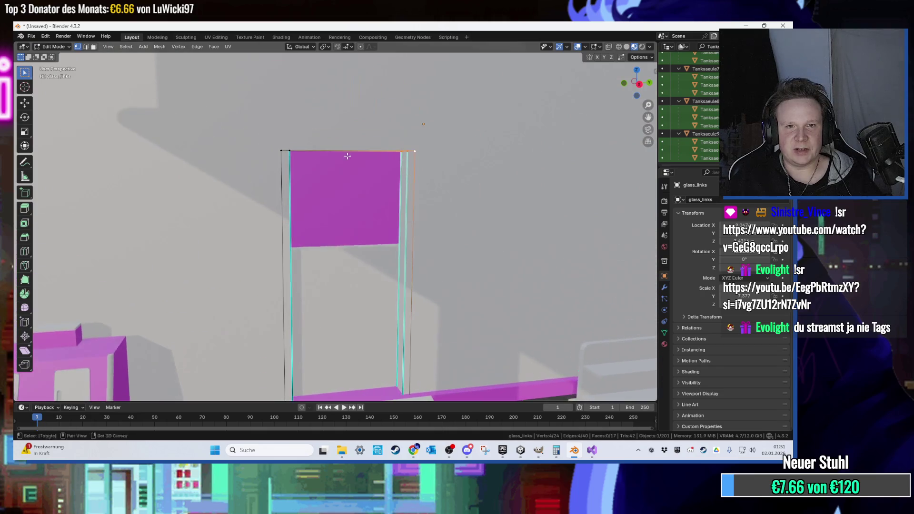
scroll(353, 158, "up", 6)
left_click_drag(373, 189, 462, 294)
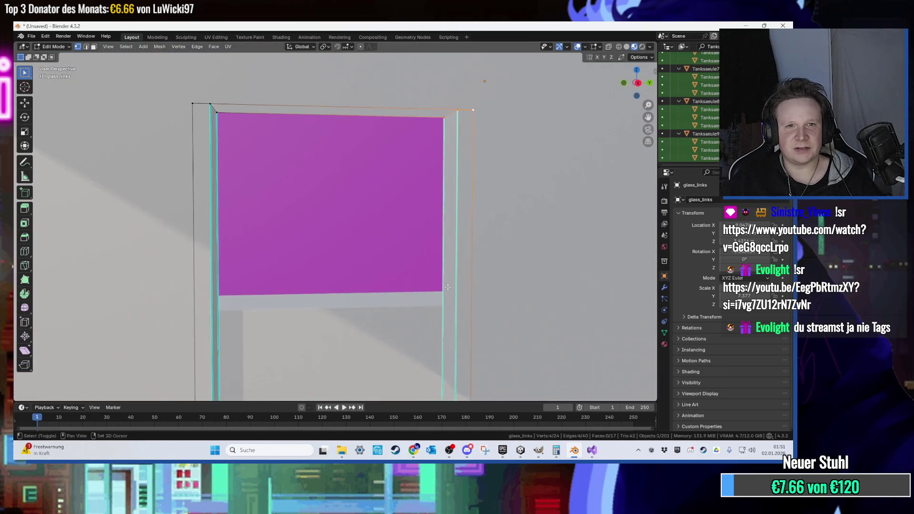
mouse_move(224, 107)
left_mouse_down()
mouse_move(207, 108)
mouse_move(316, 151)
mouse_move(300, 143)
left_mouse_up()
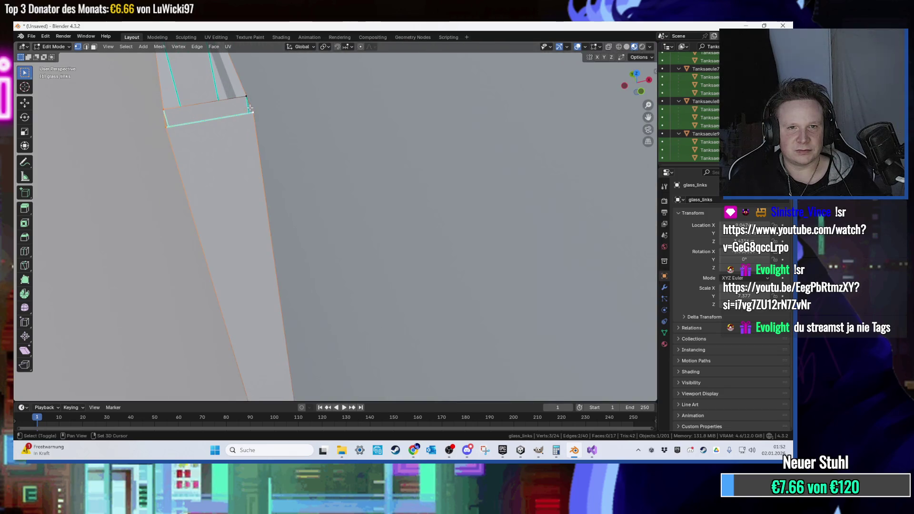
mouse_move(247, 98)
left_mouse_down()
mouse_move(253, 248)
mouse_move(254, 229)
left_mouse_up()
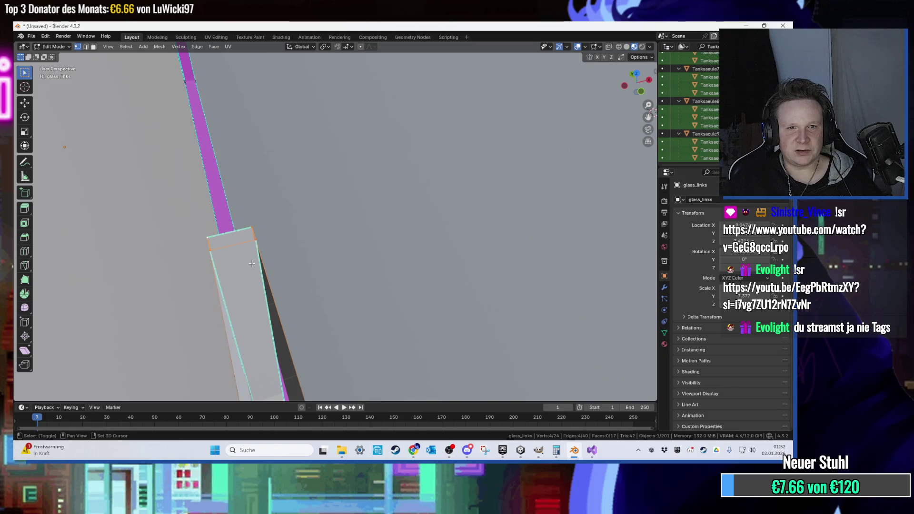
left_click_drag(251, 263, 206, 94)
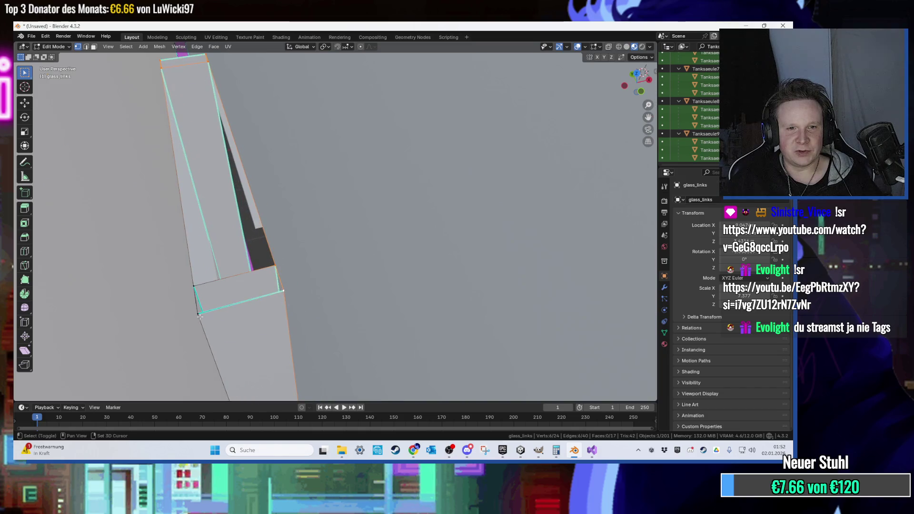
mouse_move(236, 269)
left_mouse_down()
mouse_move(262, 230)
mouse_move(292, 229)
mouse_move(427, 294)
mouse_move(339, 157)
mouse_move(423, 228)
mouse_move(444, 168)
left_mouse_up()
key("KP_3")
scroll(340, 147, "up", 3)
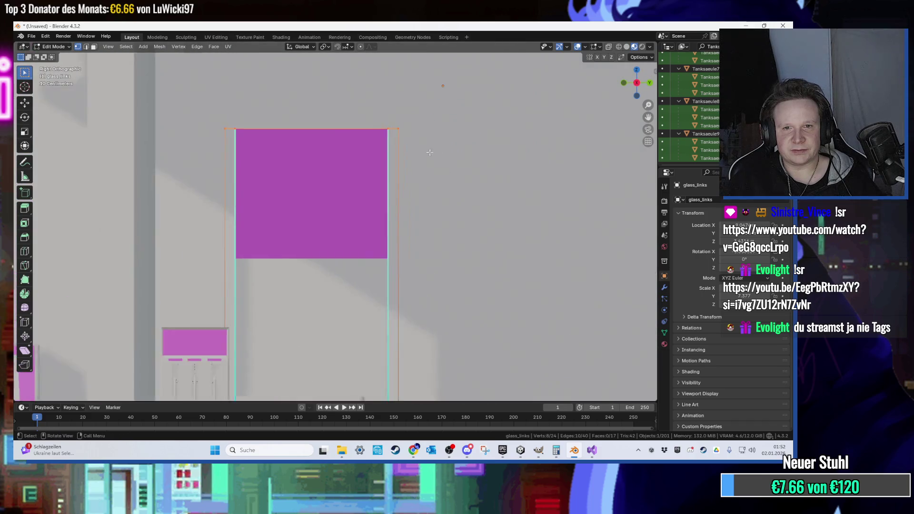
- Reposition the frame's top edge along Z, ending with it raised higher
key("g")
key("z")
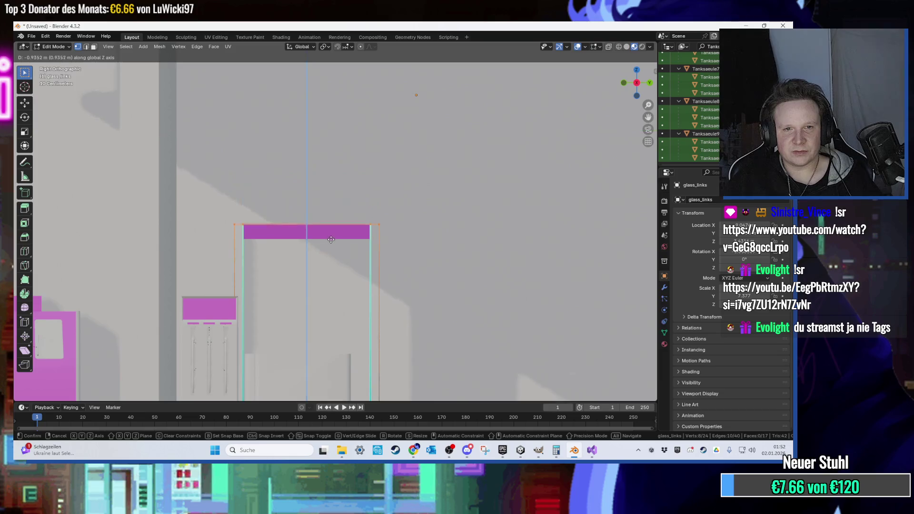
left_click(331, 250)
scroll(328, 249, "up", 5)
mouse_move(327, 249)
left_mouse_down()
mouse_move(384, 228)
mouse_move(298, 239)
mouse_move(312, 249)
mouse_move(531, 257)
mouse_move(498, 247)
mouse_move(525, 259)
mouse_move(446, 267)
mouse_move(399, 236)
mouse_move(366, 180)
mouse_move(377, 183)
left_mouse_up()
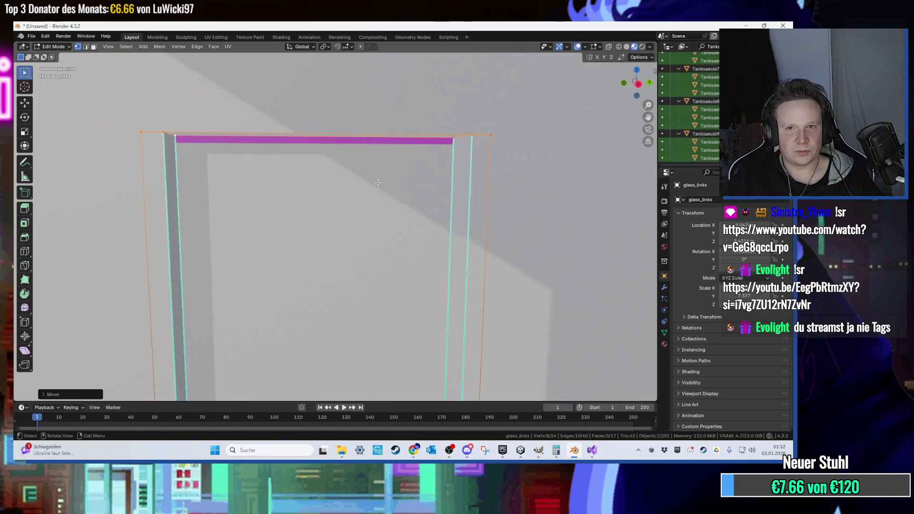
key("g")
key("z")
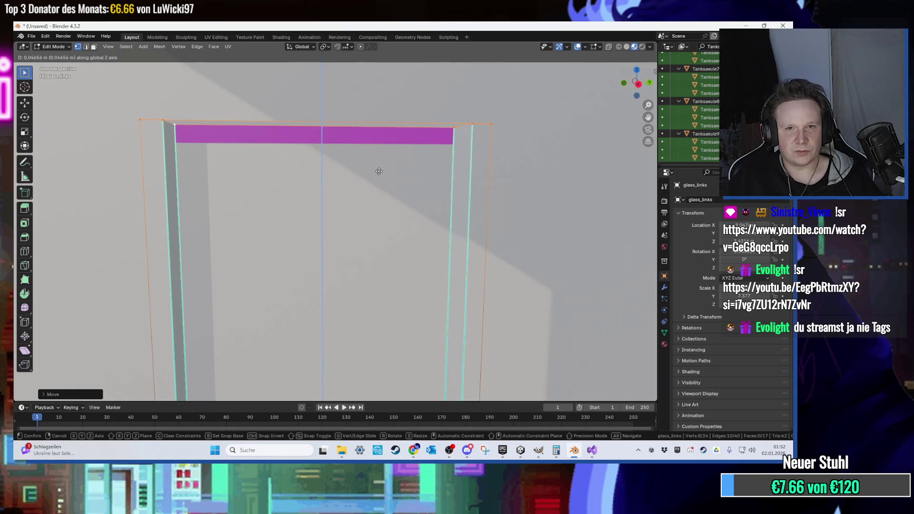
left_click(377, 171)
scroll(228, 126, "up", 6)
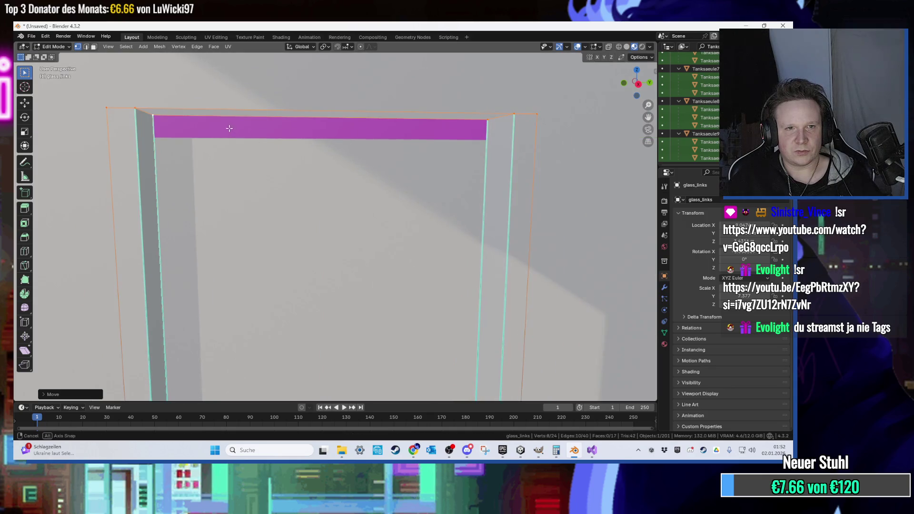
scroll(200, 118, "down", 8)
scroll(157, 110, "up", 1)
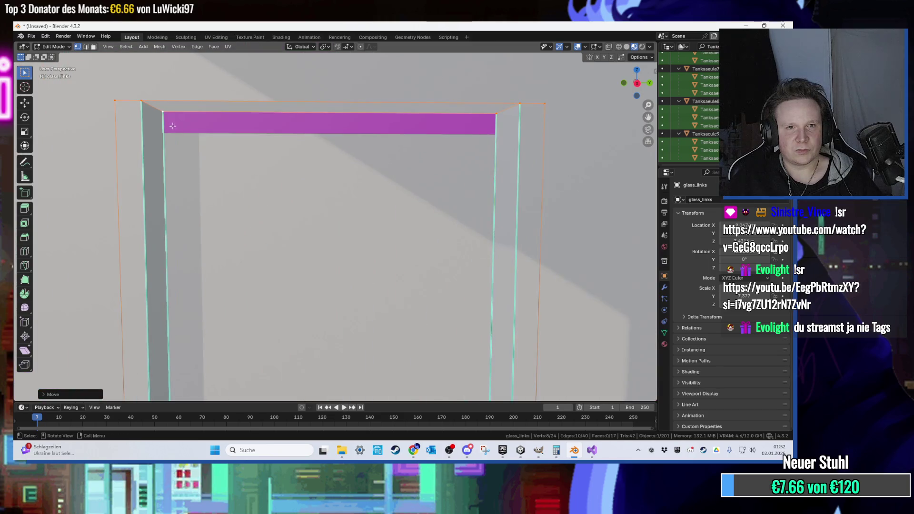
- Fill the frame's top opening with a face and extrude it upward
left_click(151, 108)
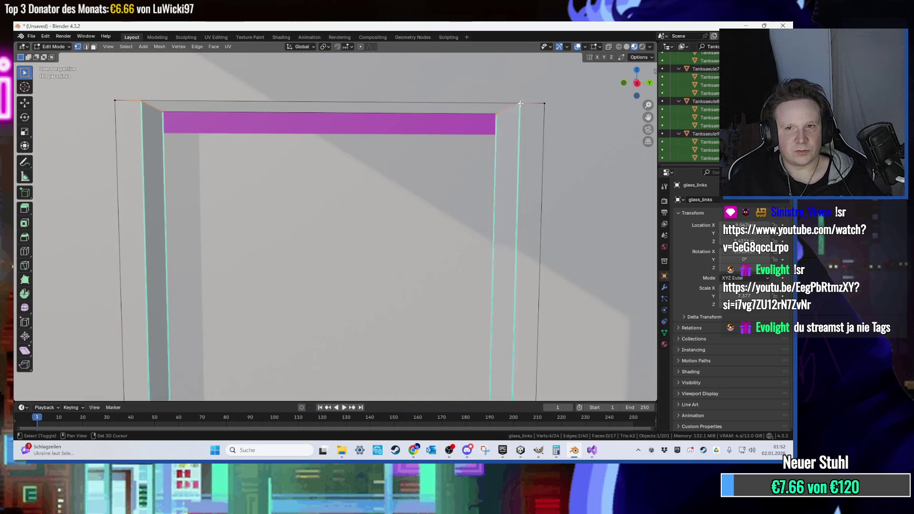
key("f")
key("e")
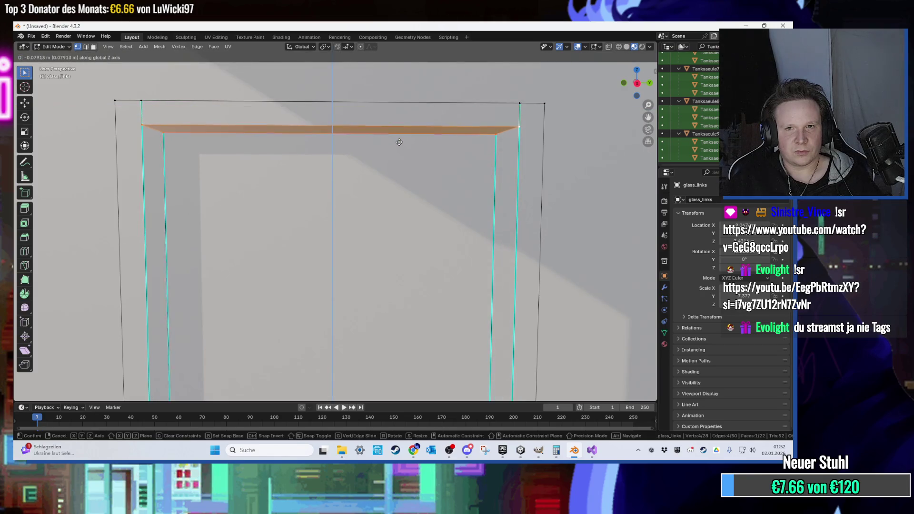
left_click(399, 143)
mouse_move(399, 142)
left_mouse_down()
mouse_move(462, 161)
mouse_move(318, 270)
left_mouse_up()
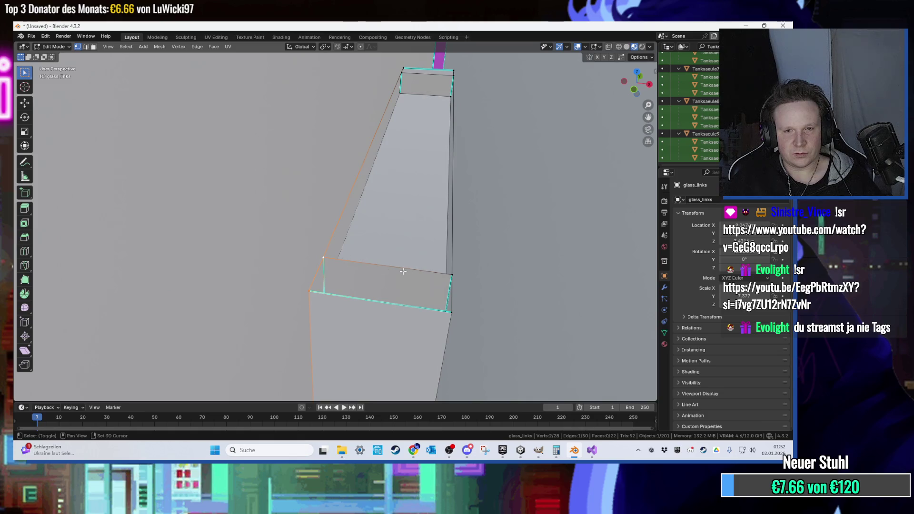
- Fill two more open gaps in the glass_links frame with new faces
key("f")
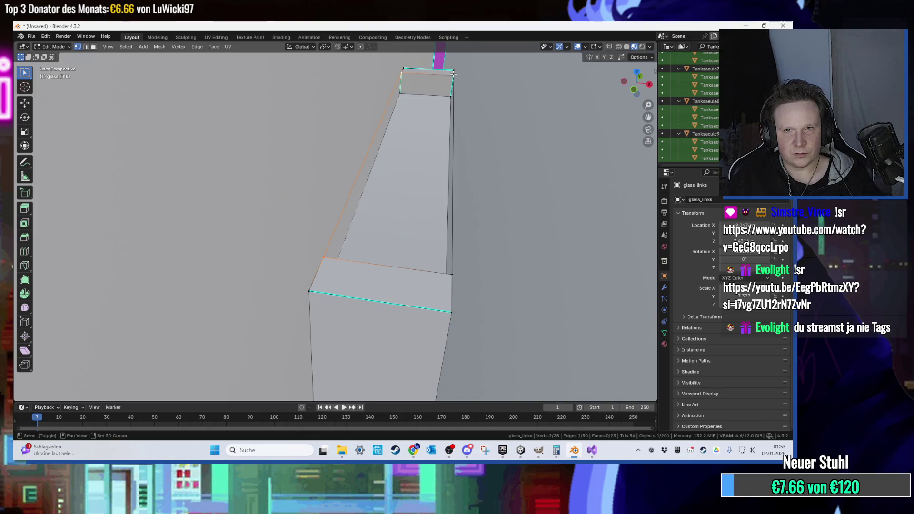
key("f")
left_click_drag(451, 275, 432, 144)
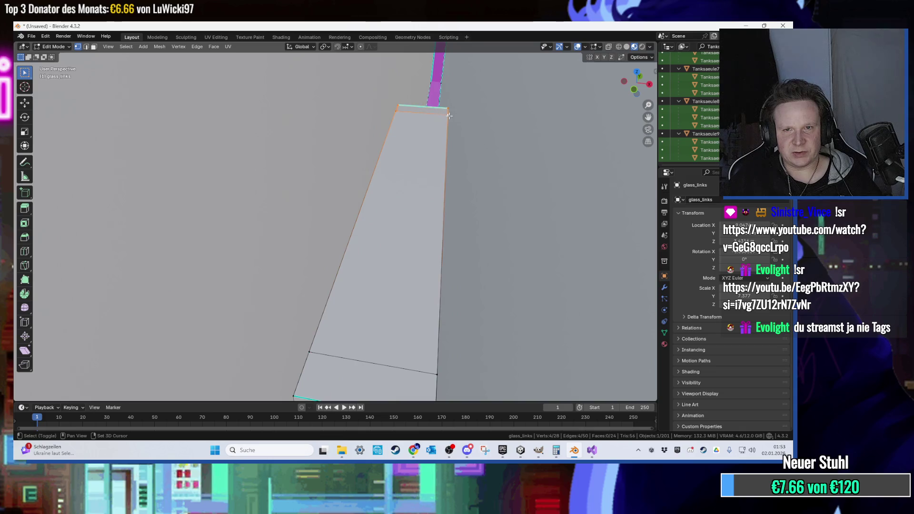
mouse_move(431, 138)
left_mouse_down()
mouse_move(353, 147)
mouse_move(375, 145)
mouse_move(338, 225)
mouse_move(331, 219)
left_mouse_up()
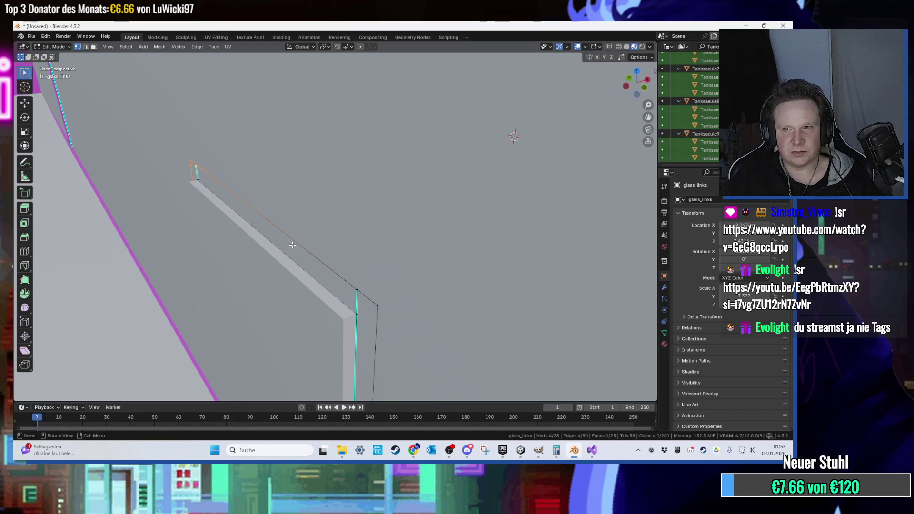
- Clear the outliner search filter and select the glass strip's top face
key("BackSpace")
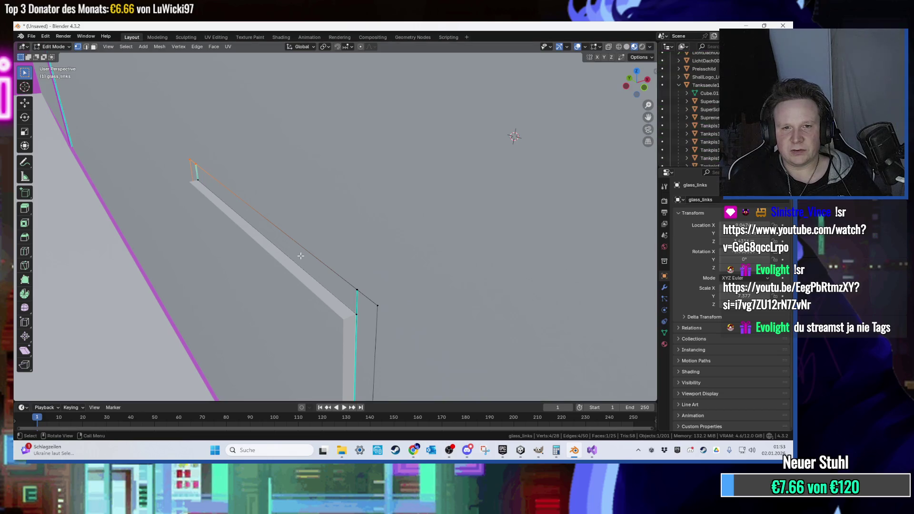
left_click(297, 254)
left_click(586, 48)
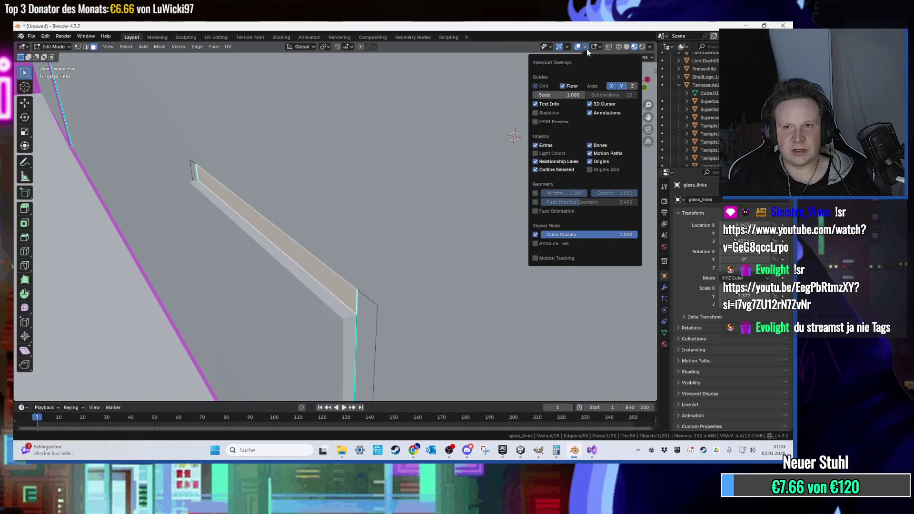
- Enable the Face Orientation overlay and check the frame's faces for outward normals
left_click(535, 212)
scroll(290, 200, "up", 8)
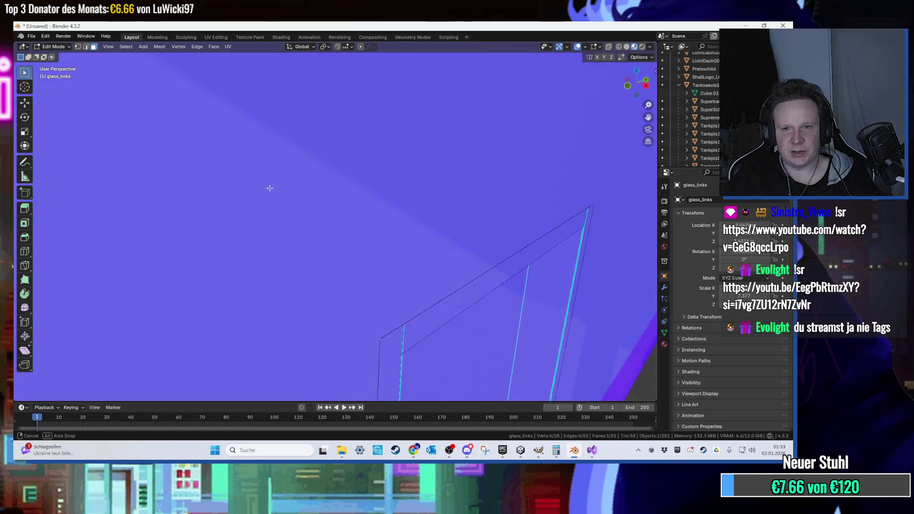
scroll(231, 162, "down", 1)
left_click(593, 295)
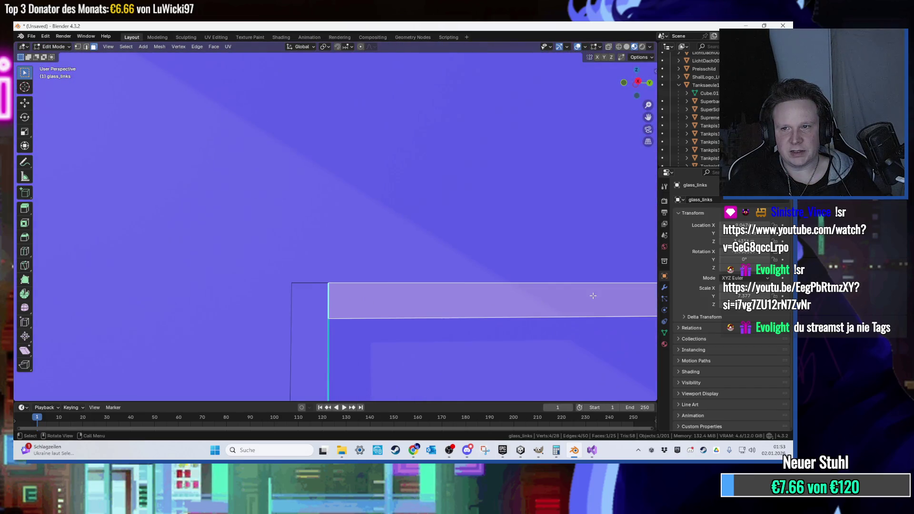
left_click(664, 344)
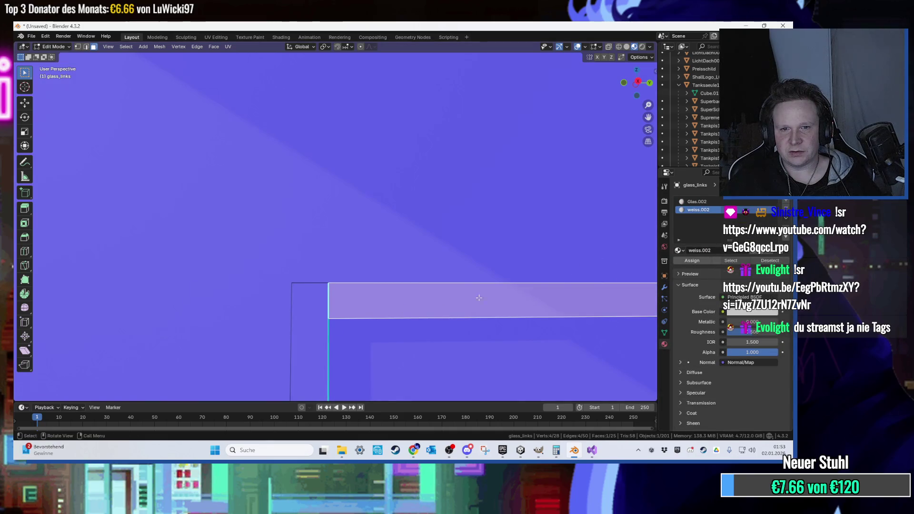
key("ctrl+KP_Add")
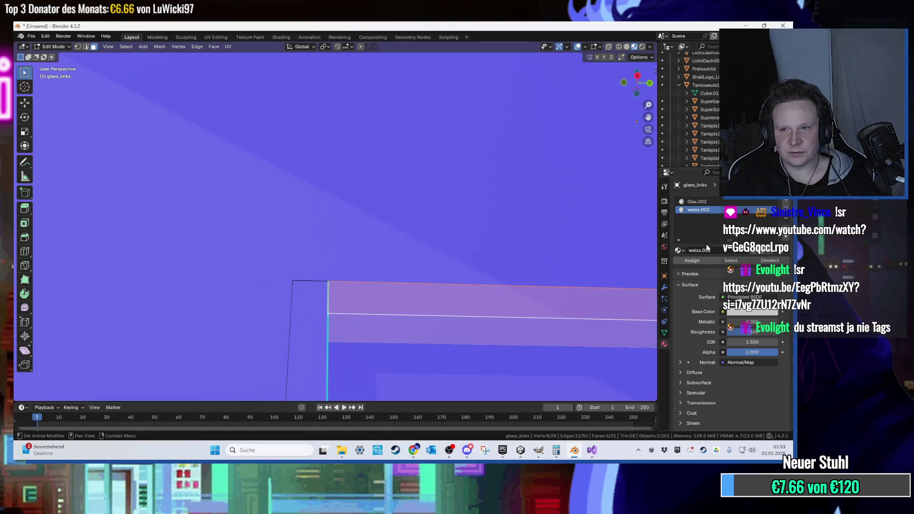
mouse_move(335, 310)
left_mouse_down()
mouse_move(432, 340)
mouse_move(481, 323)
mouse_move(313, 341)
mouse_move(393, 302)
left_mouse_up()
left_click(394, 302)
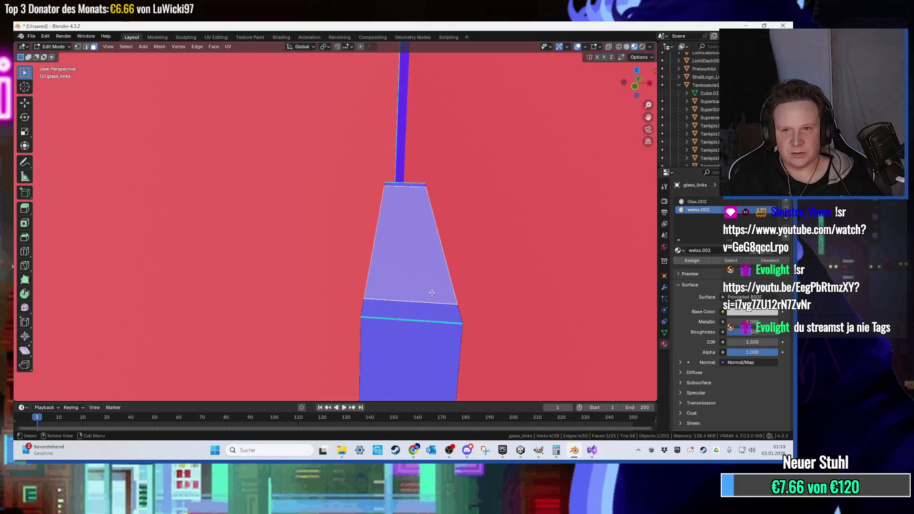
key("KP_Decimal")
scroll(459, 323, "down", 4)
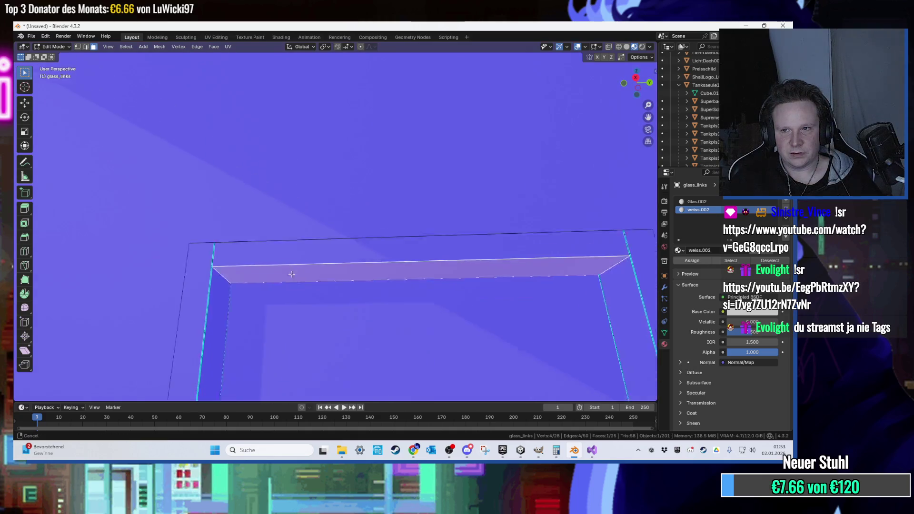
left_click(569, 260)
scroll(481, 258, "down", 8)
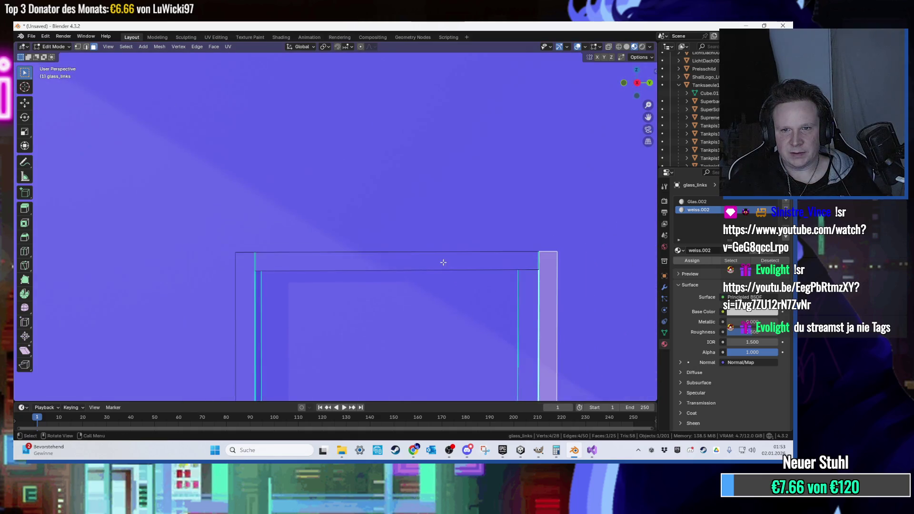
- Turn off Face Orientation, cancel Save As and the glTF 2.0 export, and switch to Unity
left_click(588, 46)
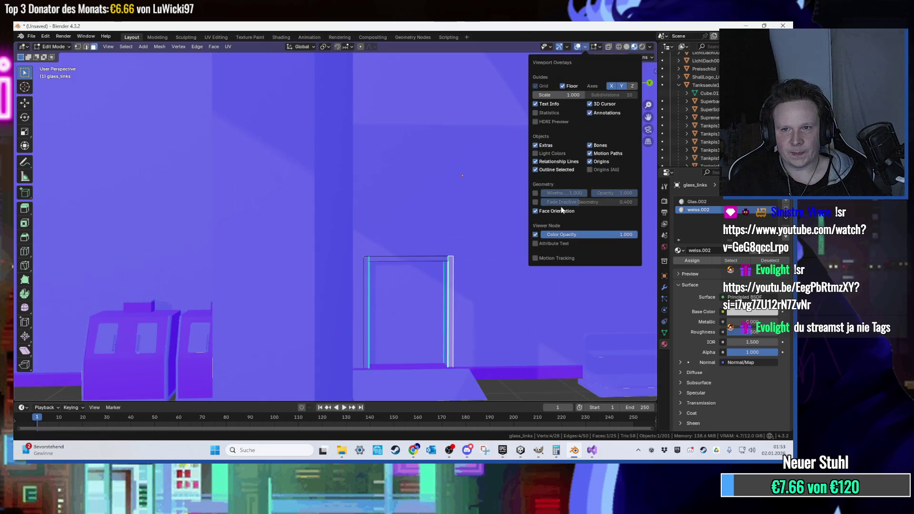
left_click(562, 210)
key("ctrl+s")
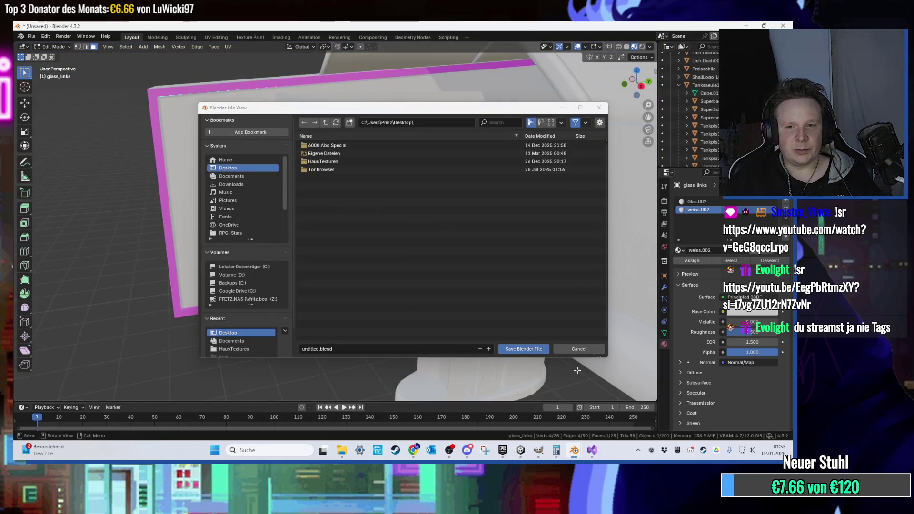
left_click(578, 349)
left_click(31, 36)
mouse_move(68, 159)
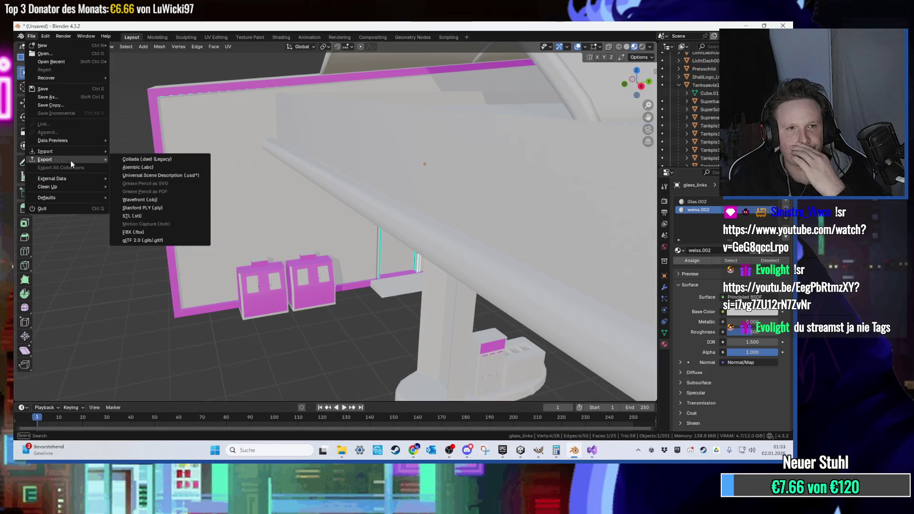
left_click(159, 240)
key("Escape")
key("alt+Tab")
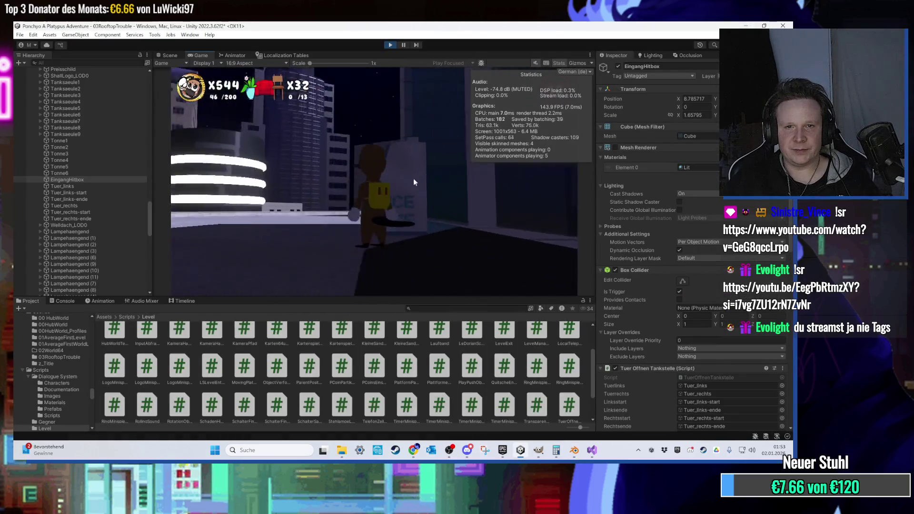
- Stop the running game and frame the view on the Tankstelle gas station
key("ctrl+p")
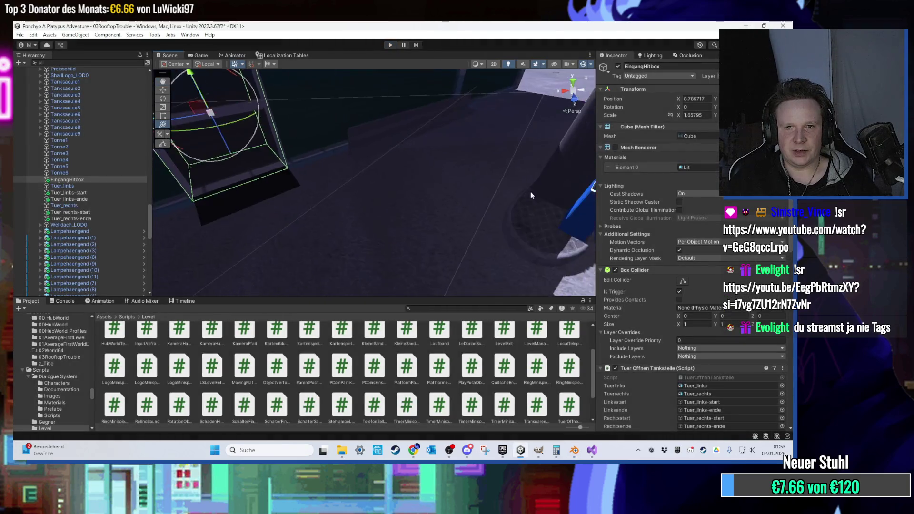
left_click(318, 157)
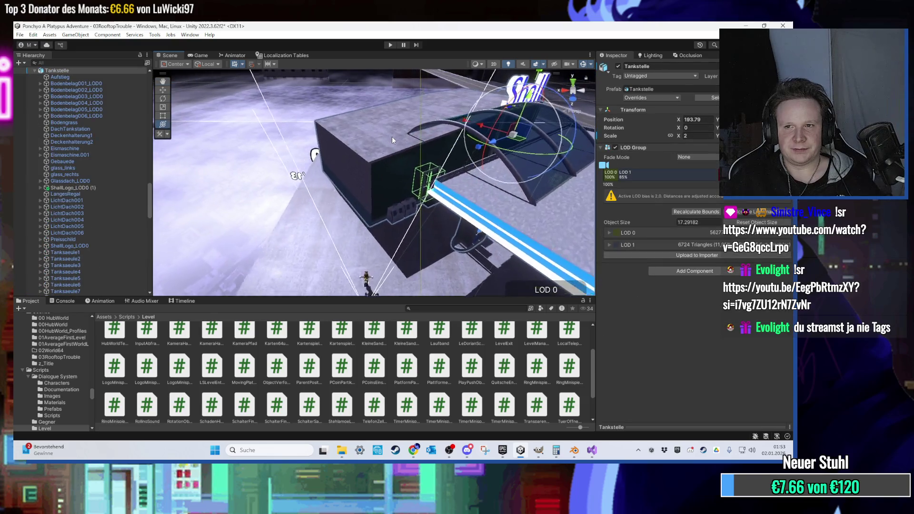
key("f")
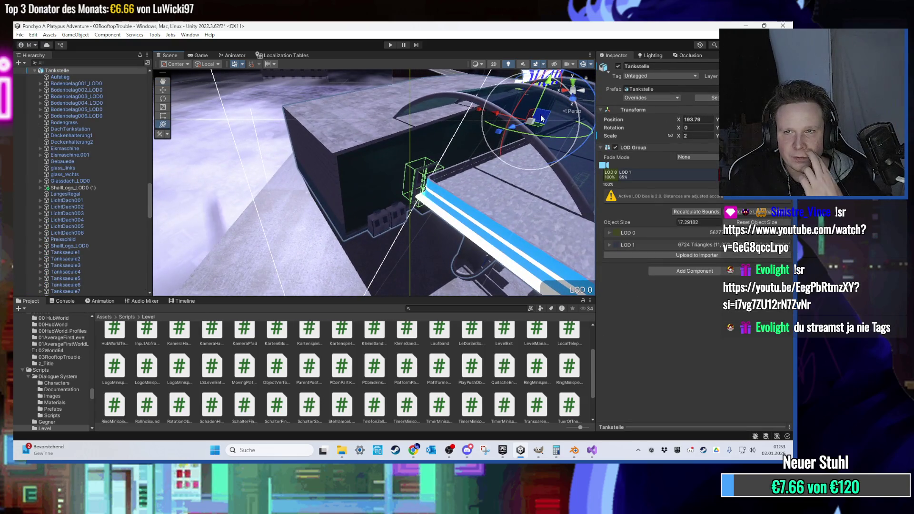
- Locate the Tankstelle model asset in the Project window, then enter play mode
left_click(641, 89)
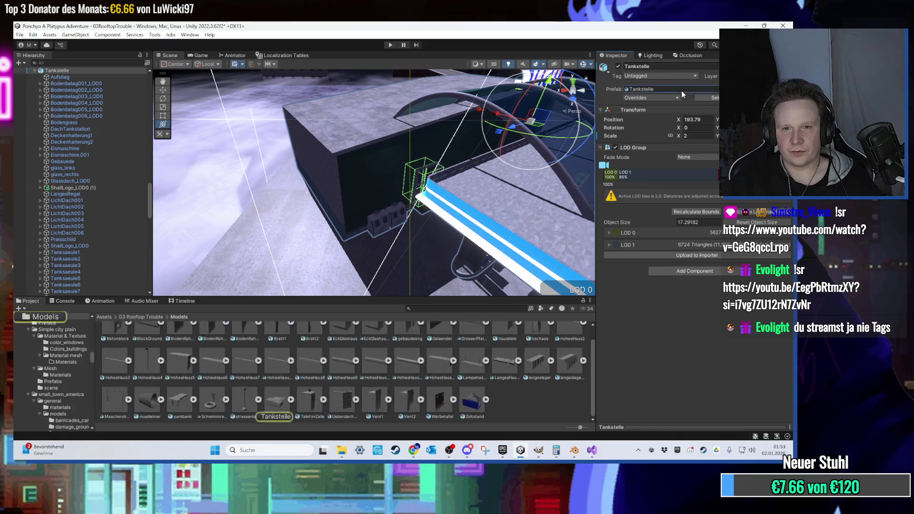
left_click(287, 415)
mouse_move(524, 444)
left_mouse_down()
mouse_move(523, 461)
mouse_move(482, 410)
mouse_move(453, 224)
left_mouse_up()
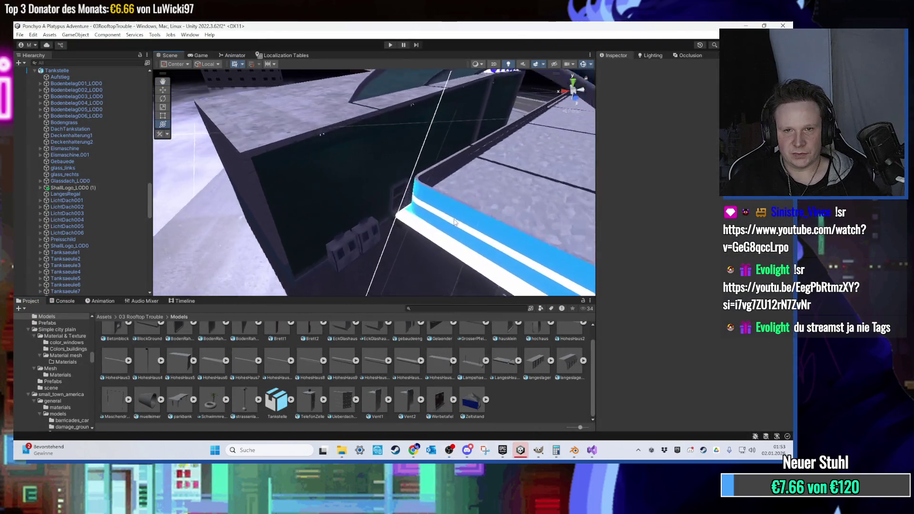
scroll(453, 225, "up", 5)
scroll(434, 207, "up", 8)
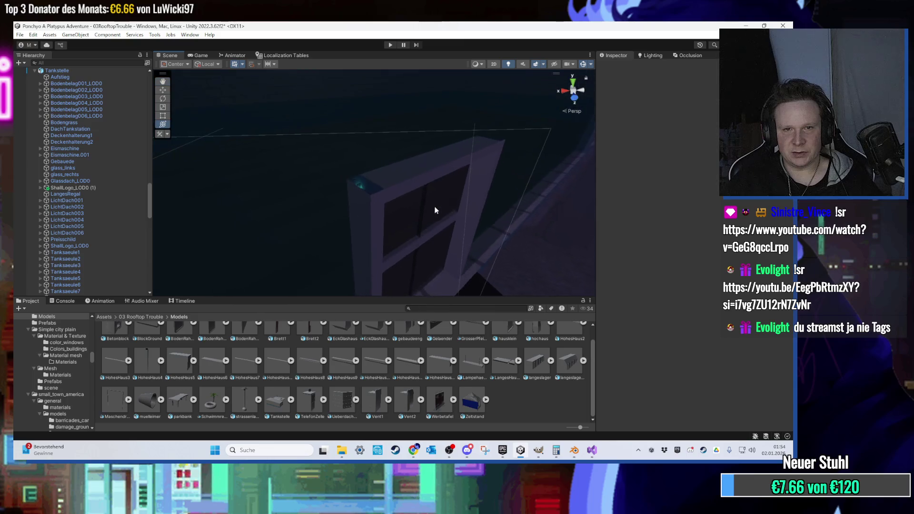
scroll(398, 200, "down", 5)
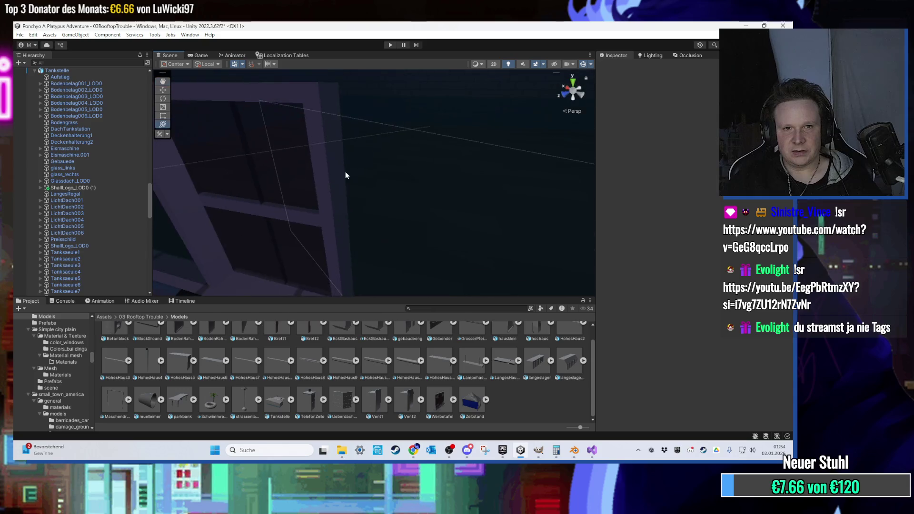
left_click(390, 45)
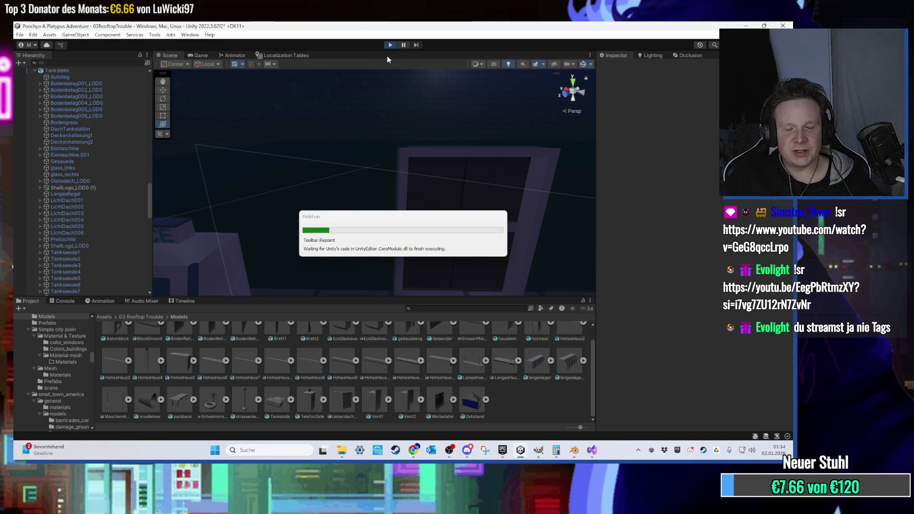
- Walk the character past the lit shop window and climb onto the ICE machines
key("w")
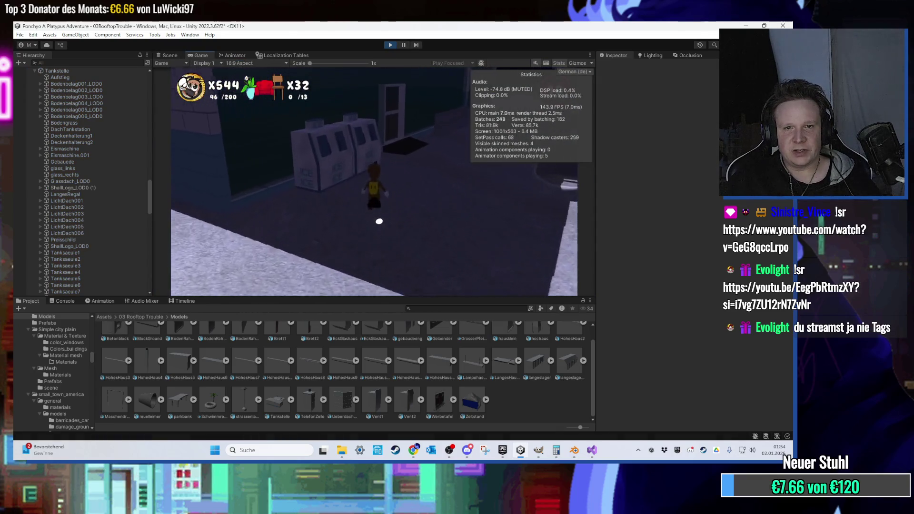
key("d")
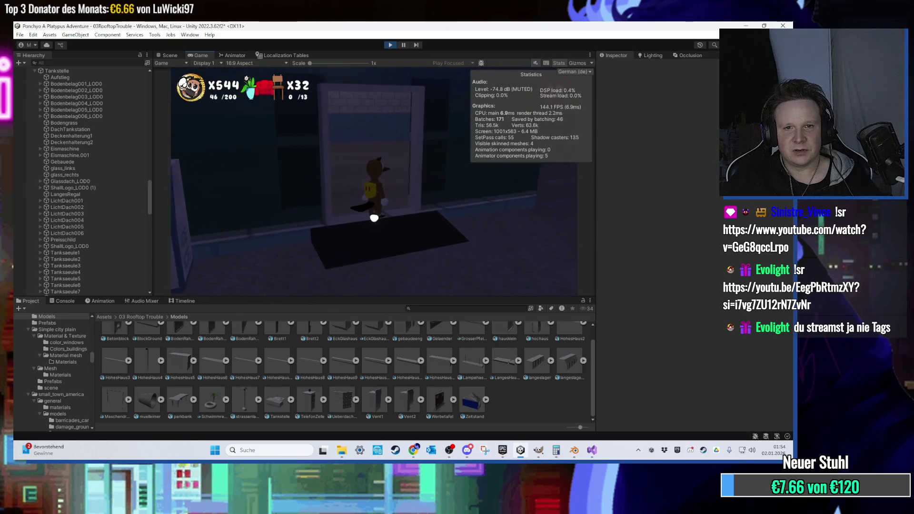
key("s")
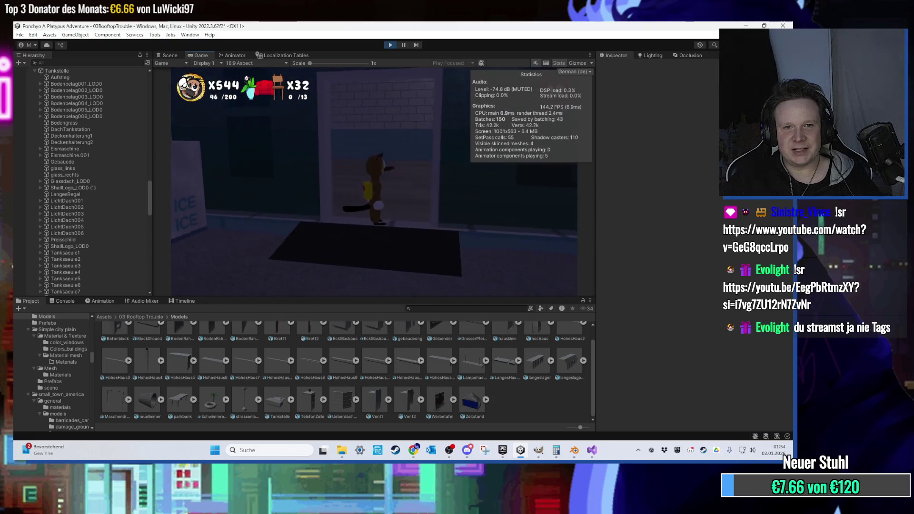
key("s")
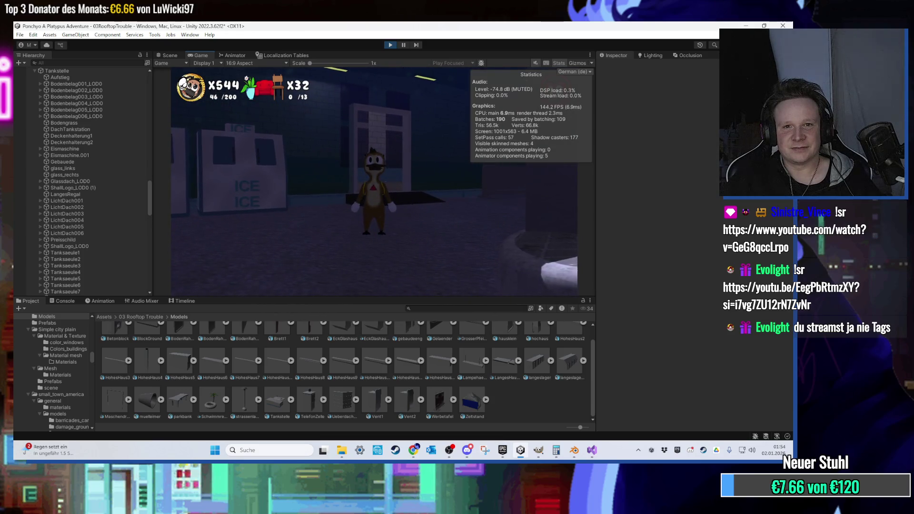
key("w")
key("space")
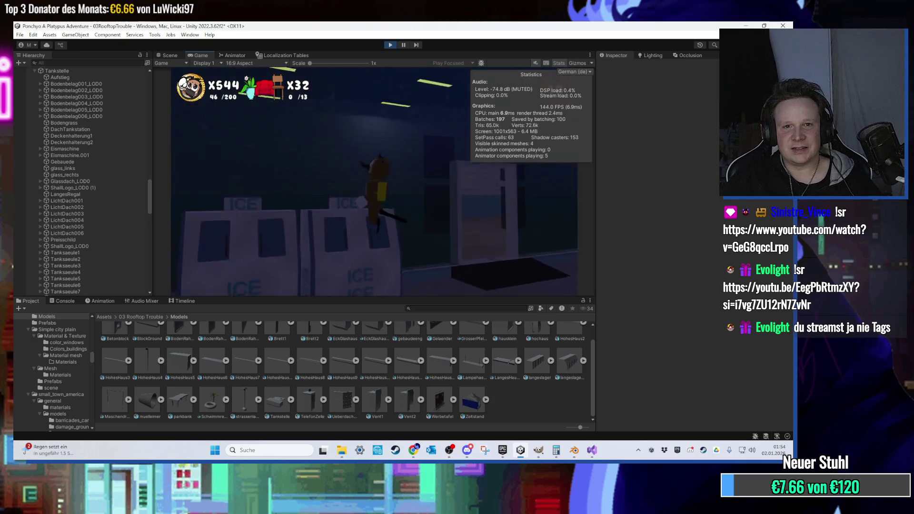
- Exit play mode and bring Blender back to the front
key("super")
key("Escape")
key("ctrl+p")
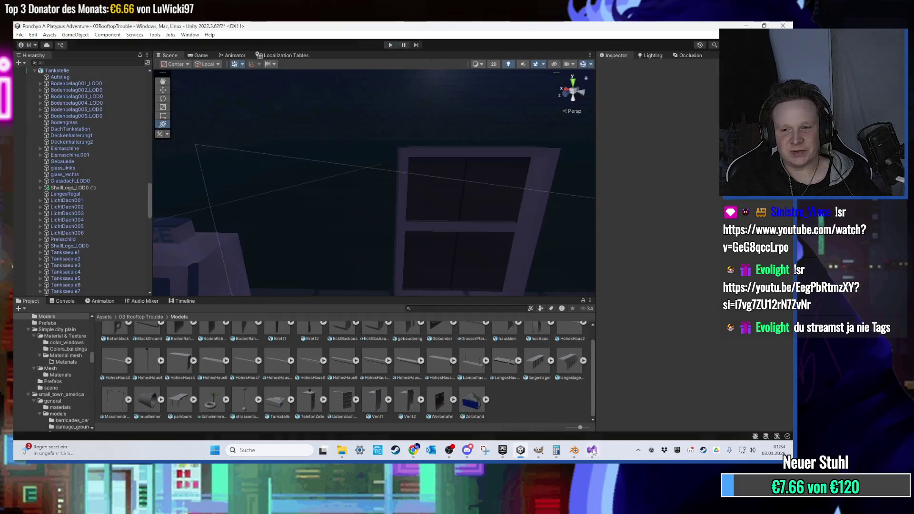
left_click(593, 449)
left_click(575, 450)
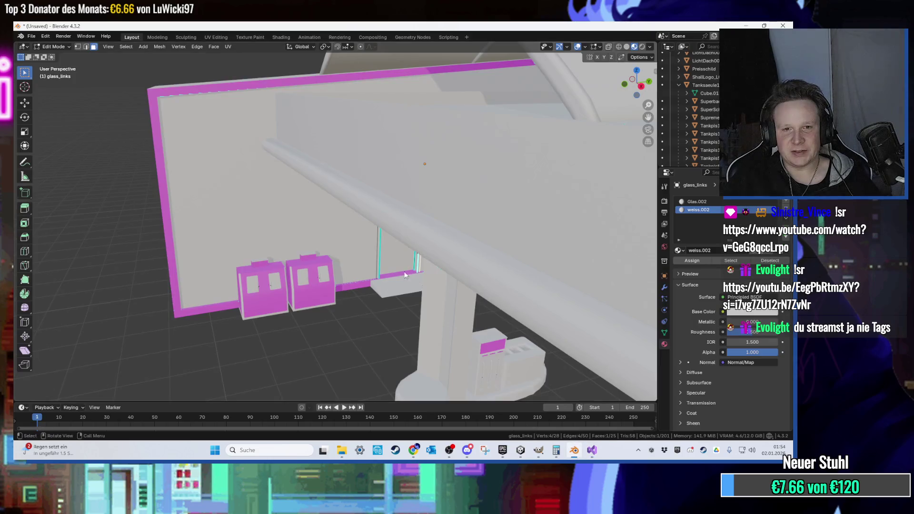
- In wireframe view, give the door frame's two top faces the weiss.002 material
scroll(407, 275, "up", 8)
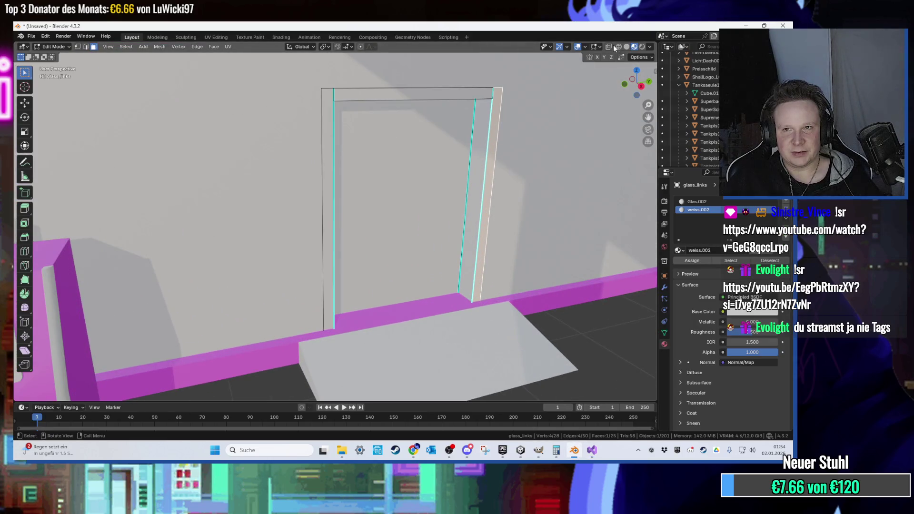
left_click(618, 47)
mouse_move(327, 131)
left_mouse_down()
mouse_move(334, 157)
mouse_move(327, 184)
mouse_move(311, 139)
mouse_move(467, 156)
left_mouse_up()
left_click(311, 138)
left_click(467, 155, "shift")
left_click(698, 210)
left_click(701, 258)
mouse_move(521, 149)
left_mouse_down()
mouse_move(485, 143)
mouse_move(504, 146)
left_mouse_up()
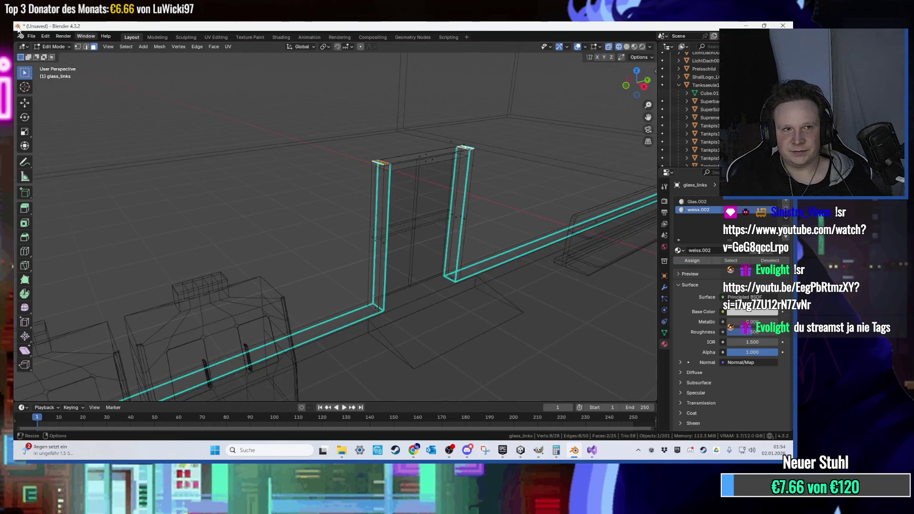
- Export the model as Tankstelle.fbx and minimize Blender to reveal the door script
left_click(32, 36)
mouse_move(57, 160)
left_click(142, 231)
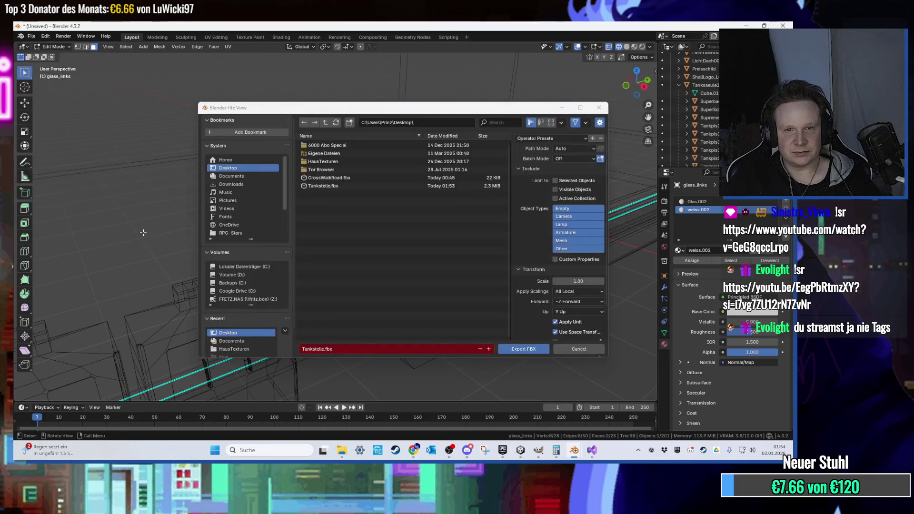
double_click(333, 188)
left_click(740, 23)
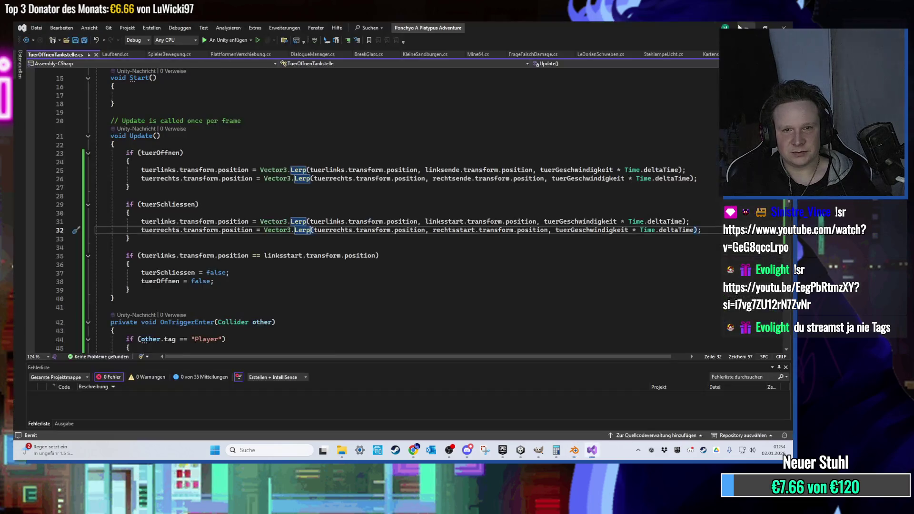
- Return to Unity and frame the left door Tuer_links and its Tuer_links-start marker
left_click(742, 25)
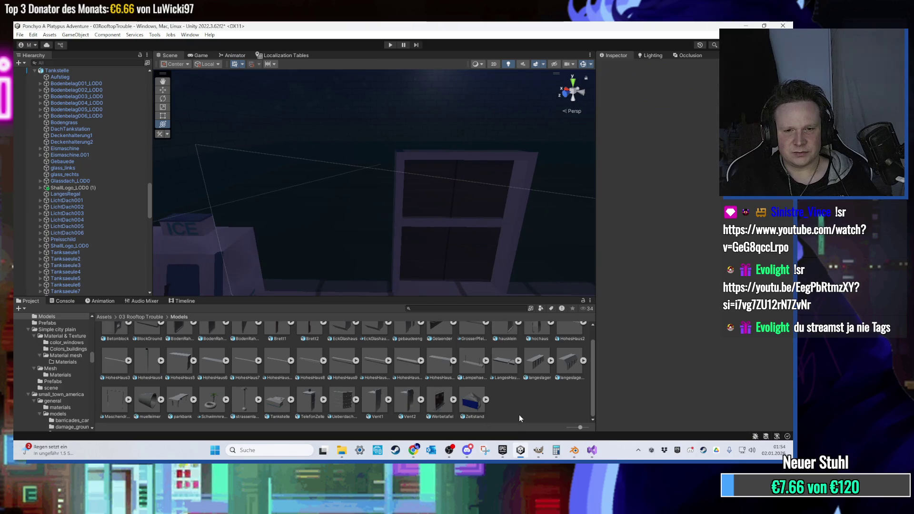
mouse_move(526, 447)
left_mouse_down()
mouse_move(522, 459)
mouse_move(379, 242)
mouse_move(325, 197)
mouse_move(364, 137)
left_mouse_up()
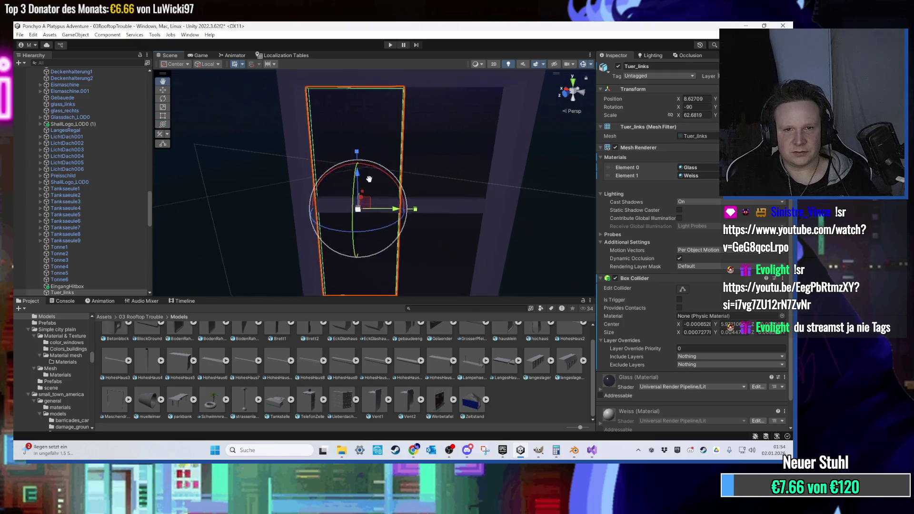
left_click_drag(369, 176, 369, 189)
scroll(89, 243, "down", 5)
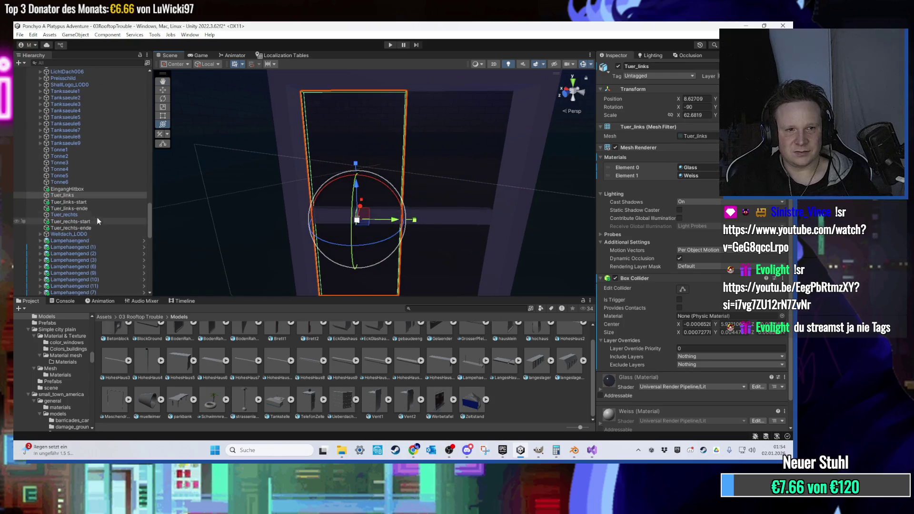
left_click(98, 203)
left_click(91, 196)
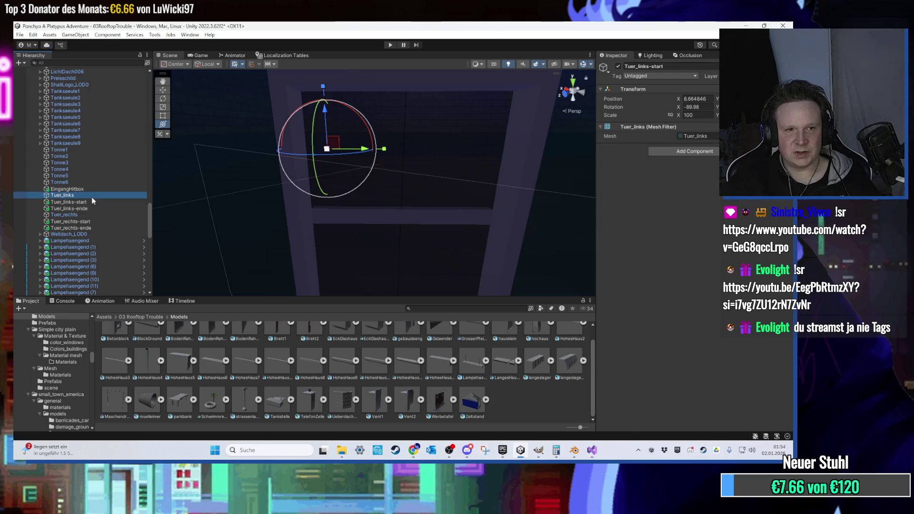
key("f")
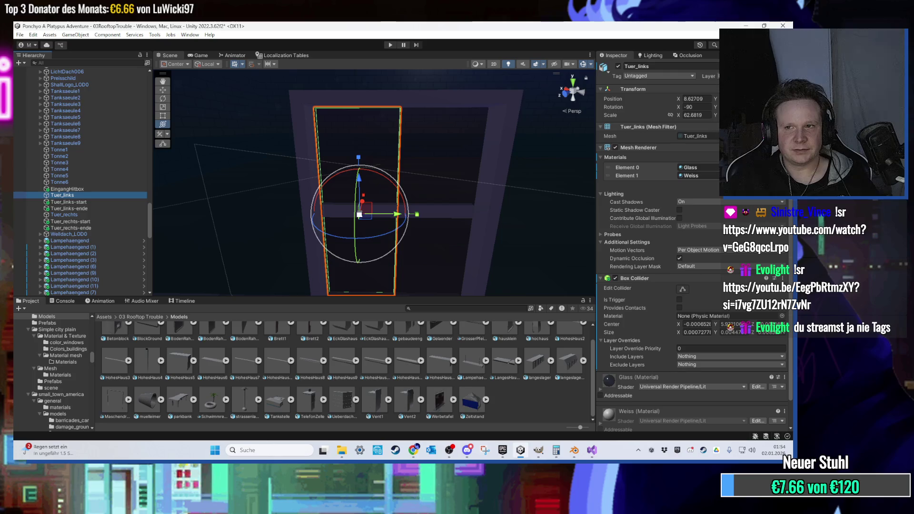
left_click(103, 202)
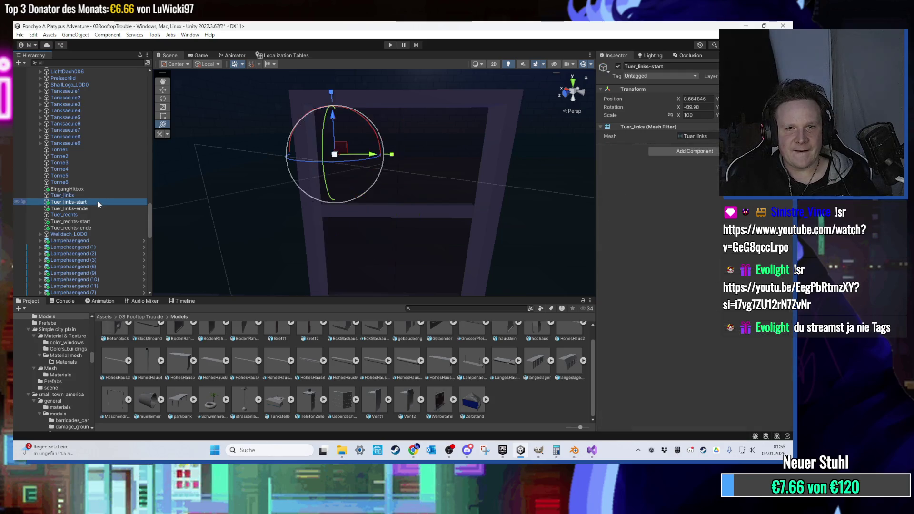
- Copy Tuer_links' world transform onto the Tuer_links-start marker
left_click(102, 195)
right_click(700, 90)
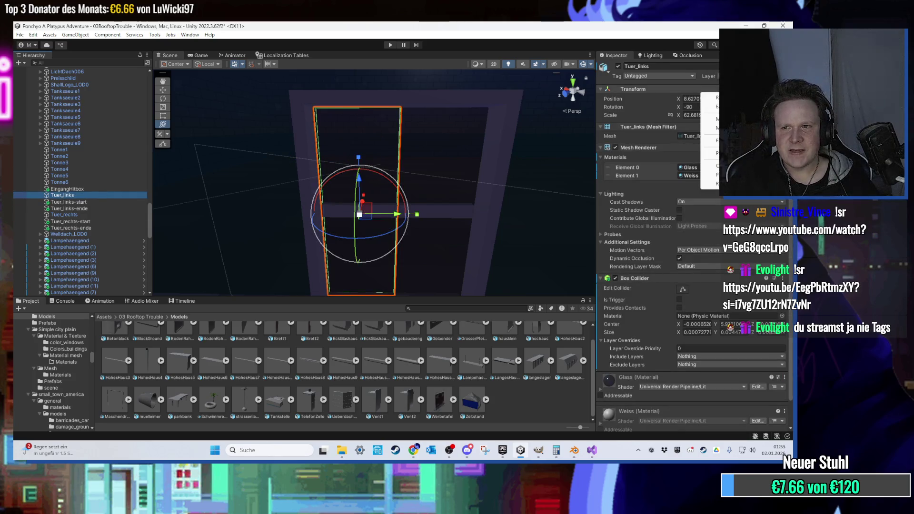
mouse_move(709, 166)
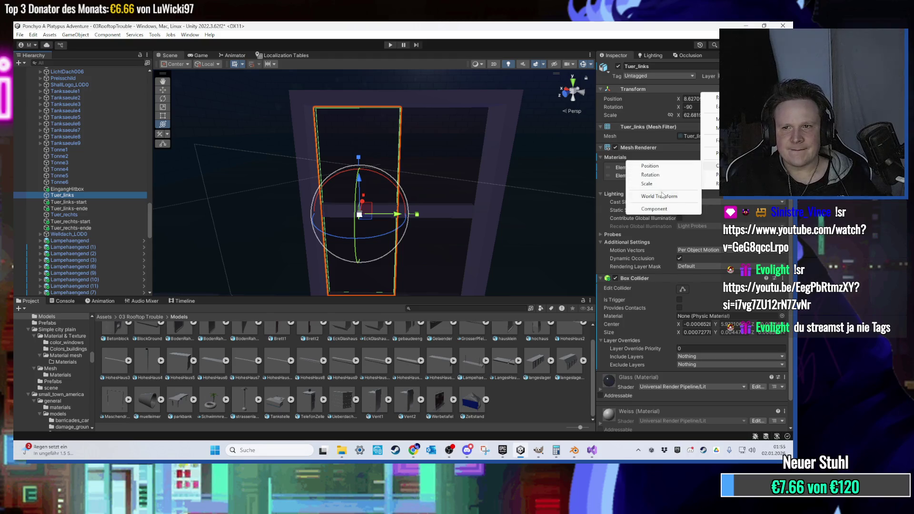
left_click(666, 182)
left_click(113, 202)
right_click(700, 90)
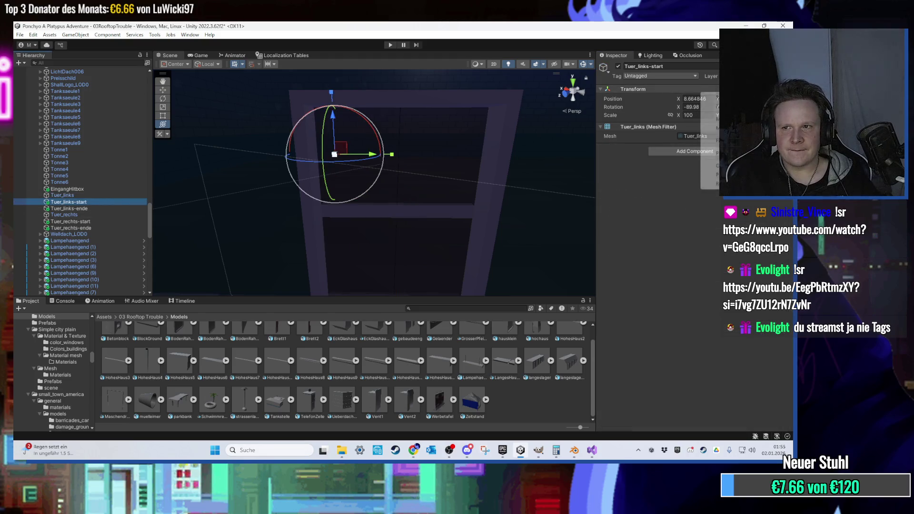
mouse_move(710, 174)
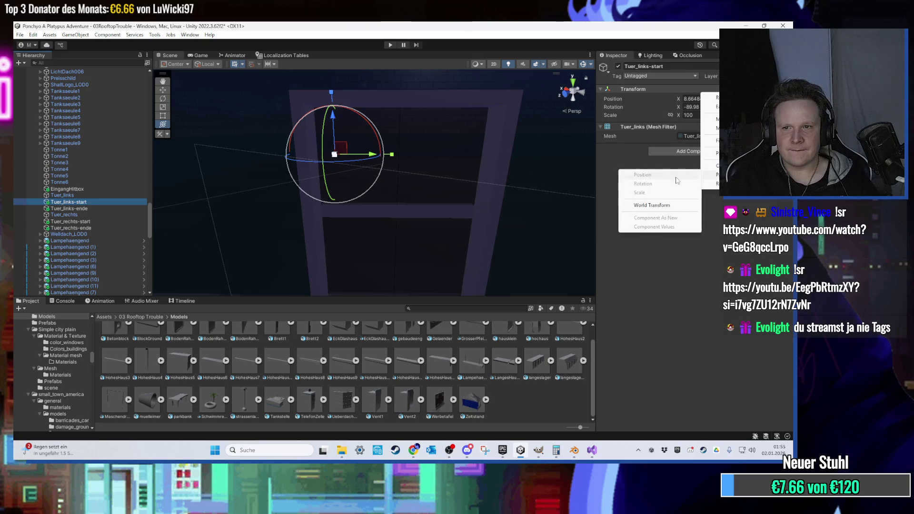
left_click(653, 205)
- Copy Tuer_rechts' world transform onto the Tuer_rechts-start marker
left_click(90, 215)
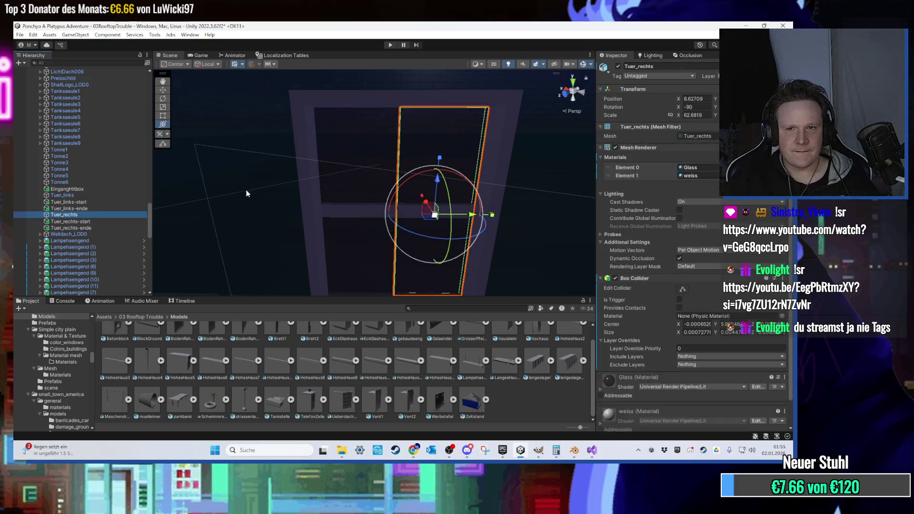
right_click(701, 90)
mouse_move(711, 175)
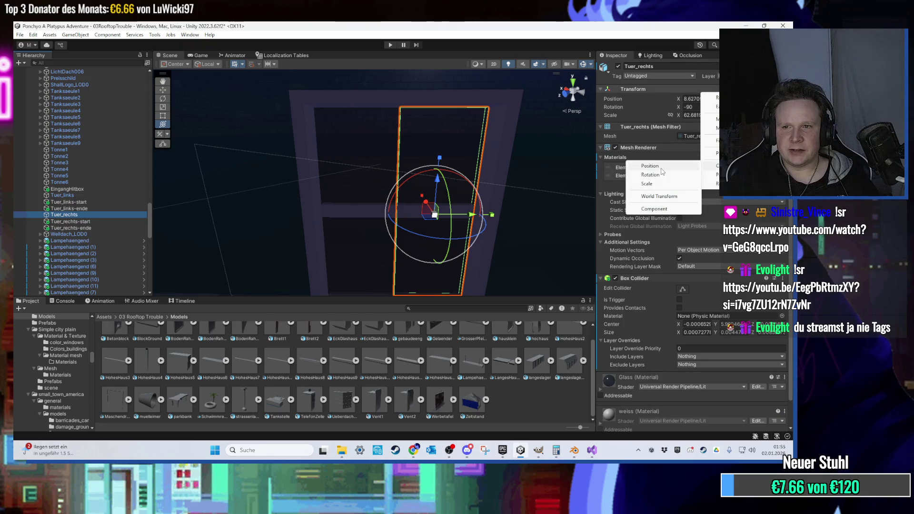
left_click(659, 197)
left_click(108, 222)
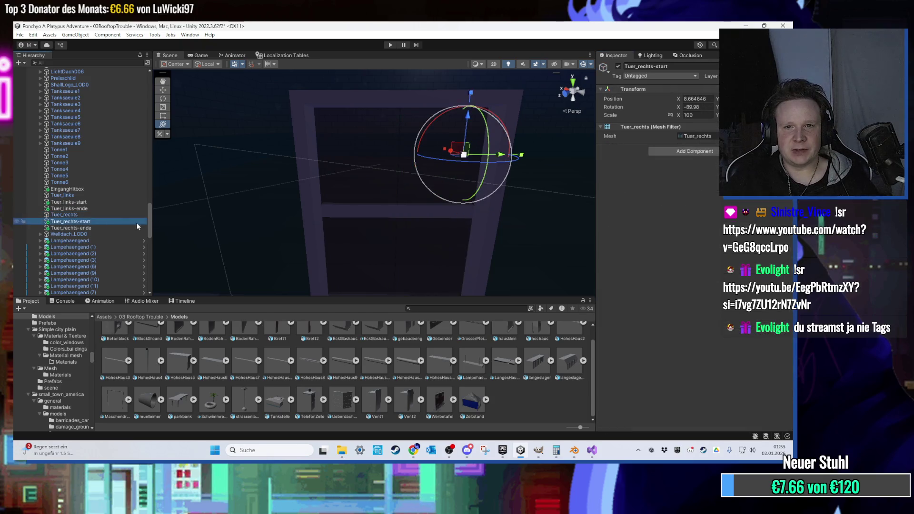
right_click(701, 90)
mouse_move(712, 175)
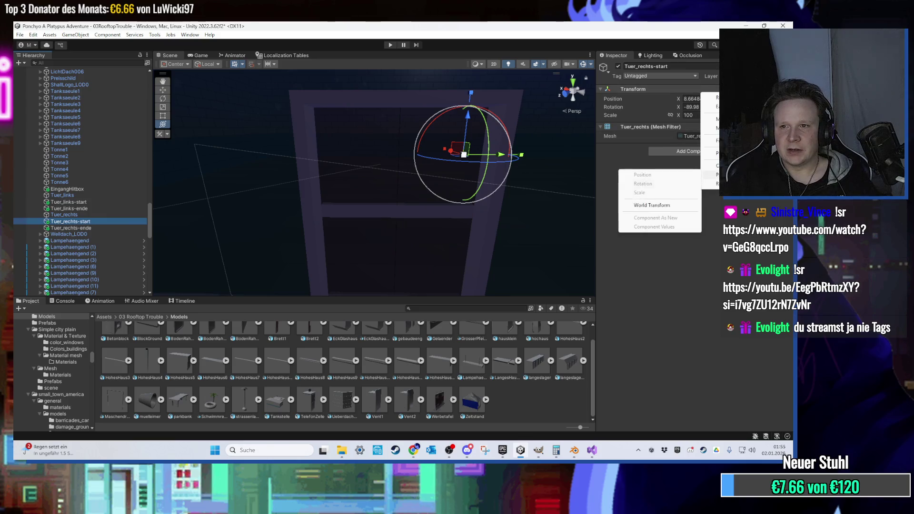
left_click(649, 205)
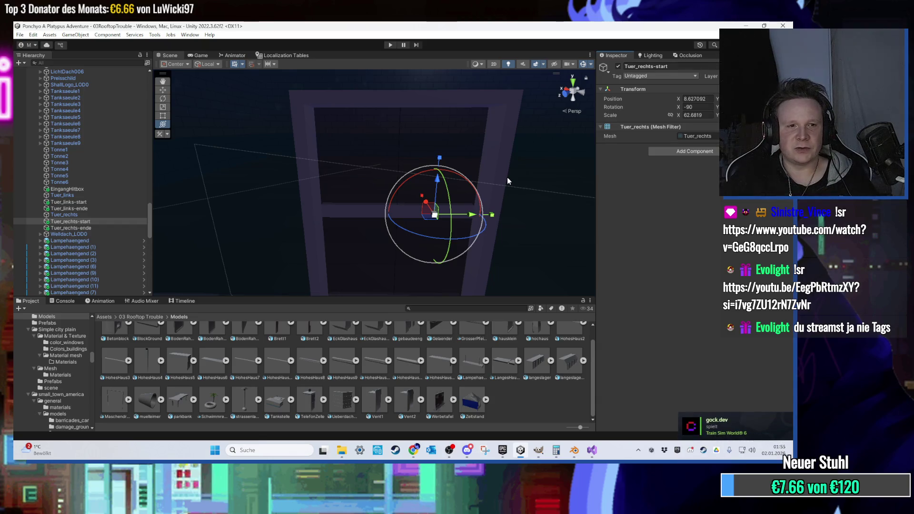
- Paste Tuer_links-start's world transform onto Tuer_links-ende
left_click(95, 210)
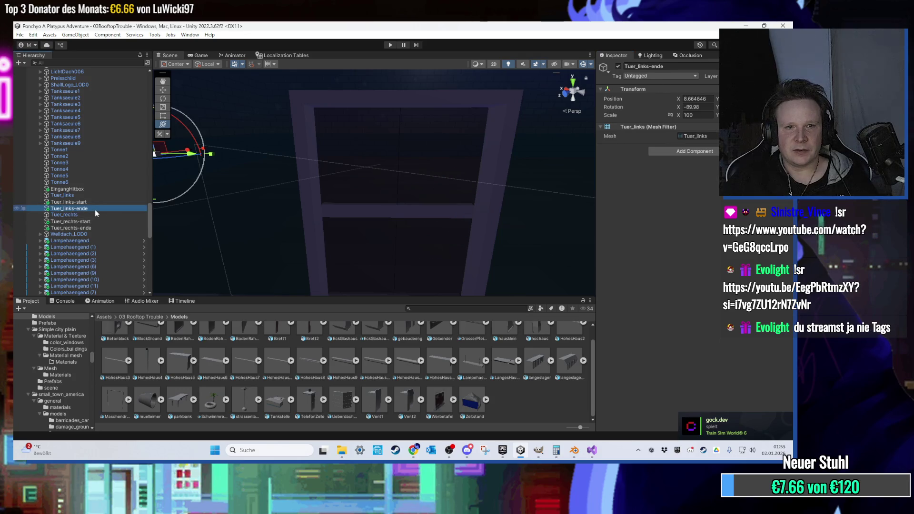
left_click(95, 203)
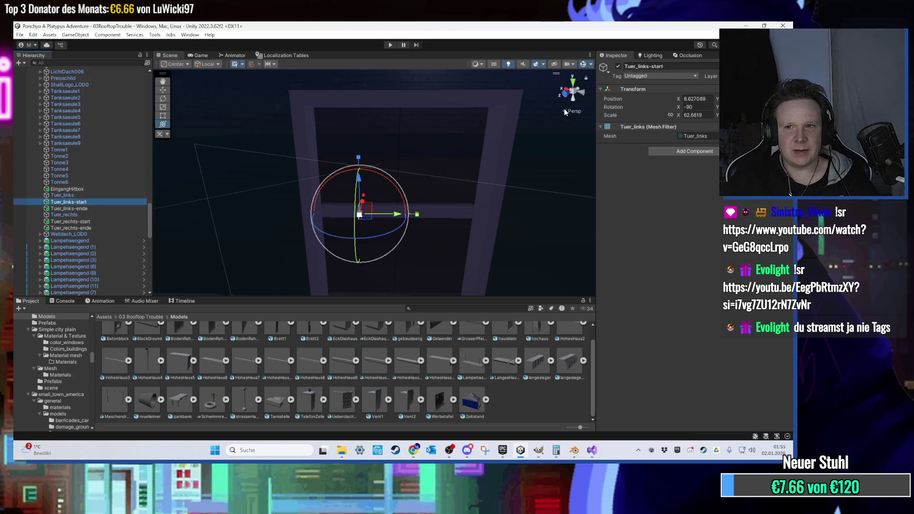
right_click(701, 90)
mouse_move(710, 165)
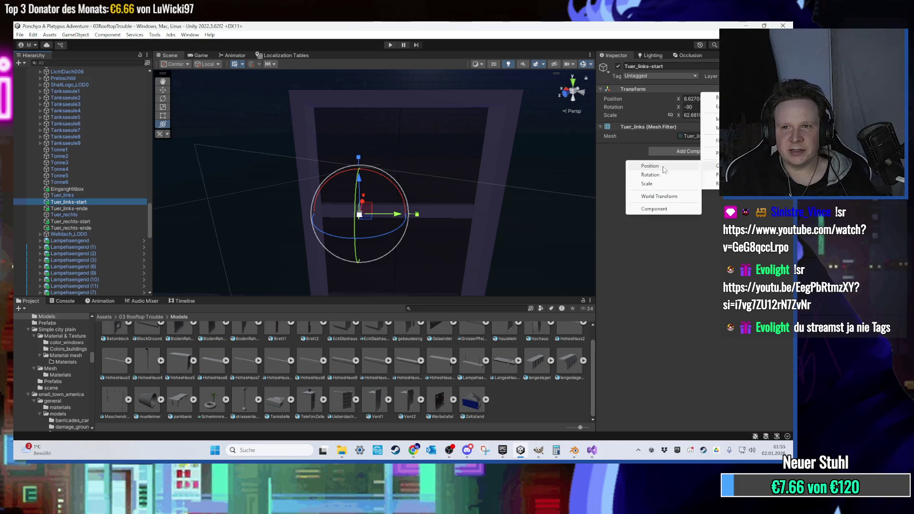
left_click(655, 200)
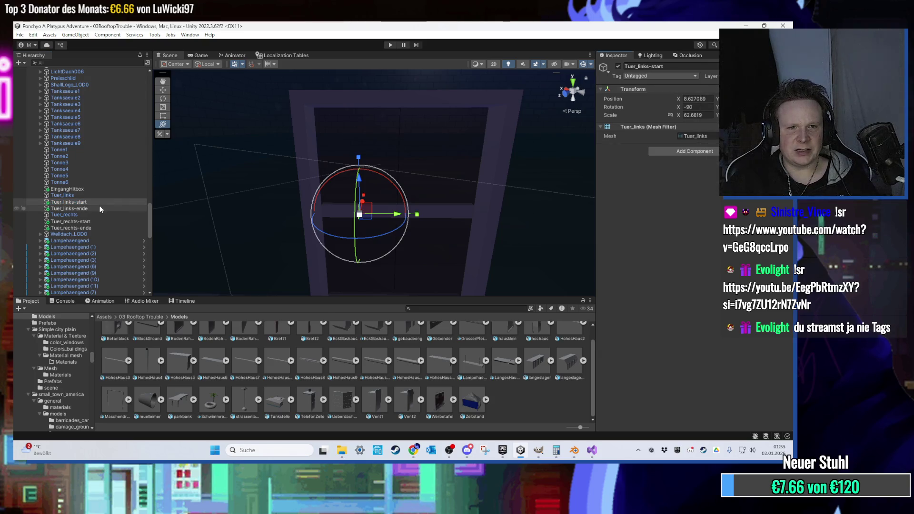
left_click(99, 208)
right_click(701, 90)
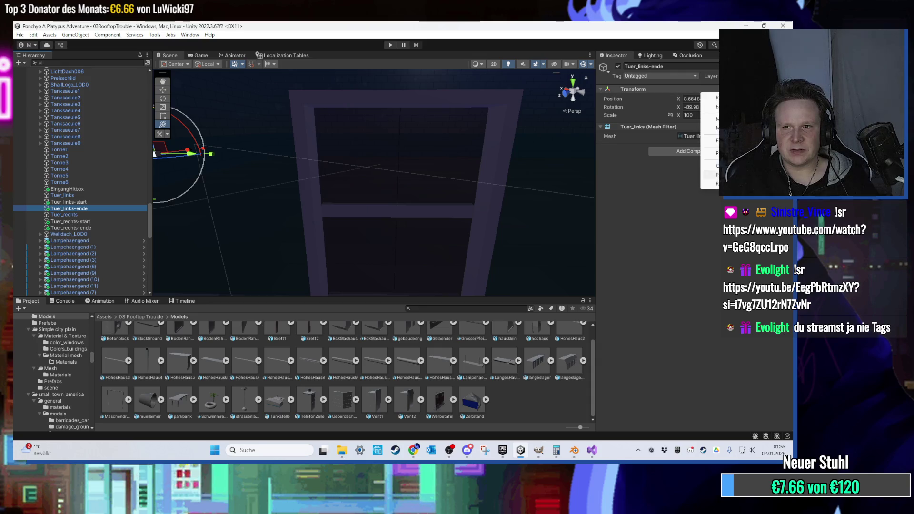
mouse_move(709, 175)
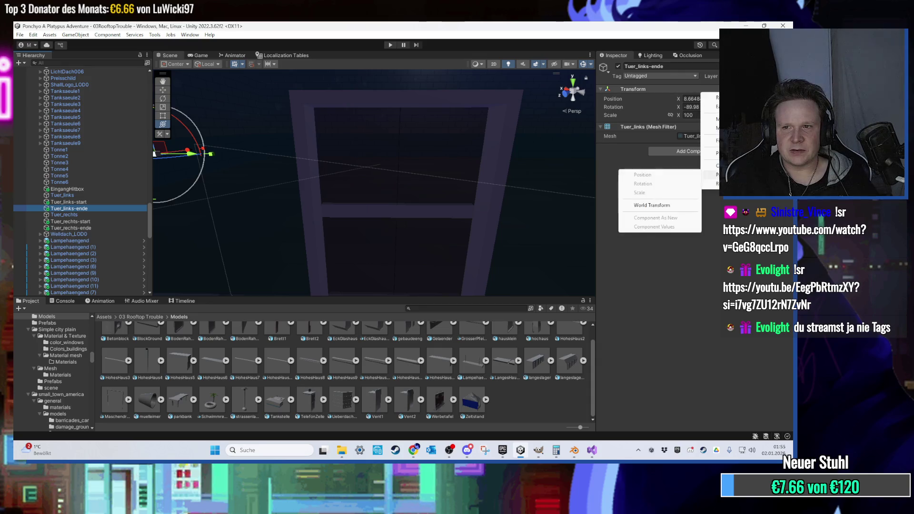
left_click(669, 204)
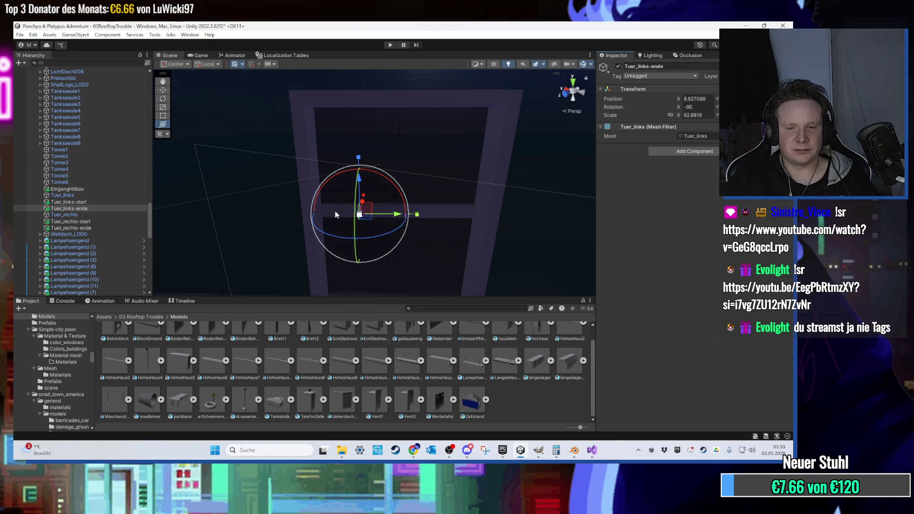
- Paste Tuer_rechts-start's world transform onto Tuer_rechts-ende and frame it in the scene
left_click(70, 222)
right_click(700, 92)
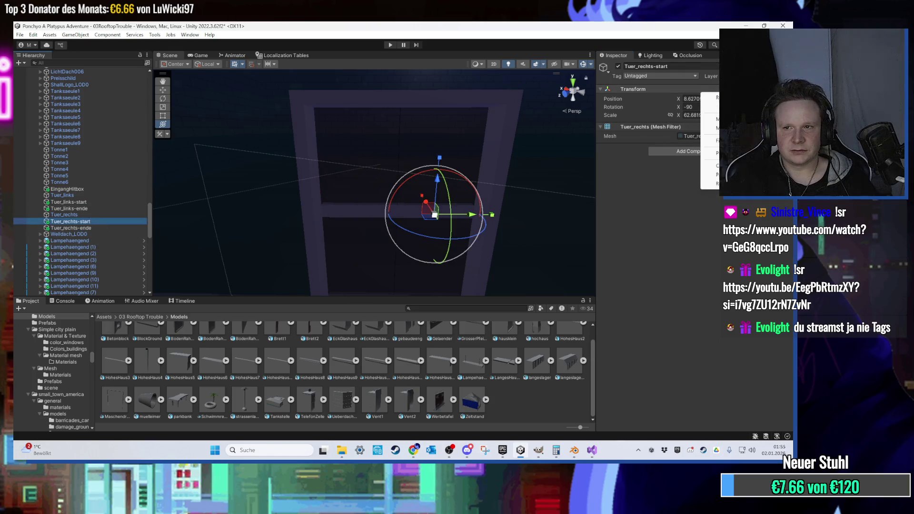
mouse_move(717, 175)
left_click(657, 176)
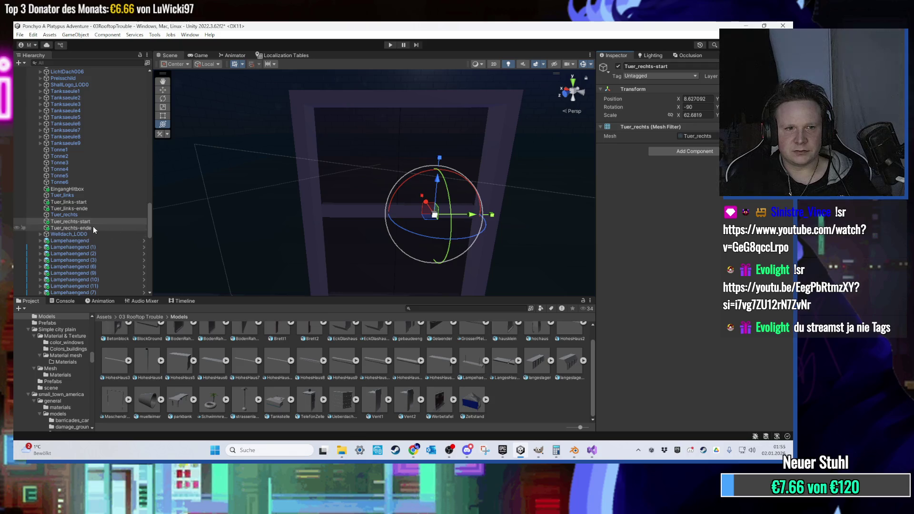
left_click(71, 228)
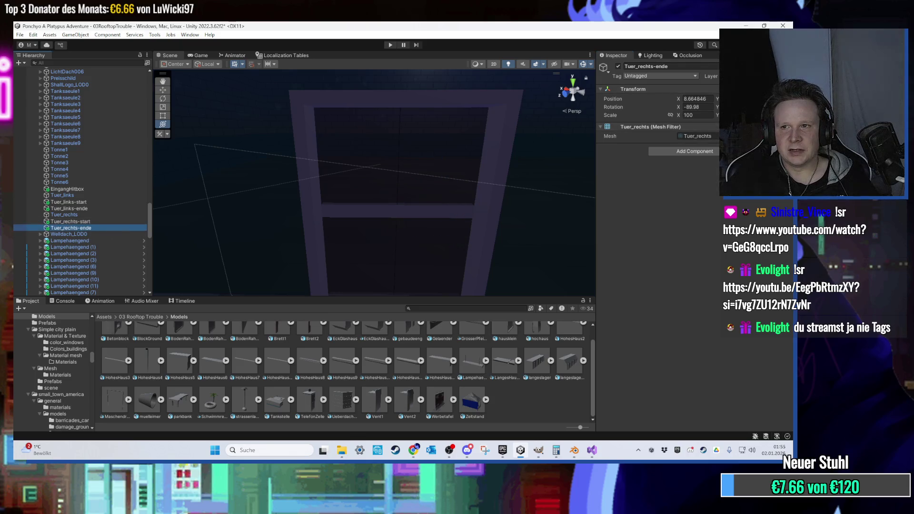
right_click(700, 90)
mouse_move(712, 174)
left_click(657, 205)
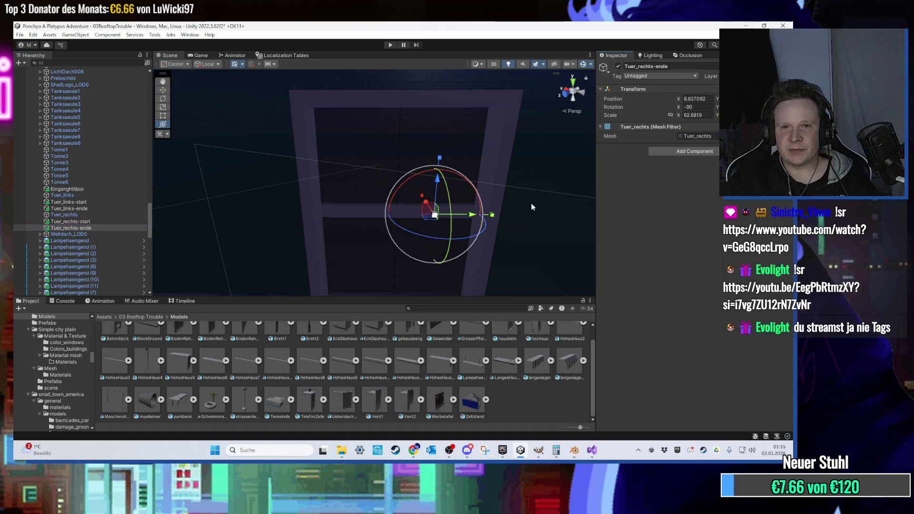
key("f")
mouse_move(390, 152)
left_mouse_down()
mouse_move(367, 133)
mouse_move(349, 133)
mouse_move(380, 129)
mouse_move(374, 151)
mouse_move(411, 176)
left_mouse_up()
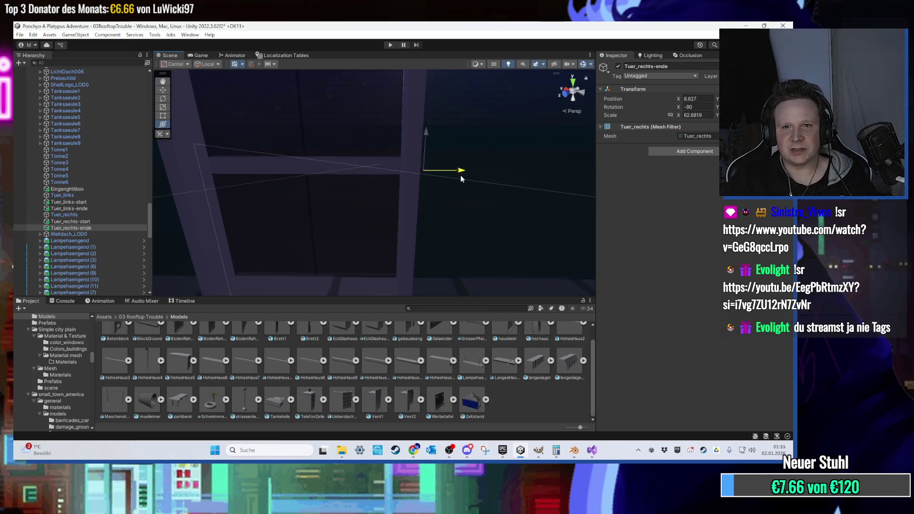
- Frame the selected marker and undo recent changes to restore the transform handles
mouse_move(475, 180)
left_mouse_down()
mouse_move(443, 172)
mouse_move(410, 138)
mouse_move(376, 157)
mouse_move(469, 190)
mouse_move(520, 193)
mouse_move(381, 192)
mouse_move(447, 202)
mouse_move(344, 196)
mouse_move(433, 199)
left_mouse_up()
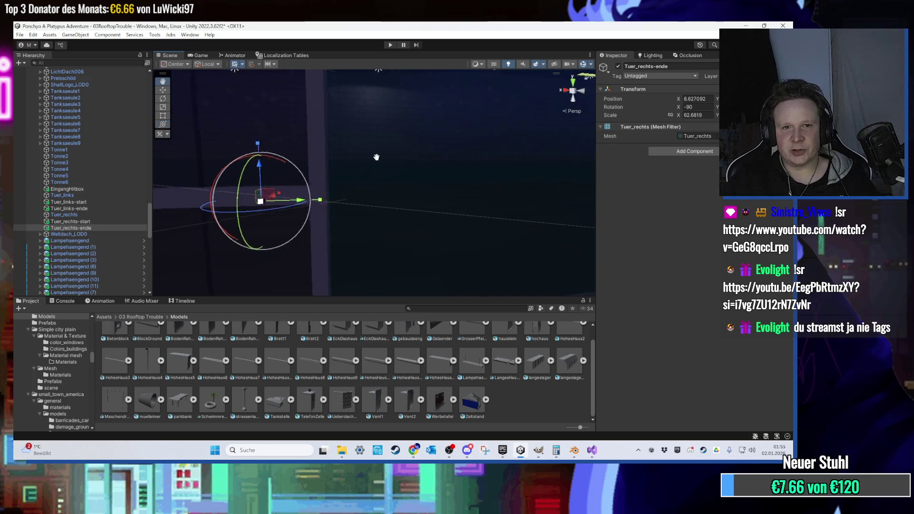
key("f")
key("ctrl+z")
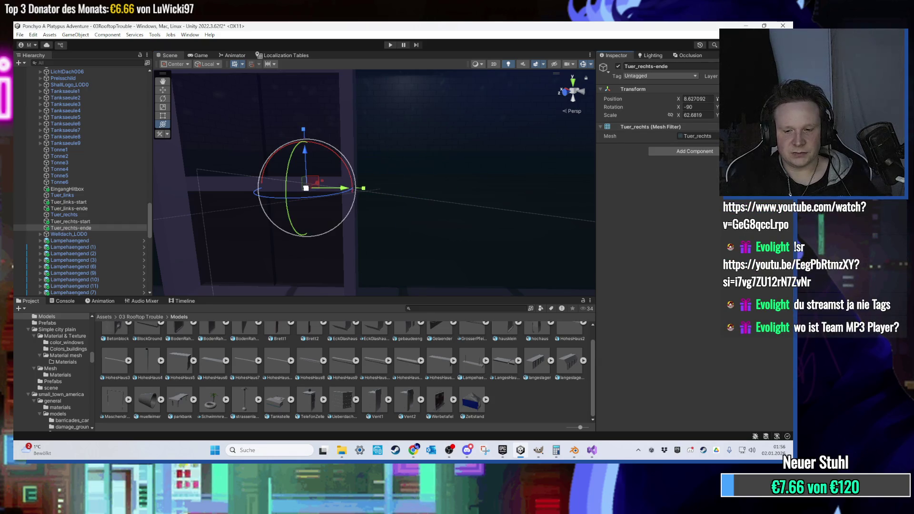
key("ctrl+z")
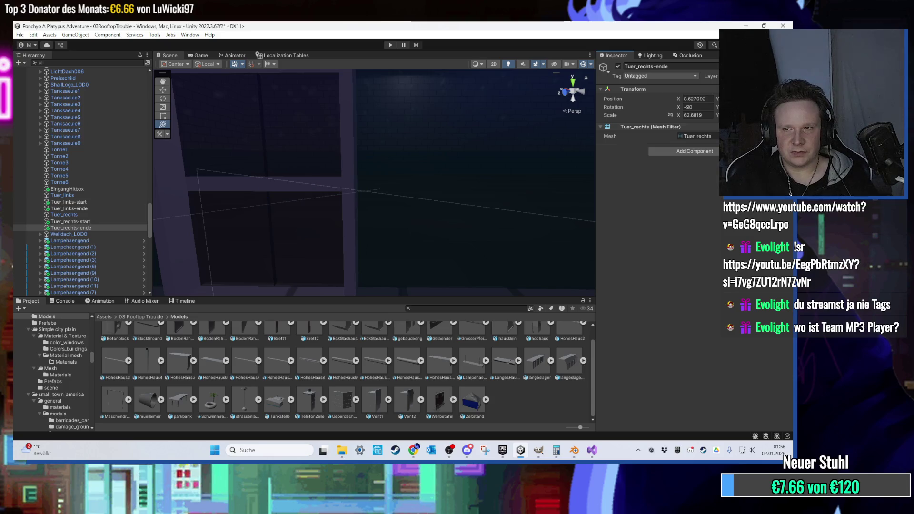
key("ctrl+z")
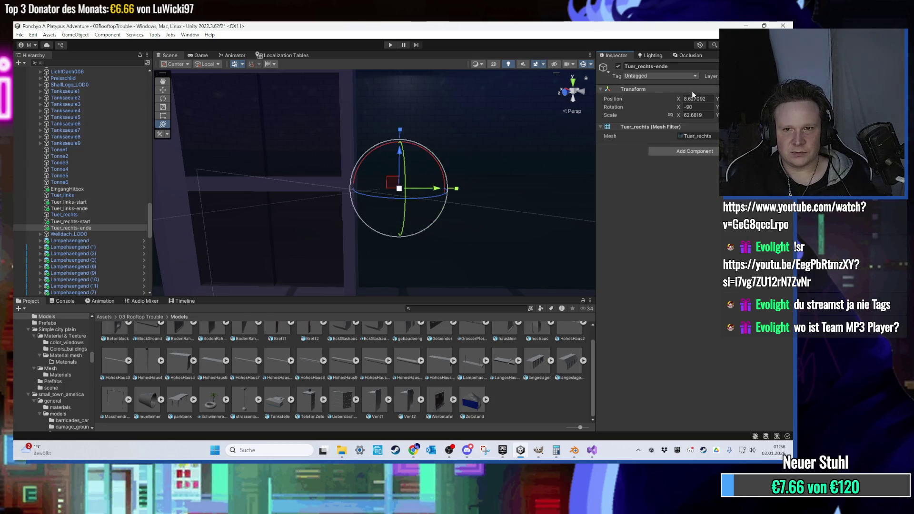
scroll(320, 177, "up", 3)
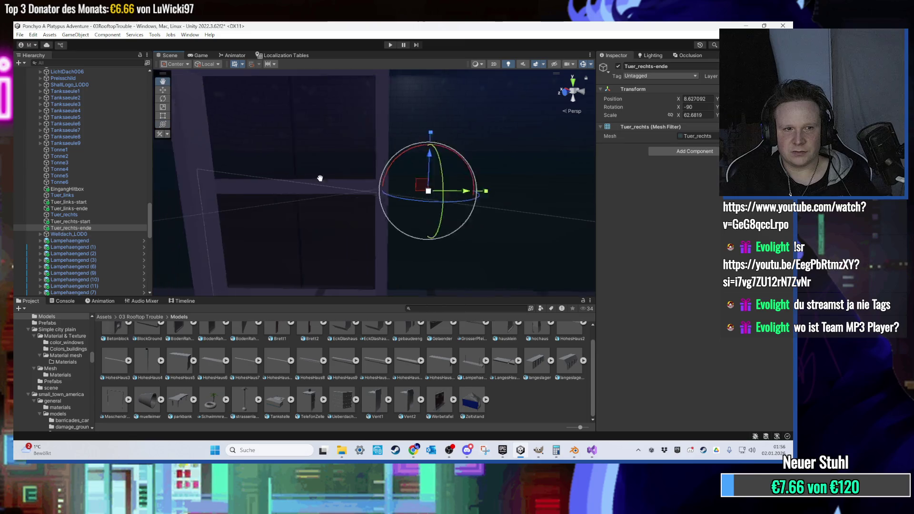
- Slide Tuer_links-ende sideways away from Tuer_links-start, then start play mode to test the doors
left_click(120, 209)
key("f")
left_click(111, 203)
left_click(104, 209)
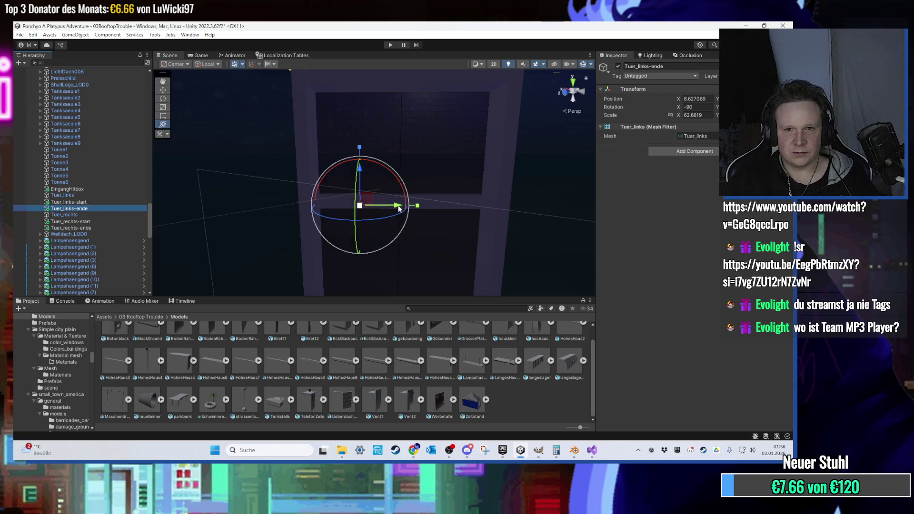
left_click_drag(396, 208, 379, 207)
left_click_drag(255, 212, 232, 212)
key("ctrl+z")
key("ctrl+z")
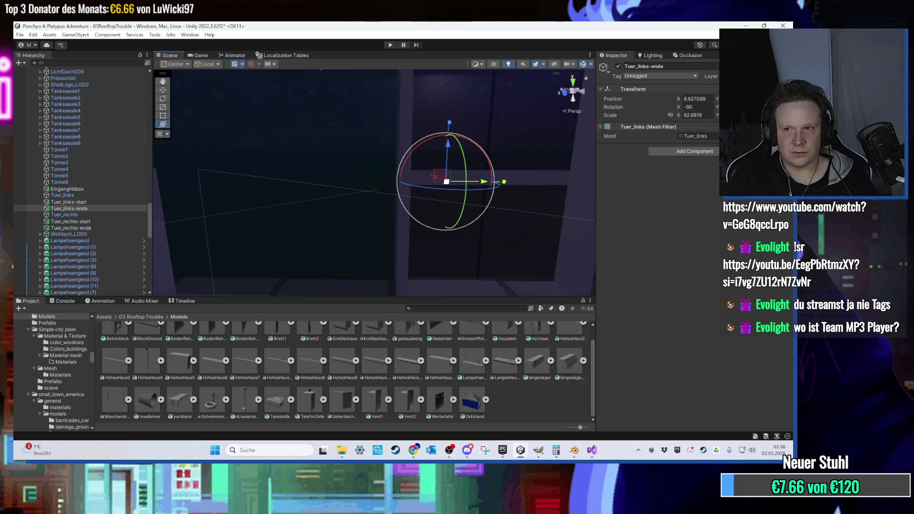
key("ctrl+z")
key("ctrl+z")
key("ctrl+z")
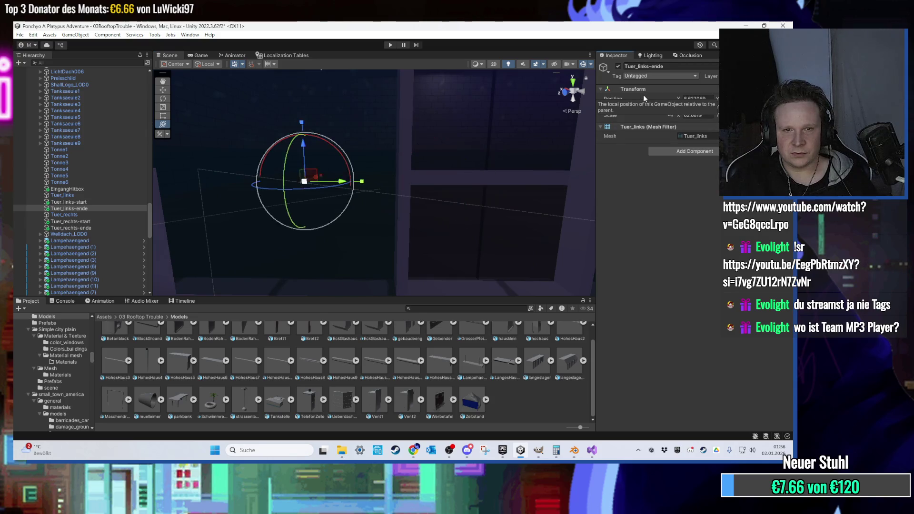
left_click(391, 45)
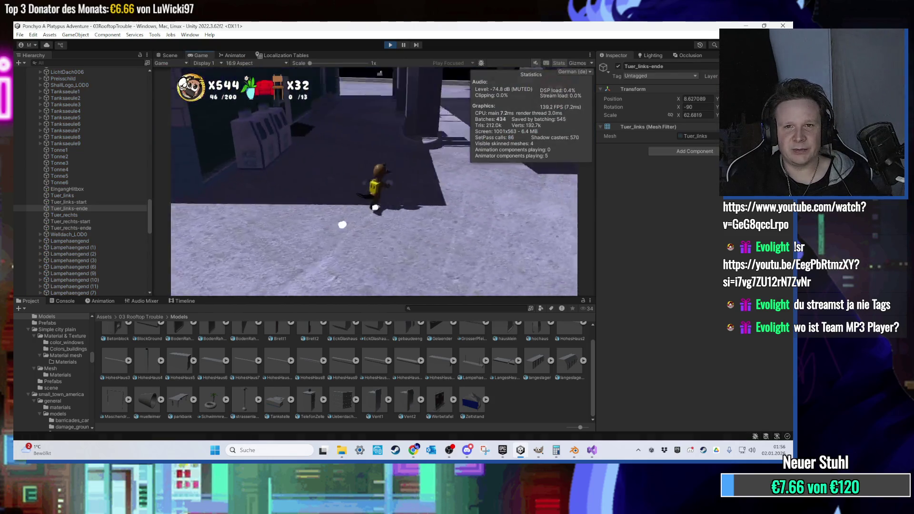
key("w")
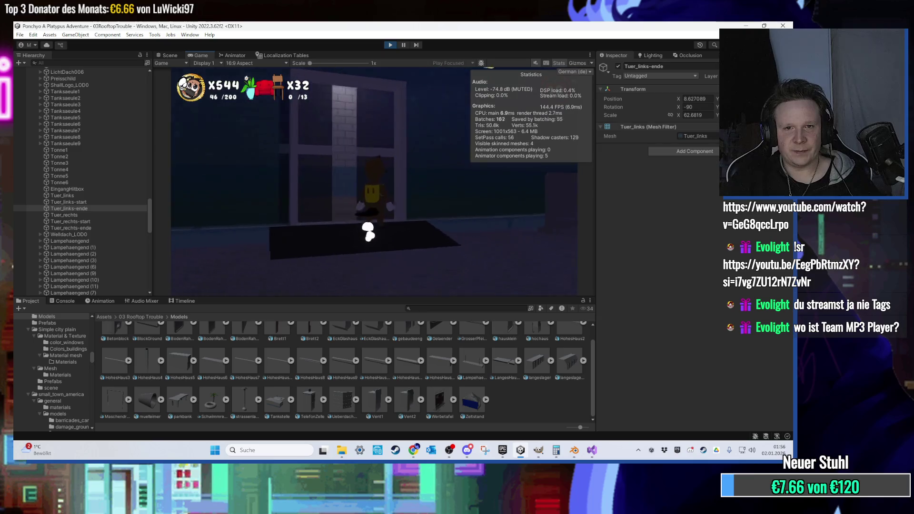
key("w")
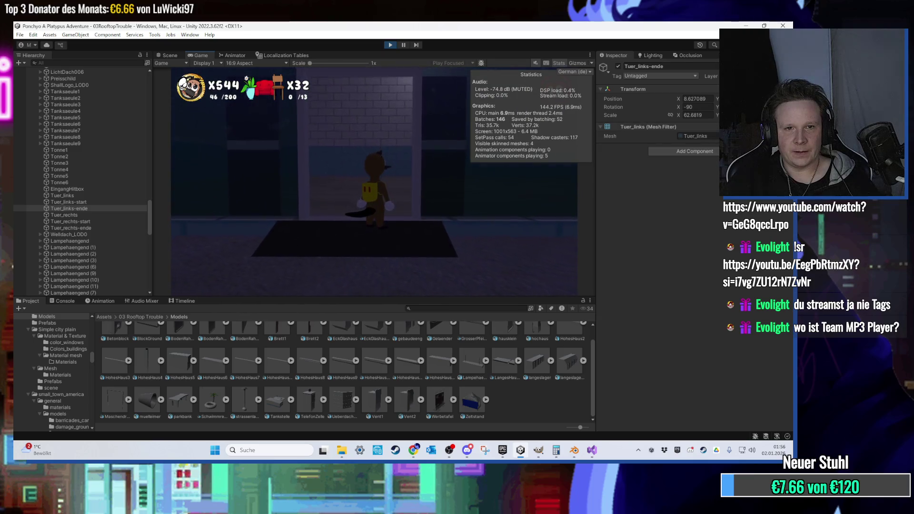
key("w")
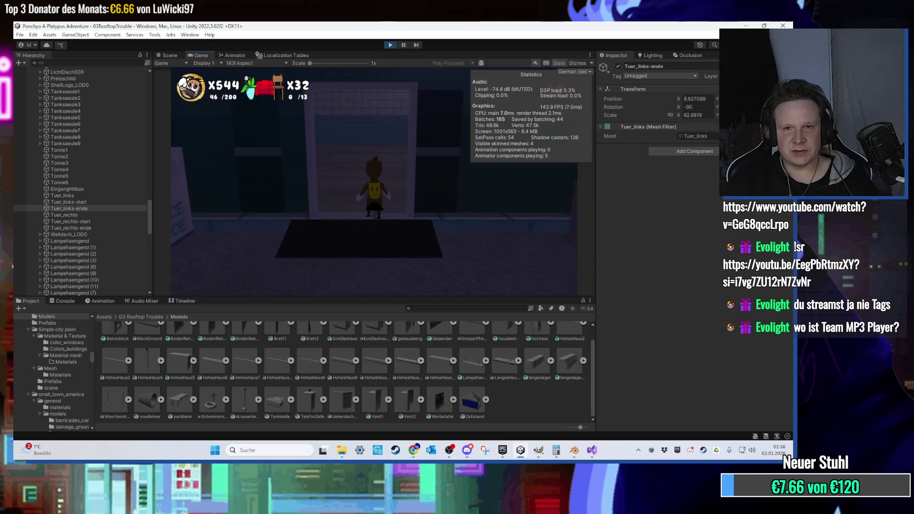
key("super")
left_click(390, 45)
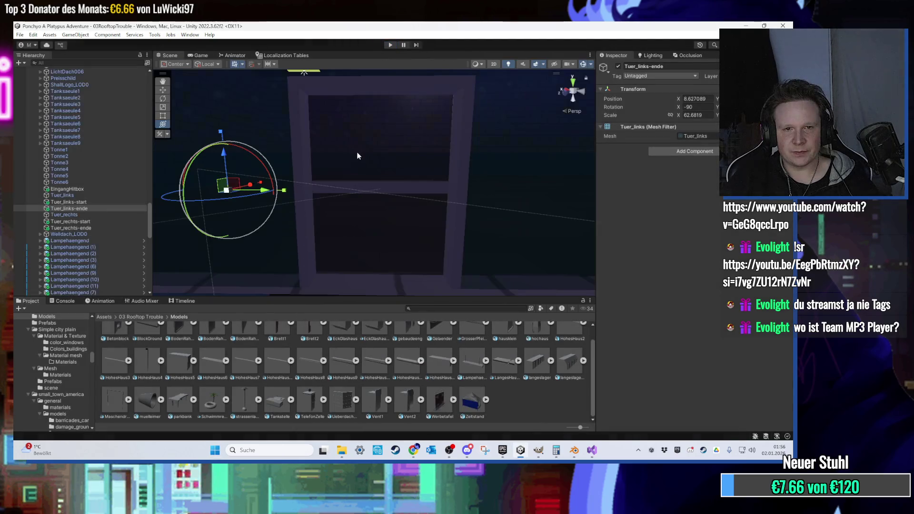
scroll(298, 185, "up", 3)
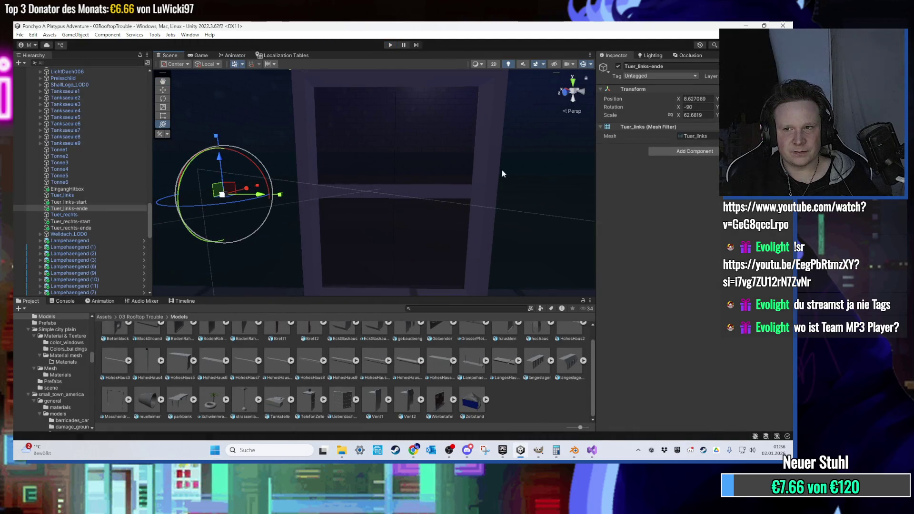
- Nudge Tuer_links-ende along its green axis, then play-test by walking the character to the shop doorway
left_click_drag(259, 195, 378, 194)
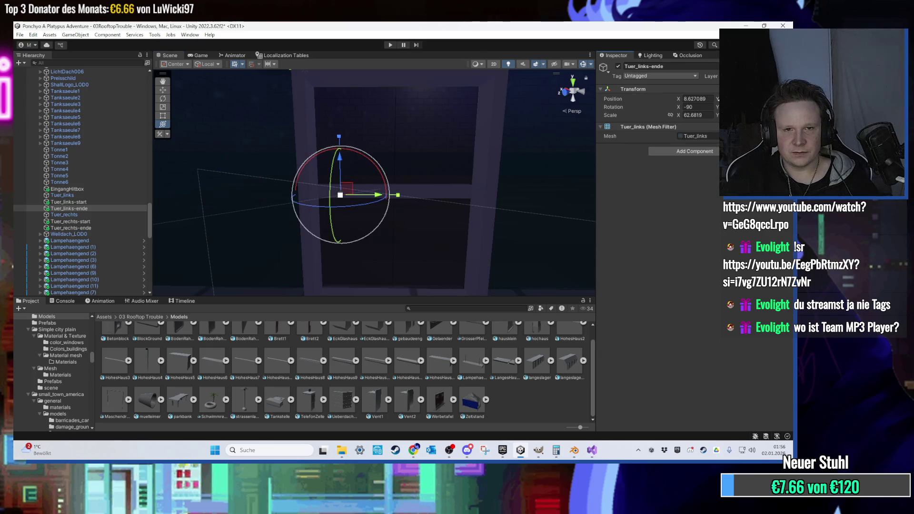
left_click_drag(326, 177, 330, 178)
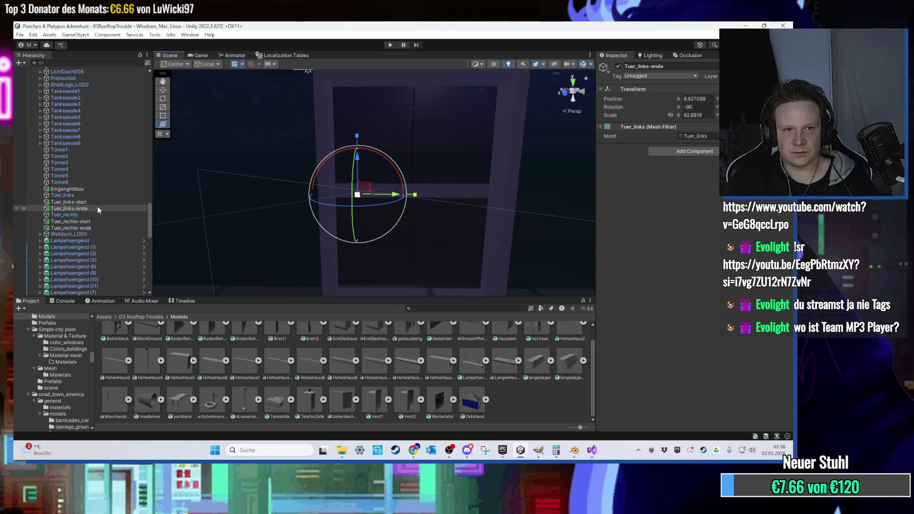
left_click(95, 205)
left_click(93, 207)
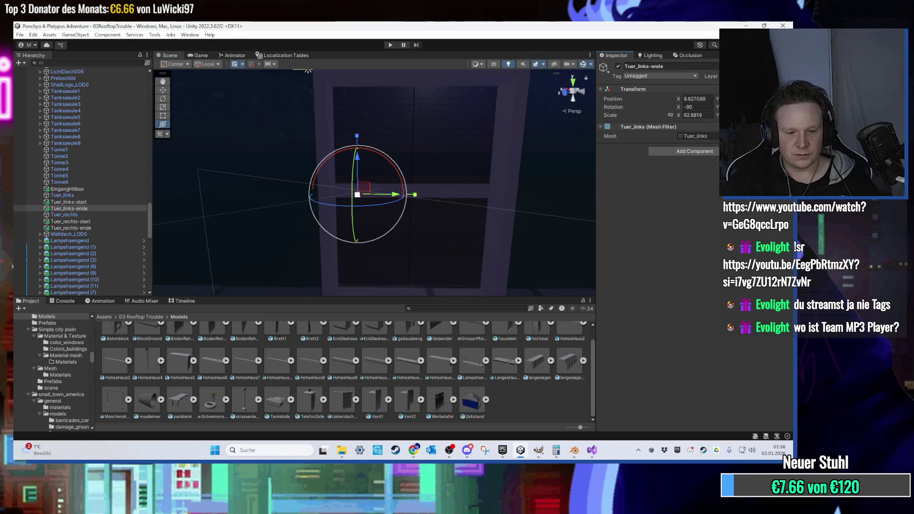
left_click(389, 45)
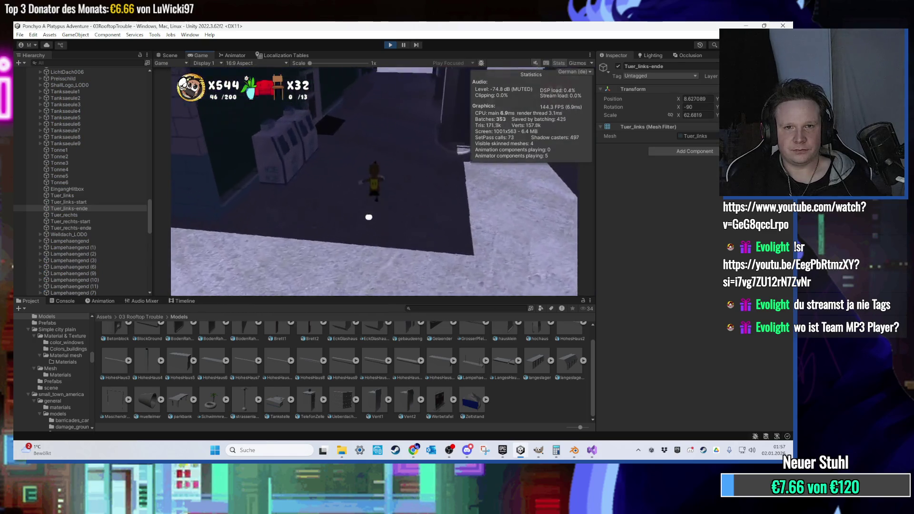
key("w")
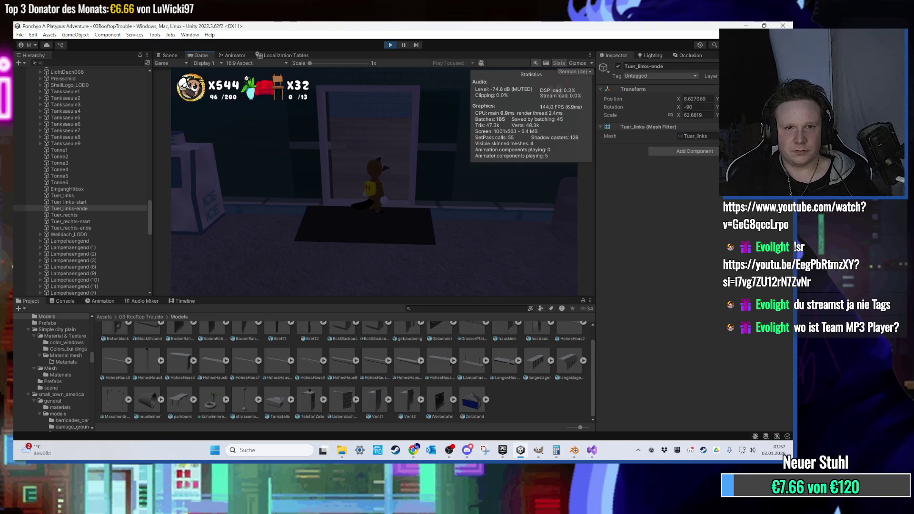
key("super")
left_click(388, 46)
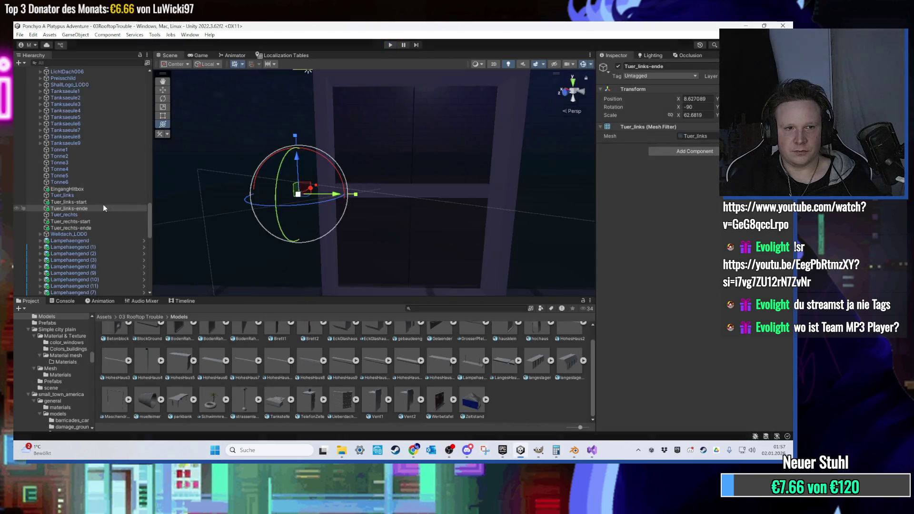
- Compare the Tuer_links and Tuer_rechts start and end markers' transforms
left_click(91, 226)
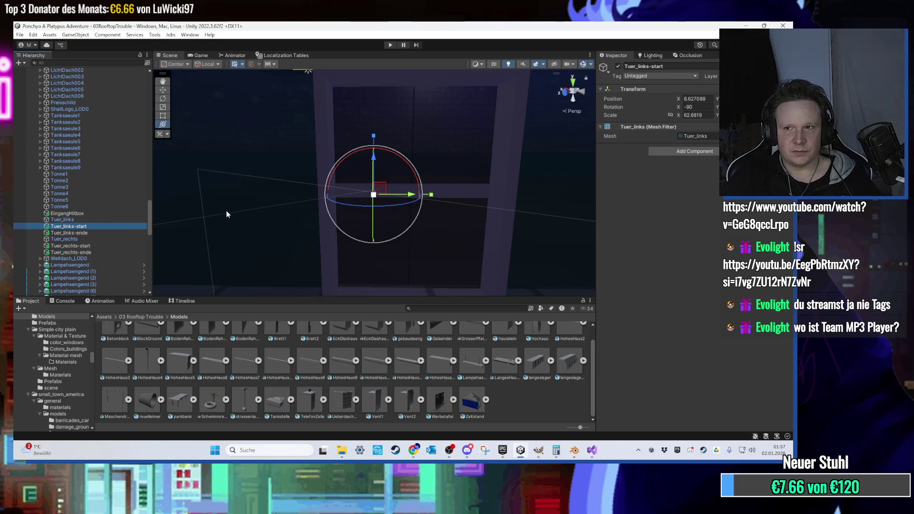
left_click(93, 245)
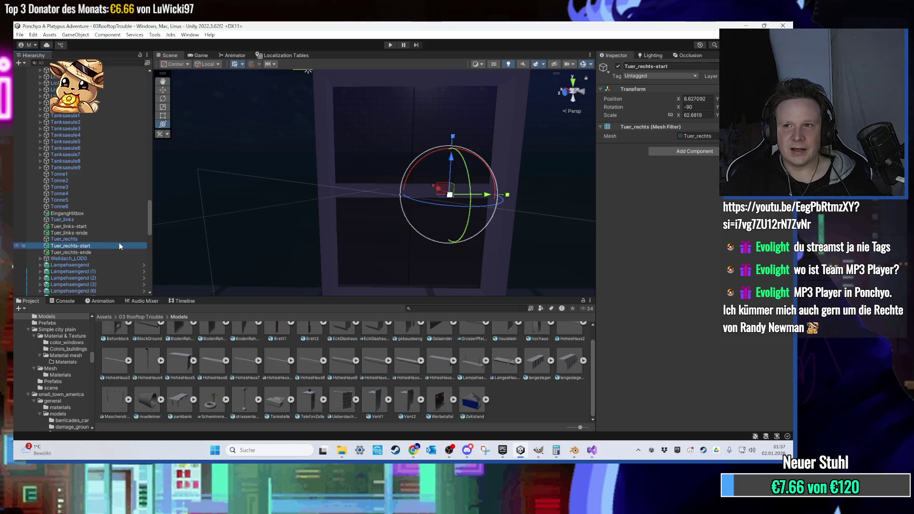
left_click(96, 232)
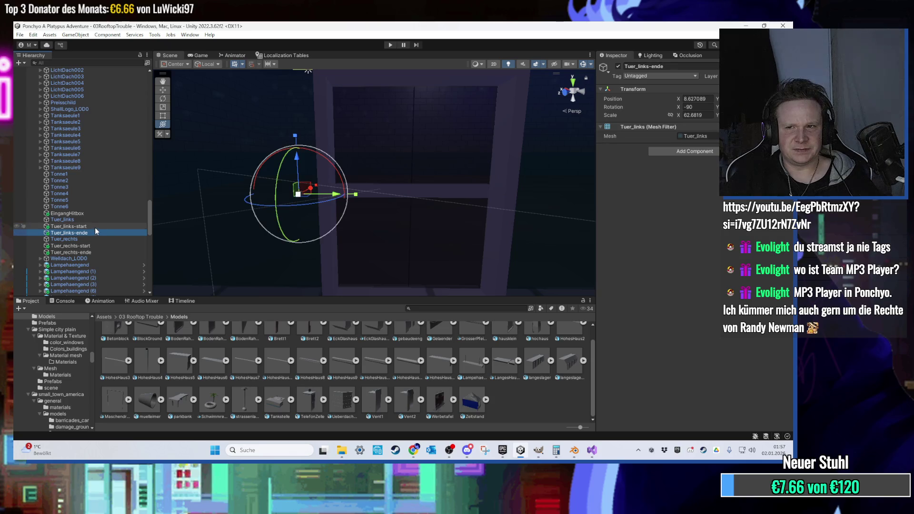
left_click(96, 227)
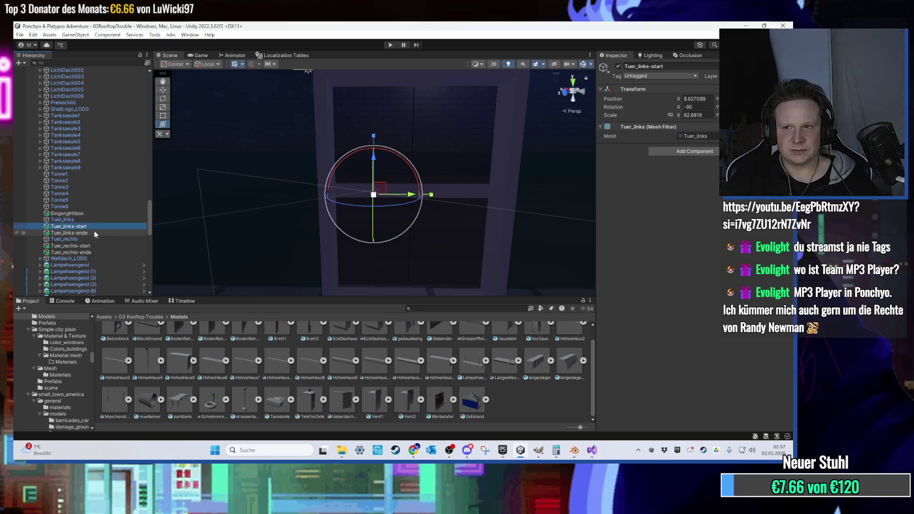
left_click(94, 233)
left_click(96, 227)
left_click(97, 232)
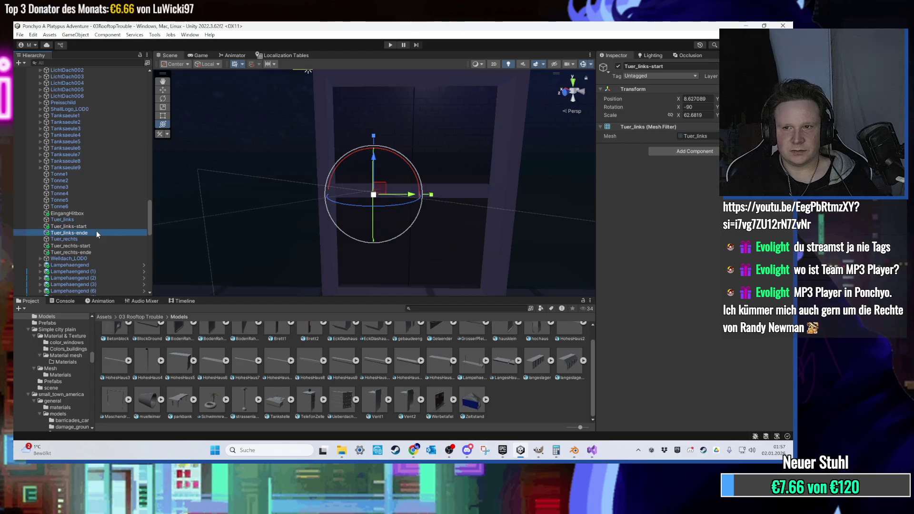
left_click(105, 247)
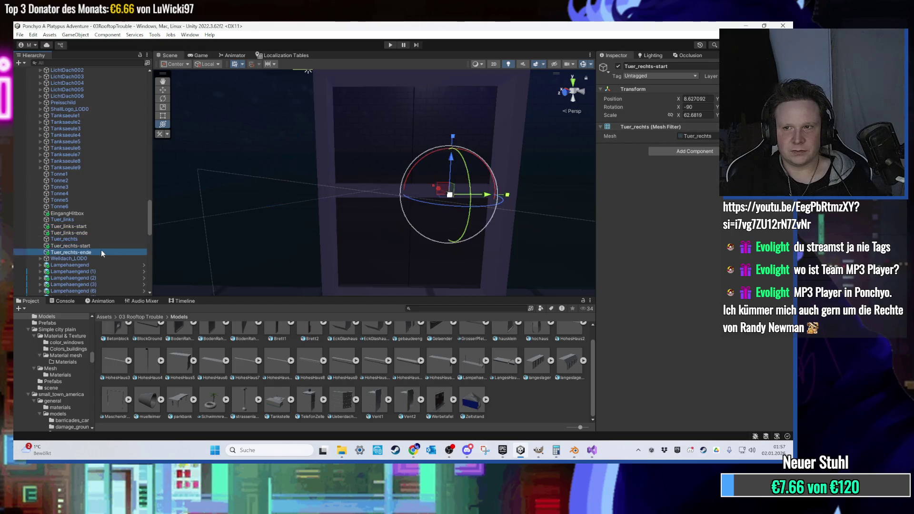
left_click(101, 251)
- Launch the Windows calculator by searching 'rechner'
key("super")
type("rechner")
key("Return")
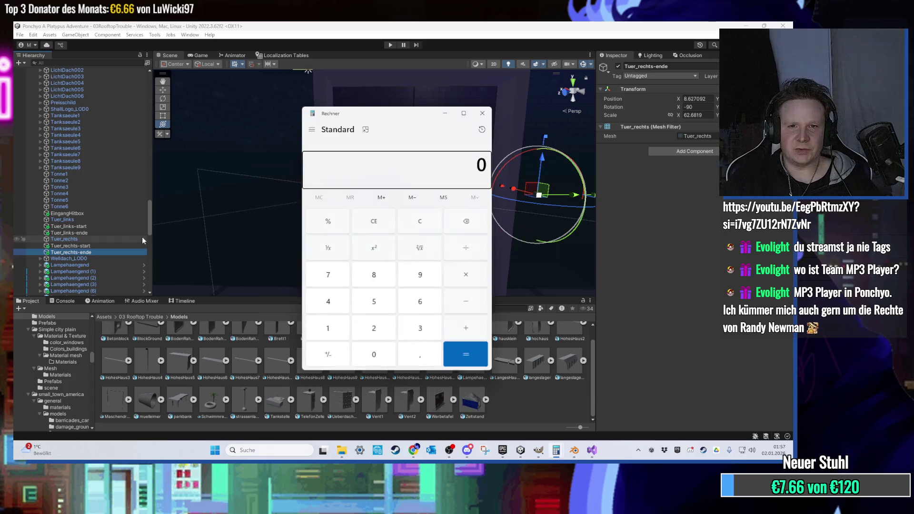
- Bring the calculator forward, centre its window and clear the old result
left_click(99, 246)
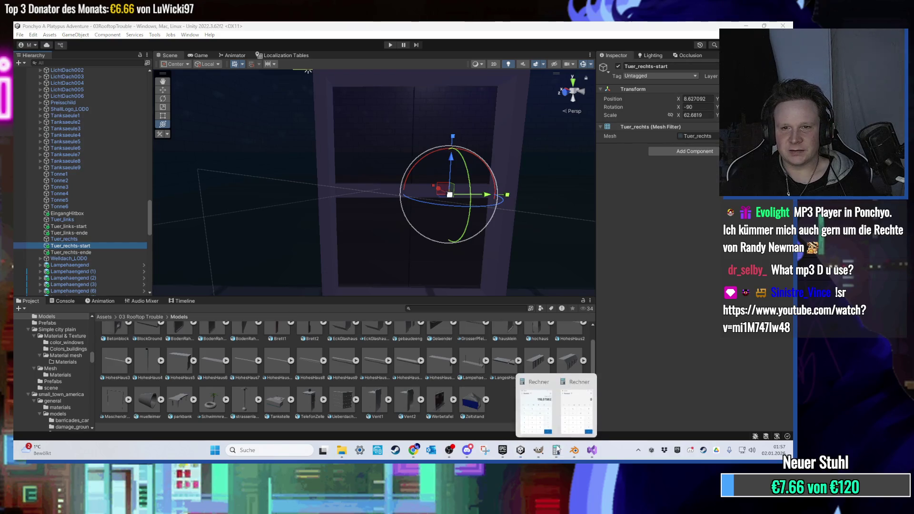
left_click(557, 450)
left_click(480, 114)
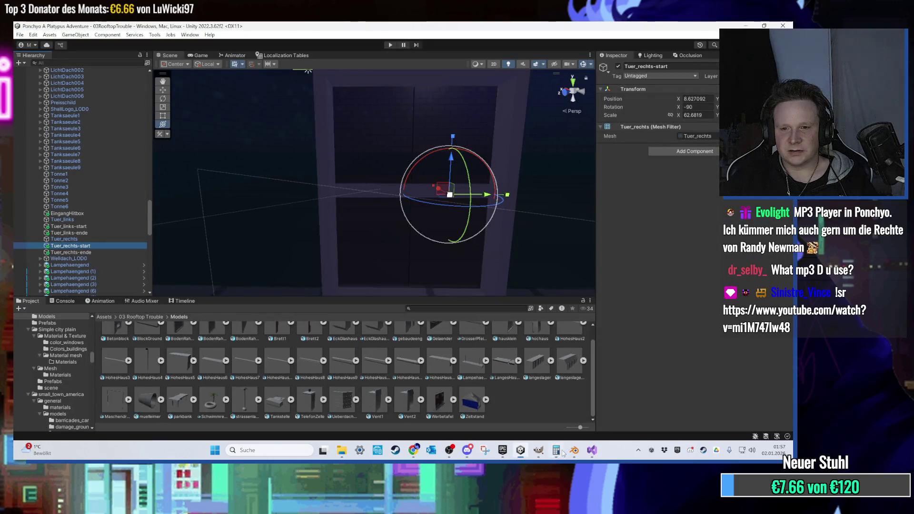
left_click(556, 450)
mouse_move(601, 156)
left_mouse_down()
mouse_move(380, 152)
mouse_move(390, 149)
left_mouse_up()
left_click(458, 255)
type("4,2")
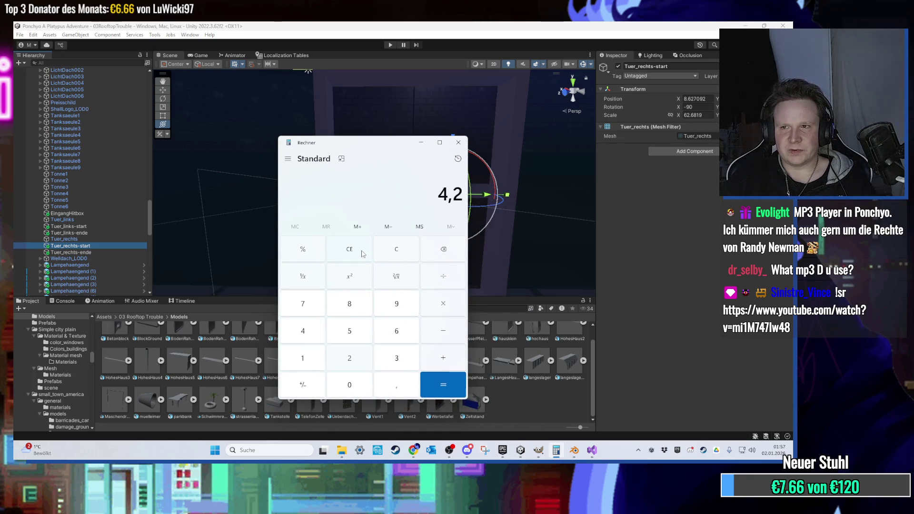
- Compute 4,23 minus 3,5 = 0,73, then close the calculator and select Tuer_links-ende
type("3")
left_click(92, 252)
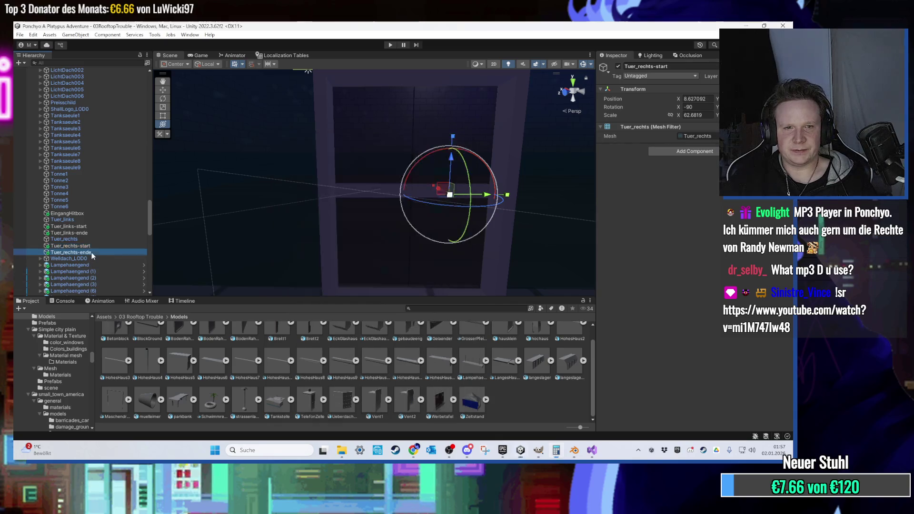
left_click(556, 450)
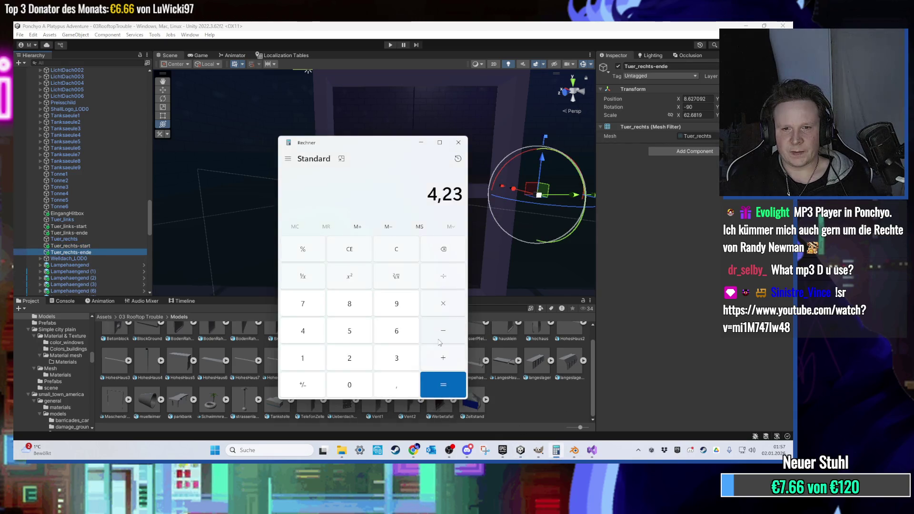
type("3")
left_click(395, 384)
left_click(349, 331)
left_click(444, 385)
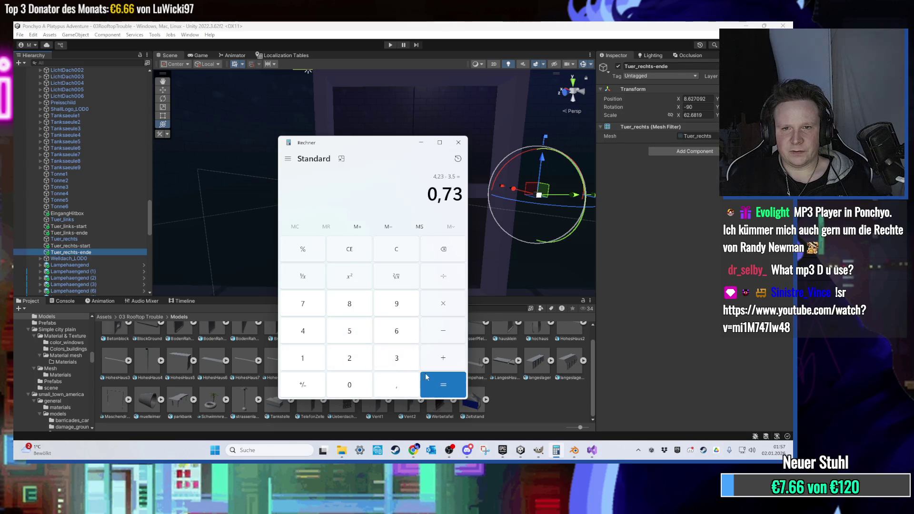
left_click(358, 253)
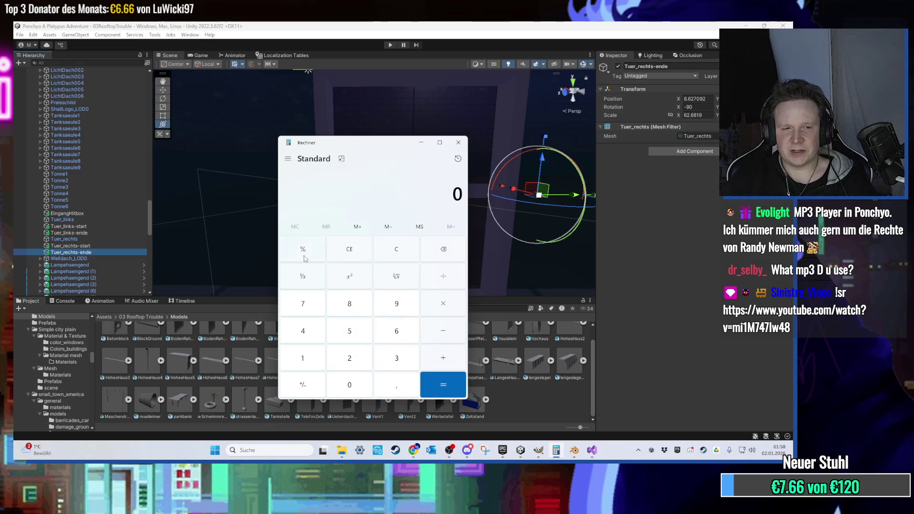
left_click(95, 242)
left_click(94, 233)
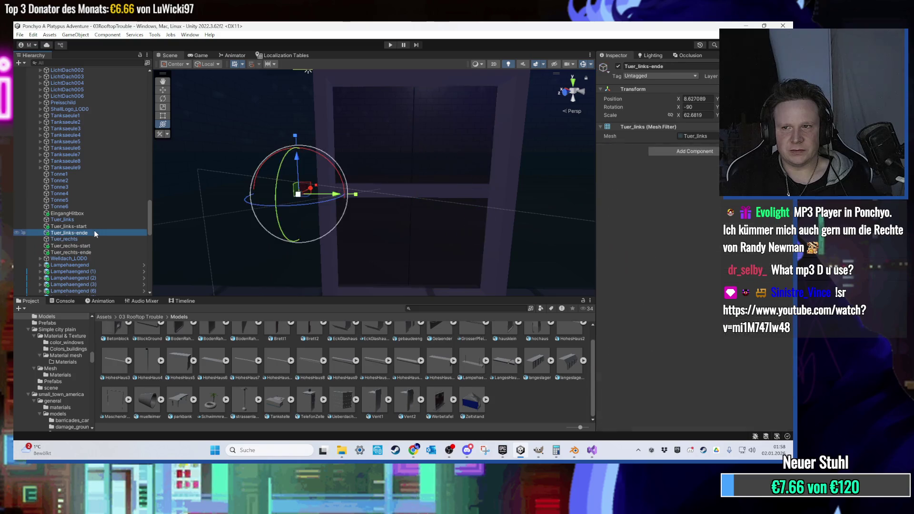
- Check the Tuer_links-start and Tuer_links-ende values, switching back and forth with the calculator
left_click(95, 227)
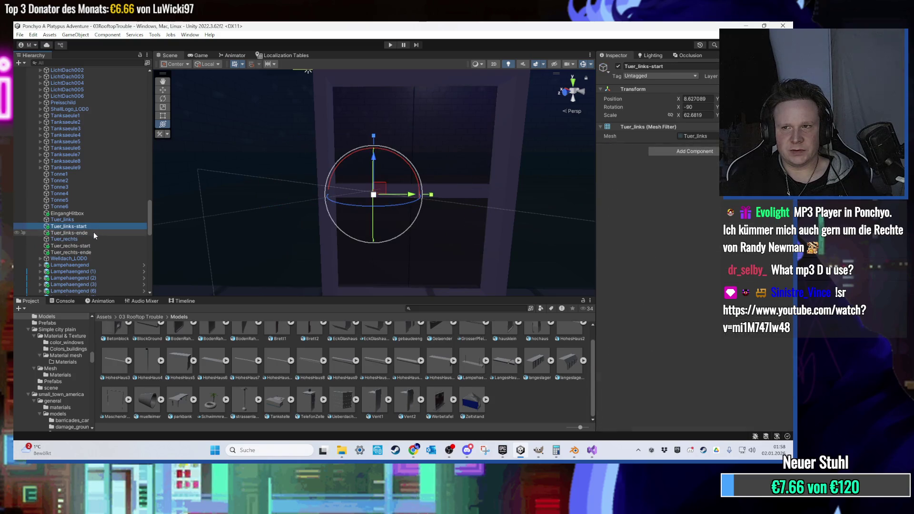
mouse_move(556, 450)
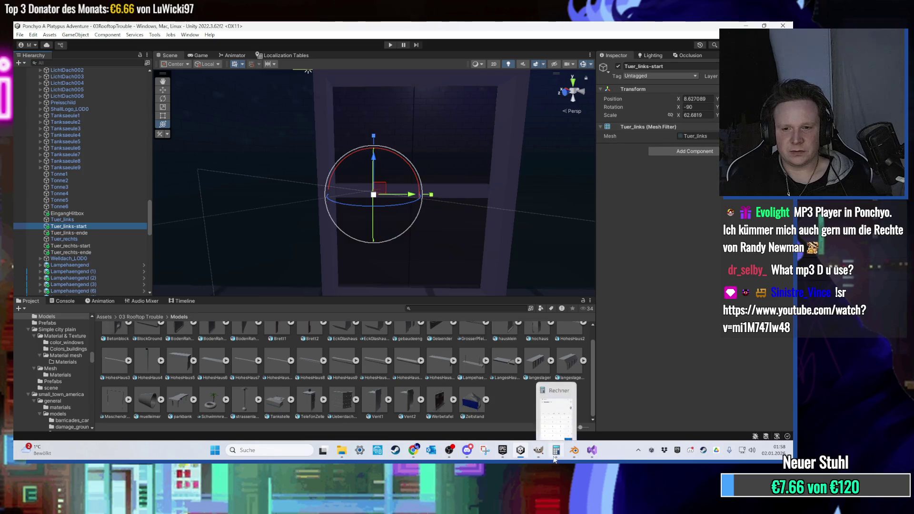
left_click(96, 233)
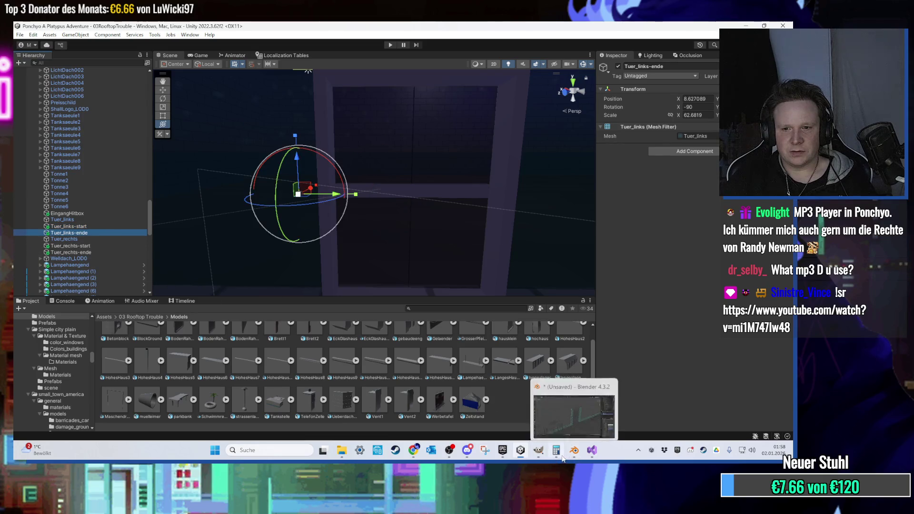
left_click(556, 450)
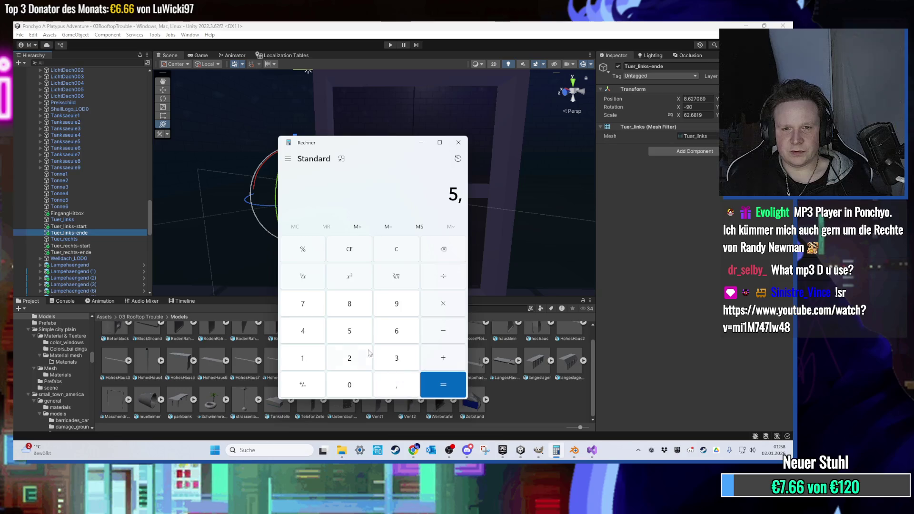
left_click(100, 226)
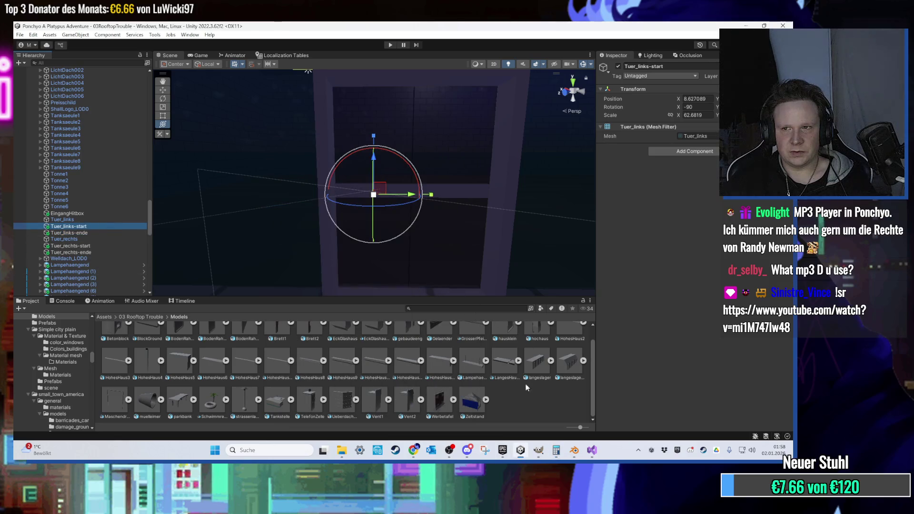
left_click(556, 450)
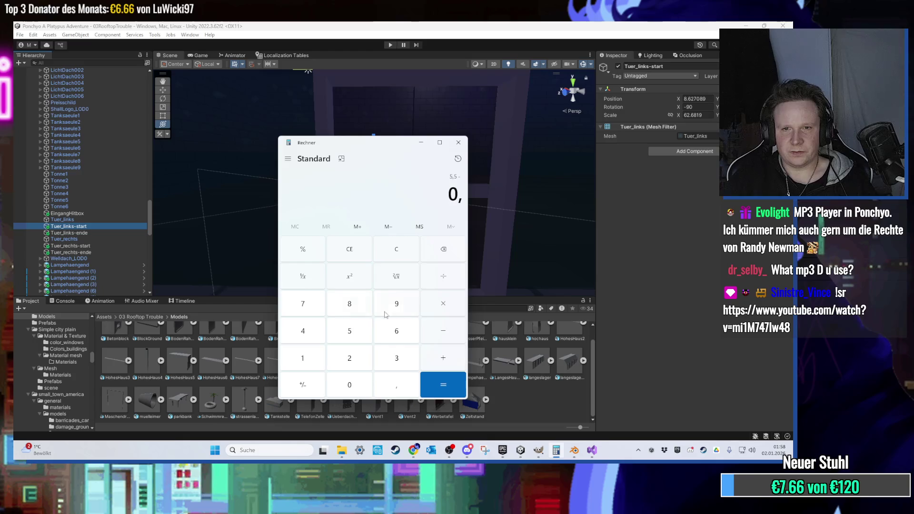
- Compute 5,5 minus 4,86 = 0,64, minimize the calculator and start play mode
left_click(398, 389)
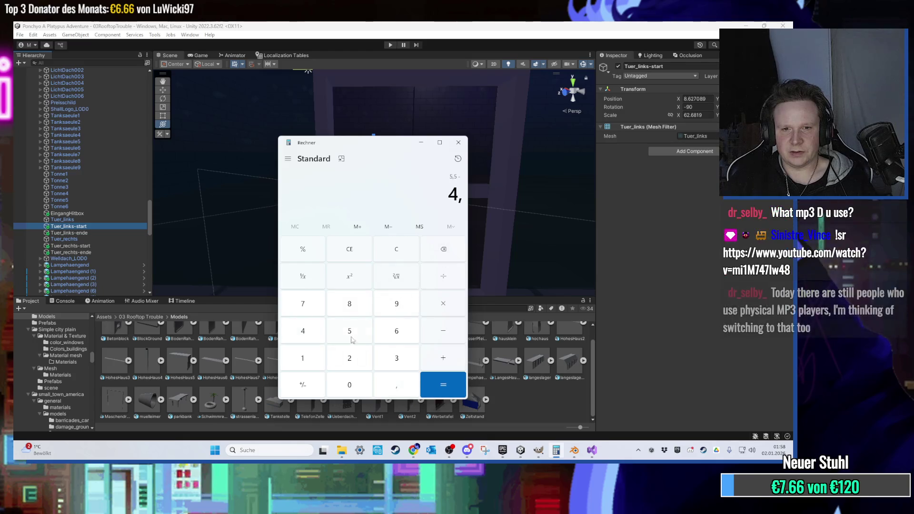
left_click(396, 332)
left_click(452, 392)
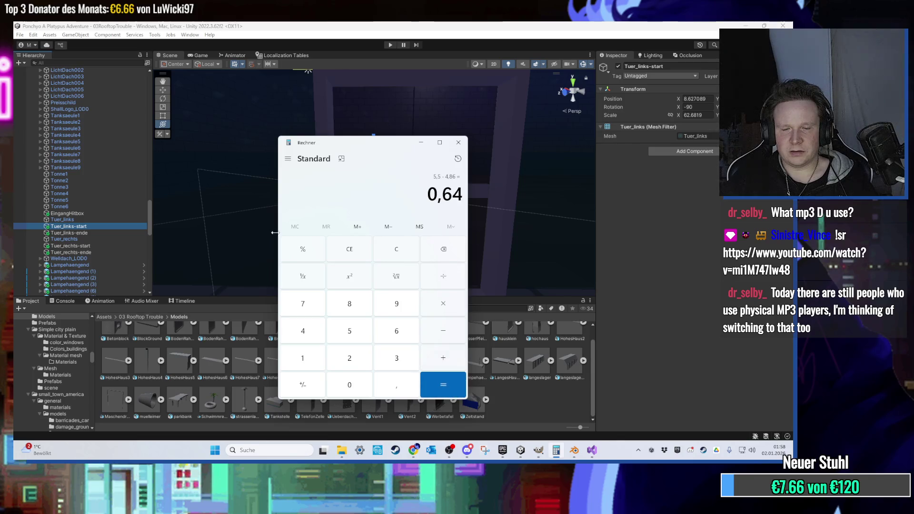
left_click(124, 233)
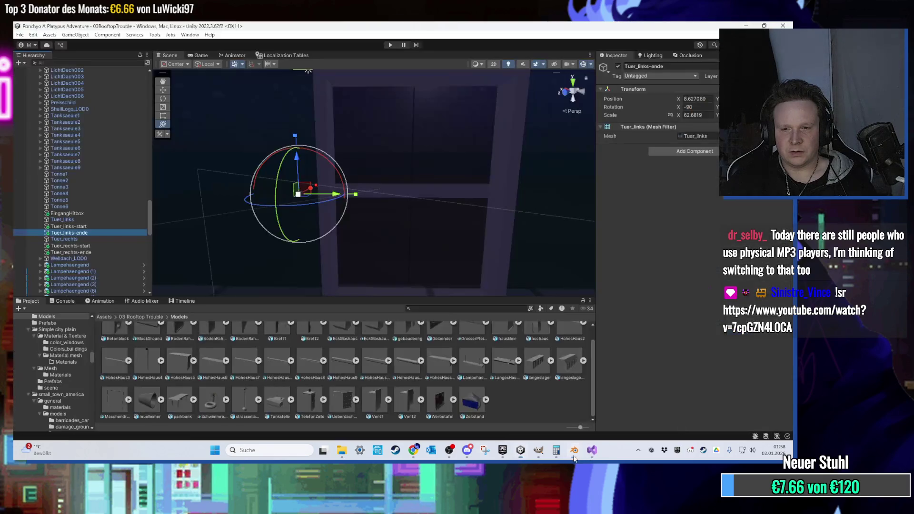
left_click(560, 456)
left_click(561, 456)
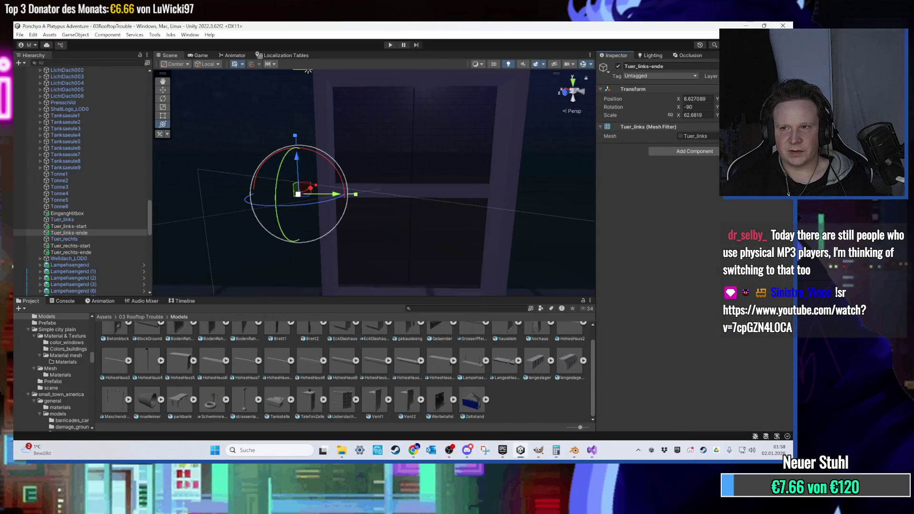
left_click(390, 46)
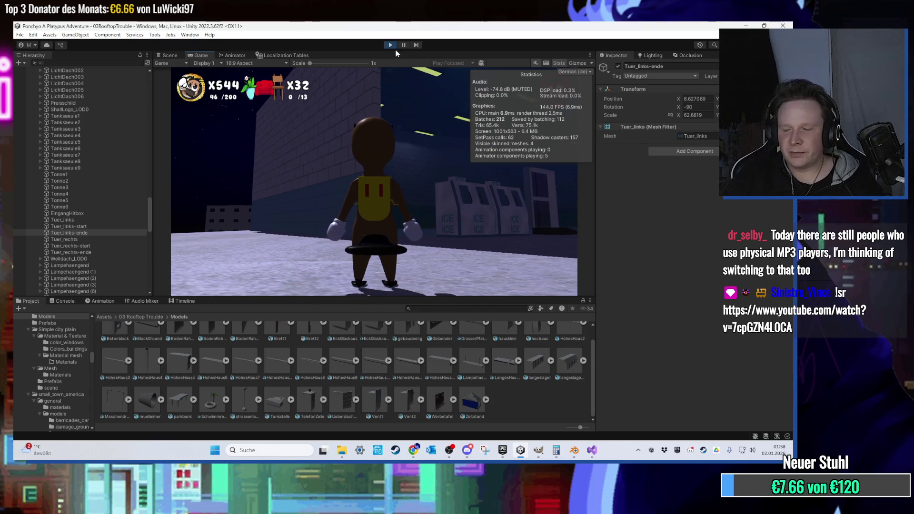
- Leave the running game and switch over to the web browser
key("super")
key("Escape")
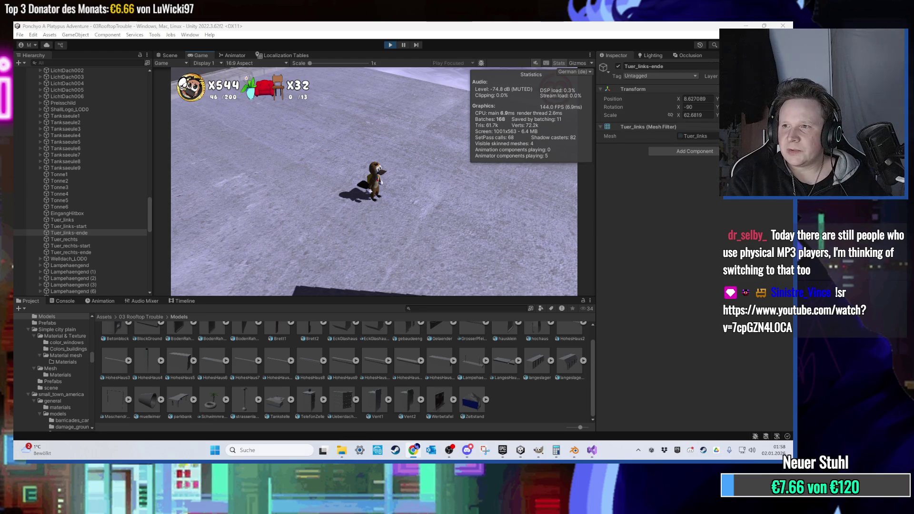
key("alt+Tab")
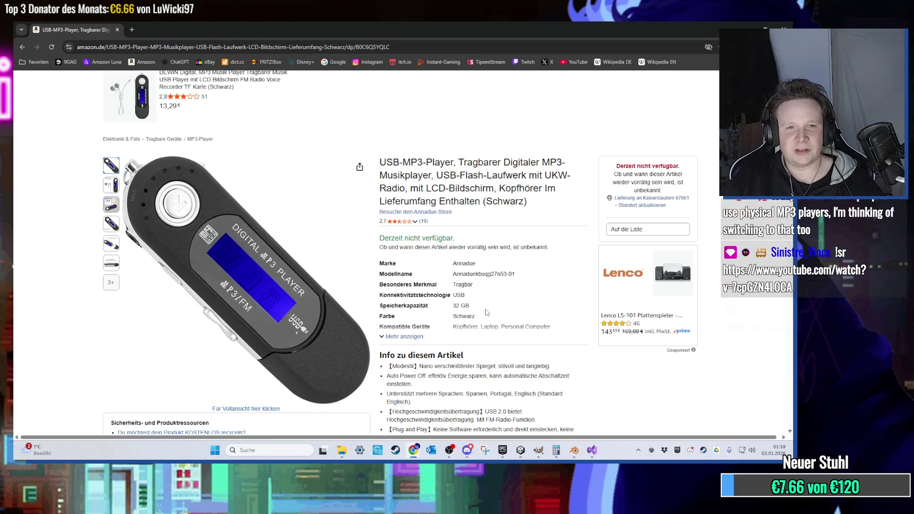
scroll(430, 304, "down", 1)
scroll(431, 303, "down", 3)
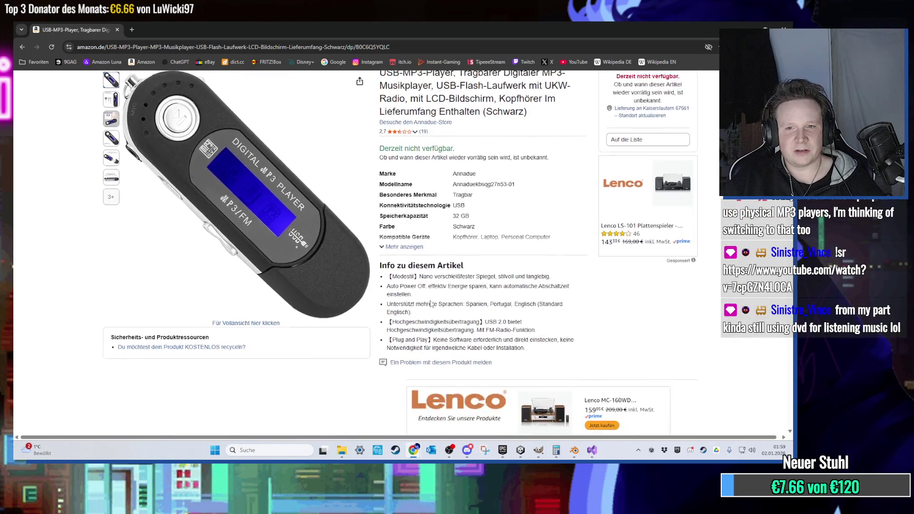
scroll(431, 301, "up", 3)
scroll(431, 301, "up", 1)
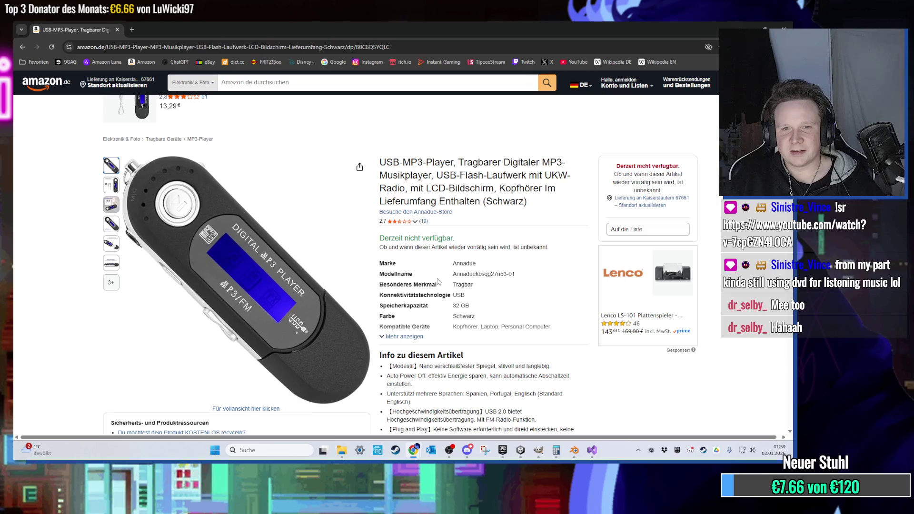
scroll(458, 318, "down", 2)
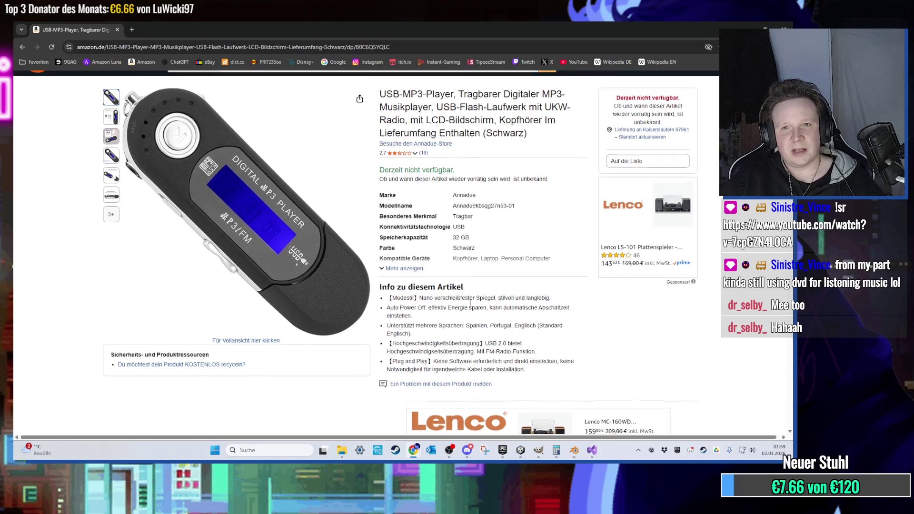
scroll(467, 314, "up", 3)
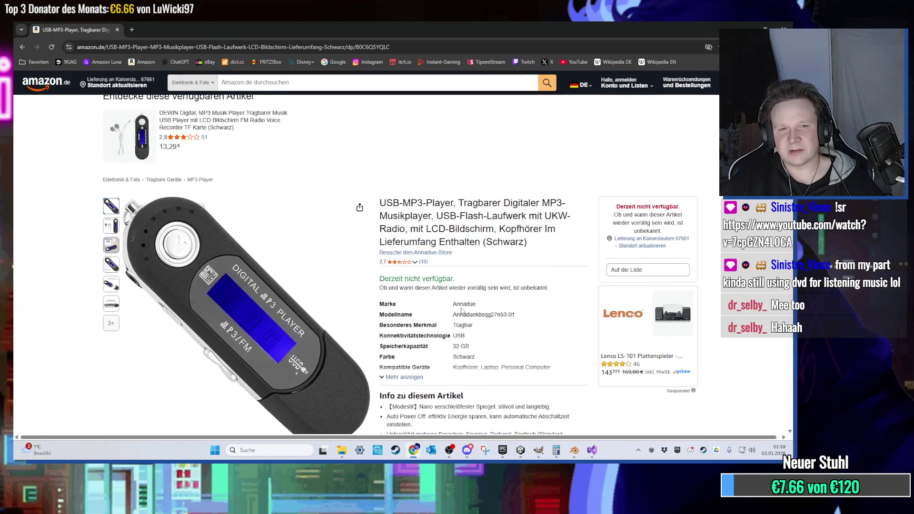
scroll(462, 311, "down", 3)
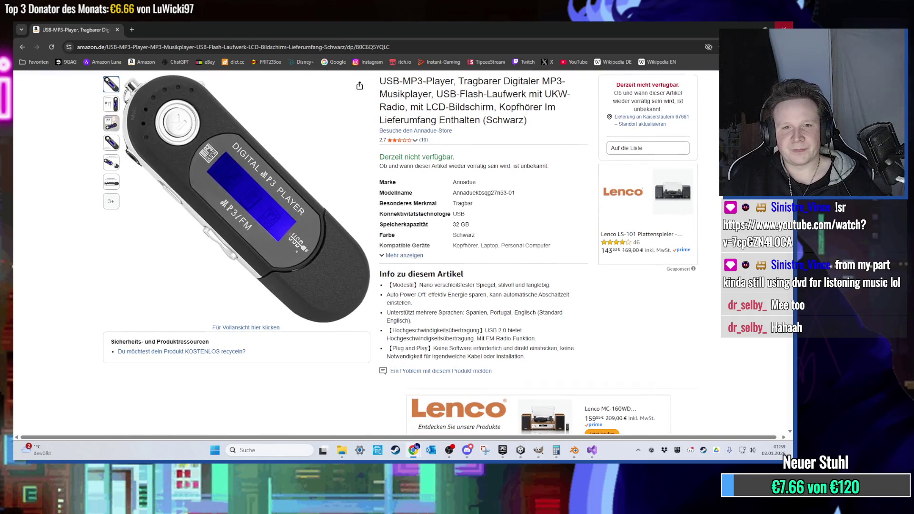
- Return to the running game and walk the character through the opening shop doors into the shop and back out
key("alt+Tab")
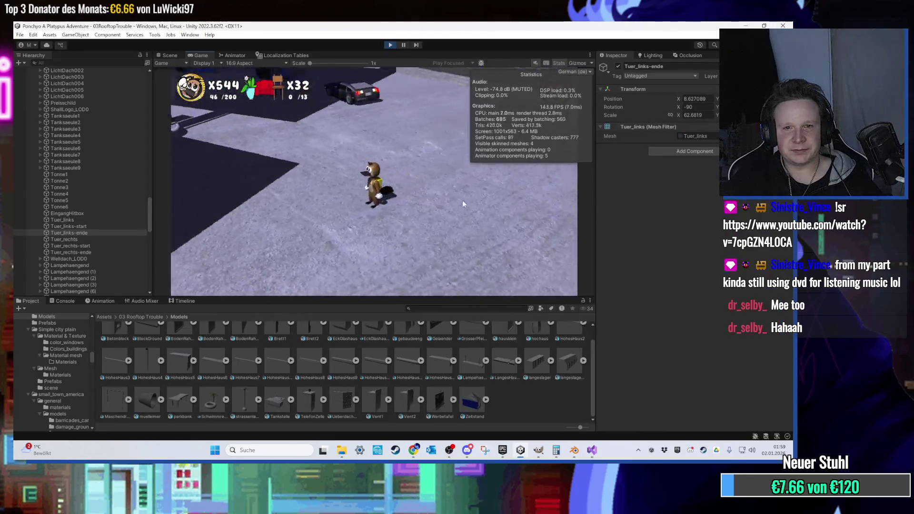
key("w")
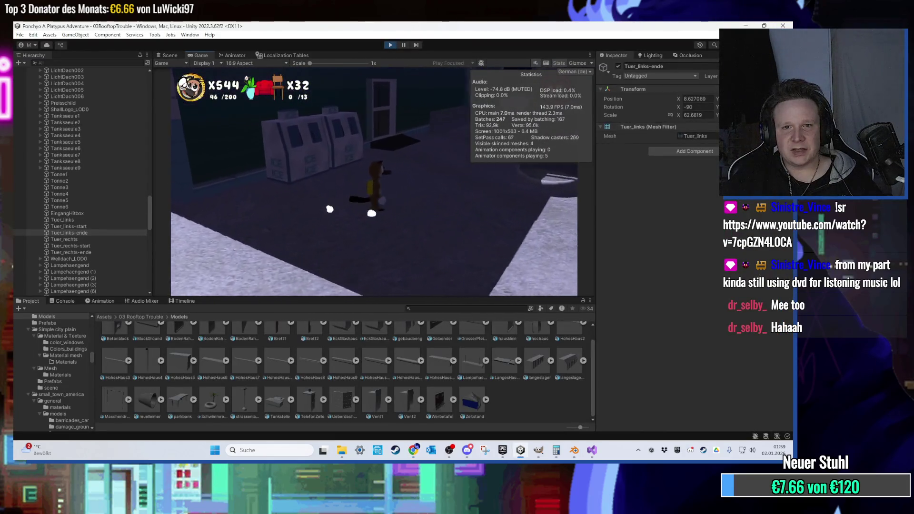
key("s")
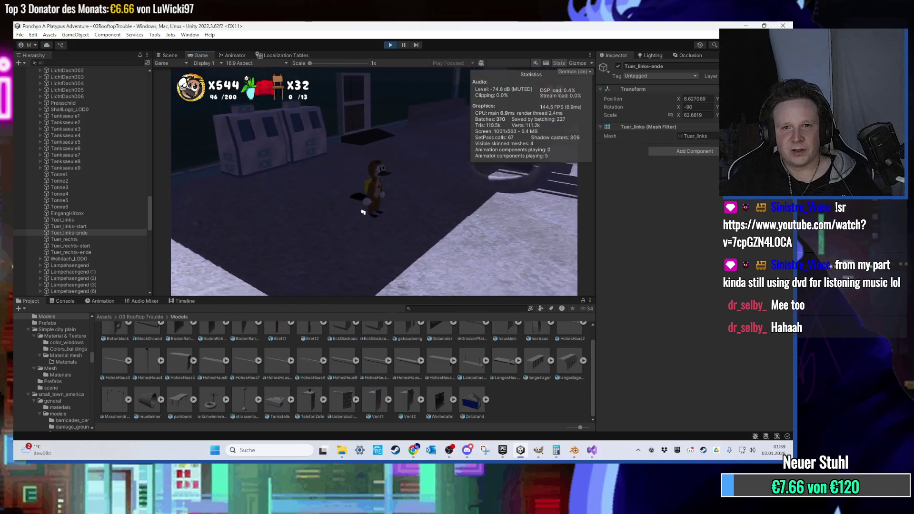
key("w")
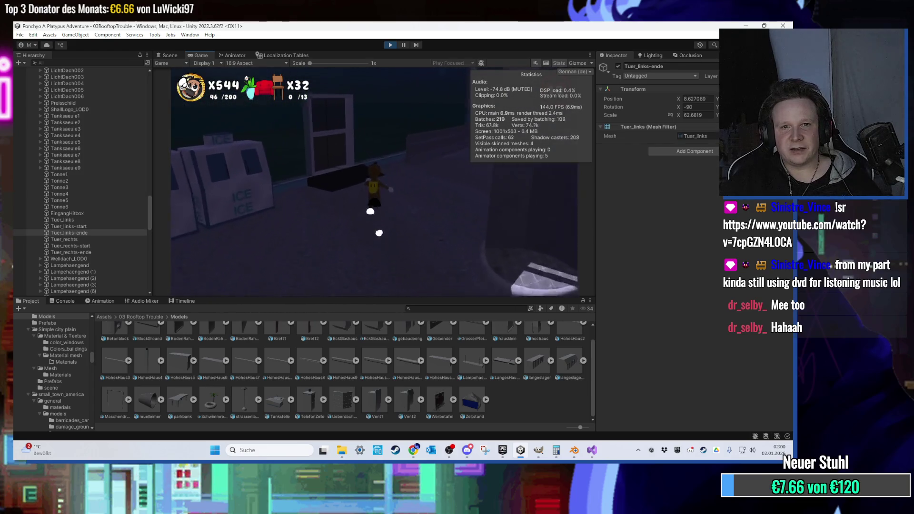
key("w")
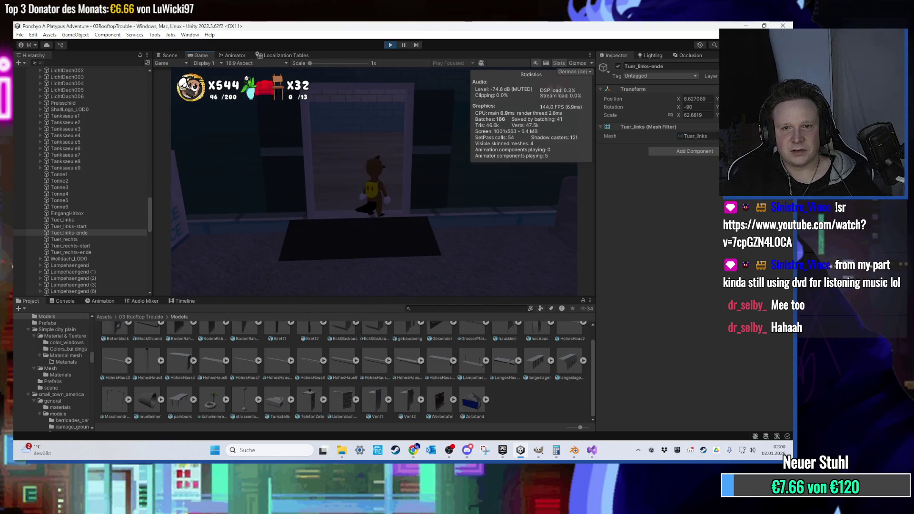
key("w")
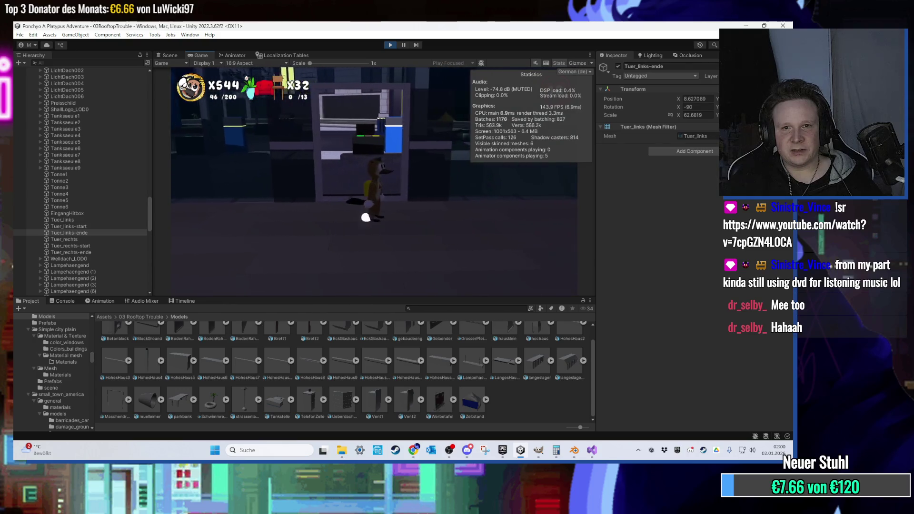
key("w")
key("s")
key("w")
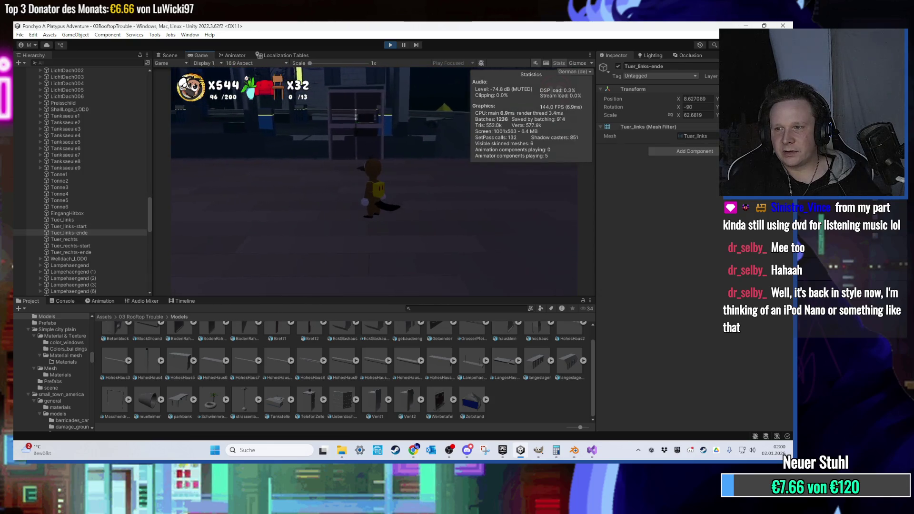
key("s")
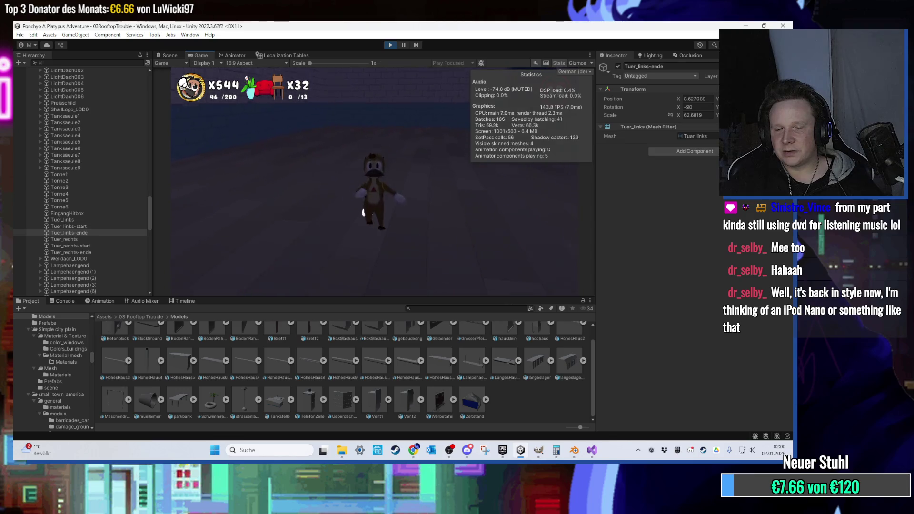
- Run the character through the gas station past the pumps and through the far door
key("d")
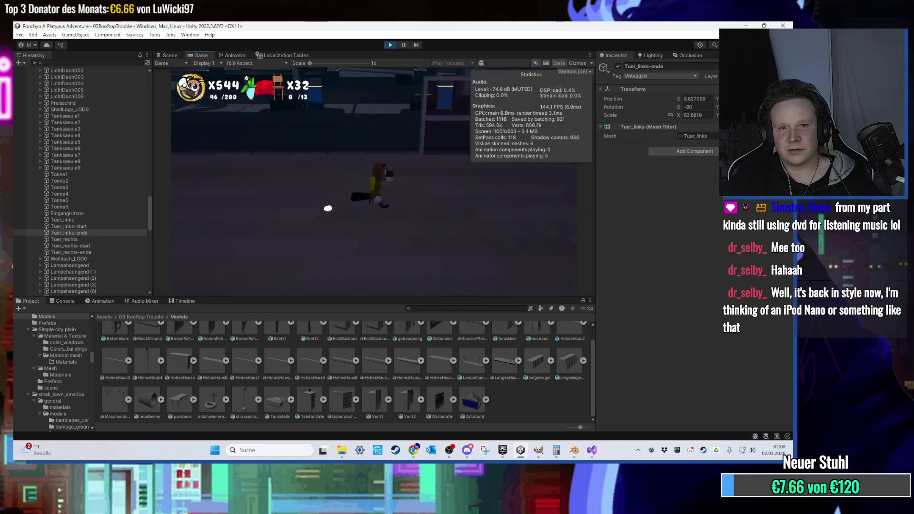
key("w")
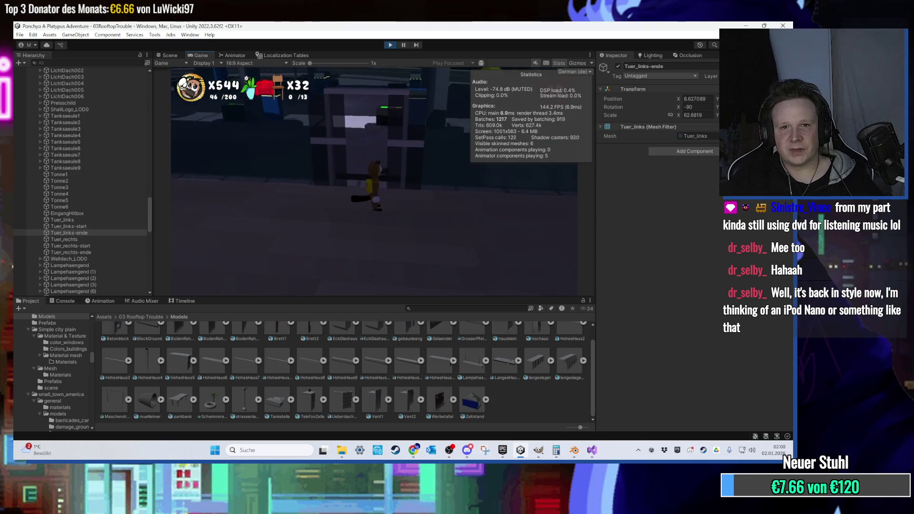
key("w")
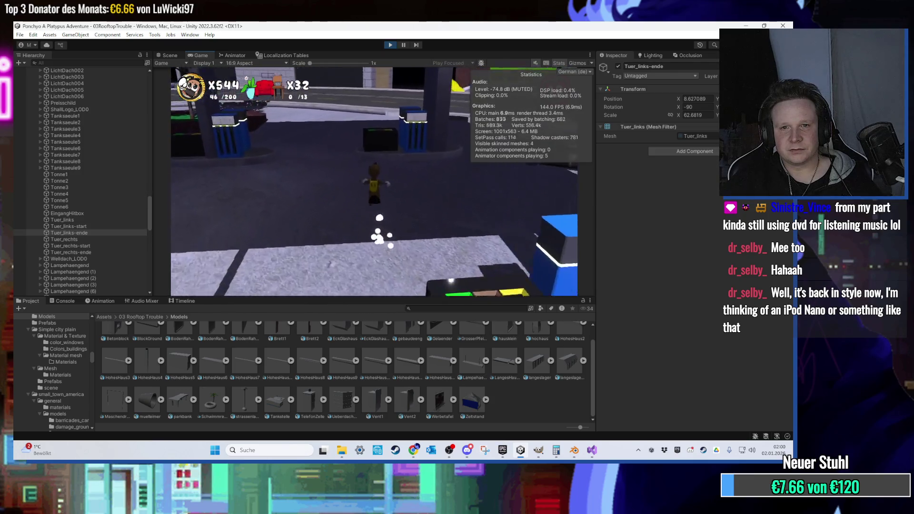
key("w")
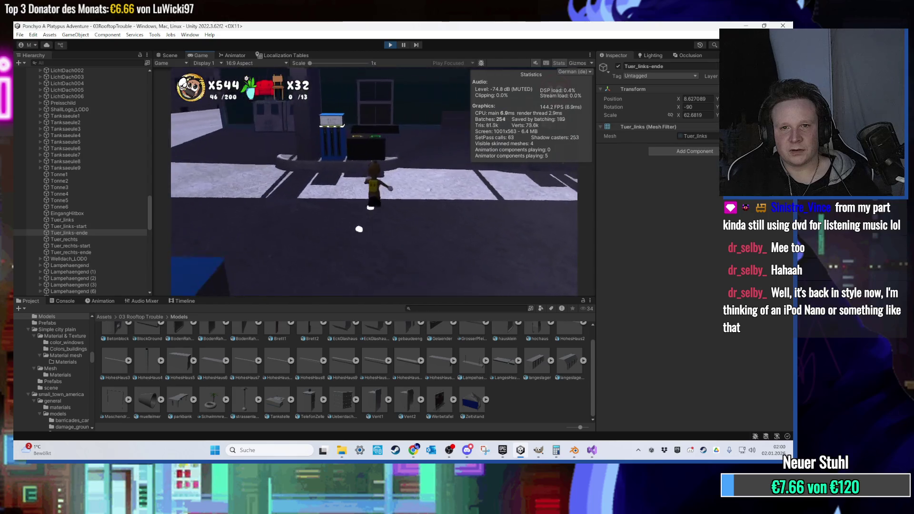
key("w")
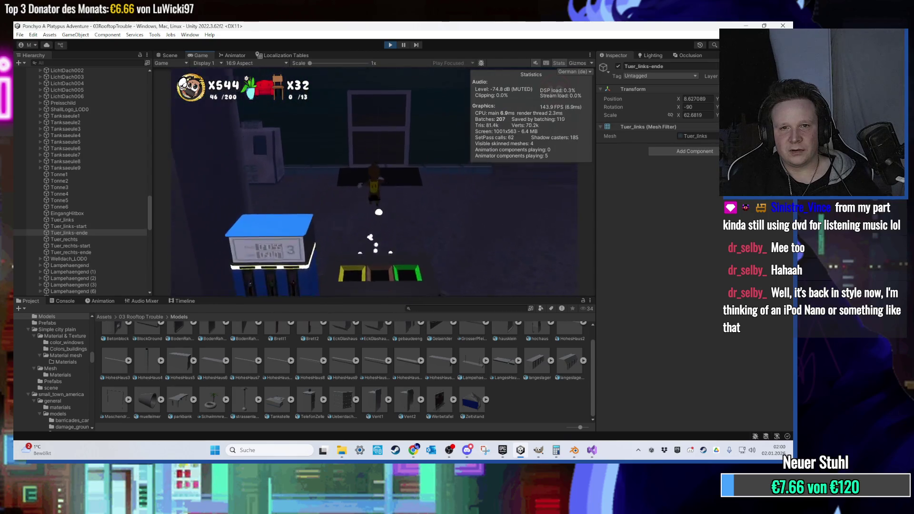
key("w")
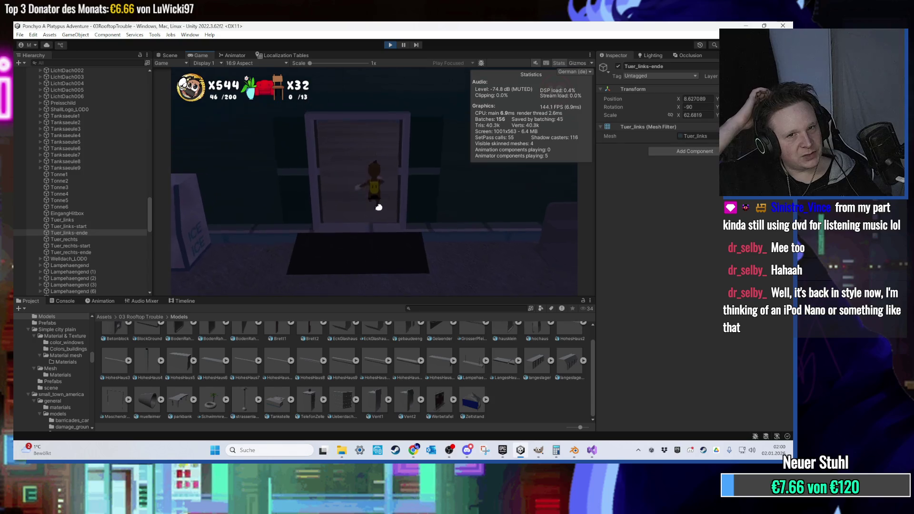
key("w")
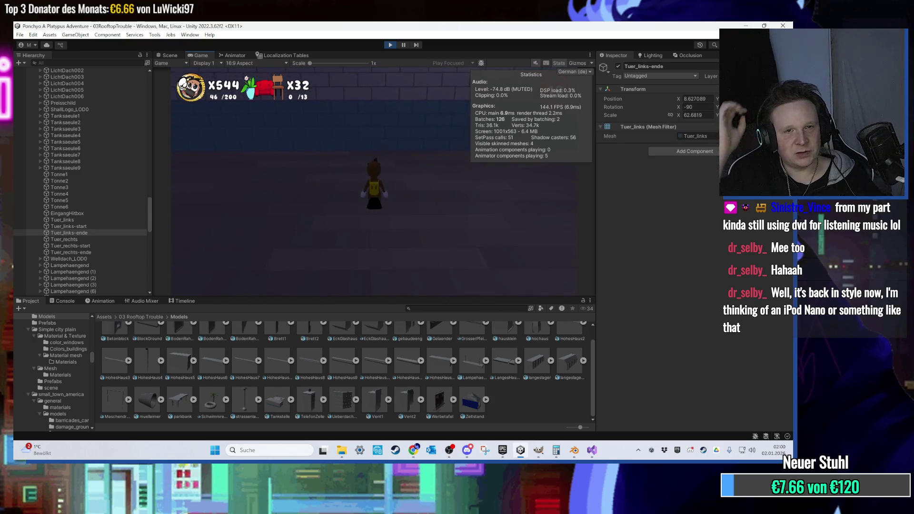
- Cross the brick-walled room, run out toward the white ICE building, then stop the play test
key("d")
key("w")
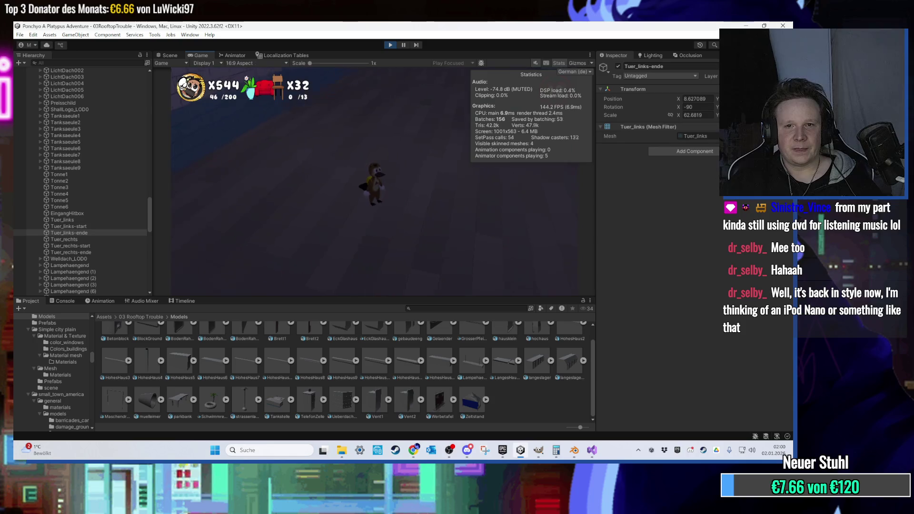
key("w")
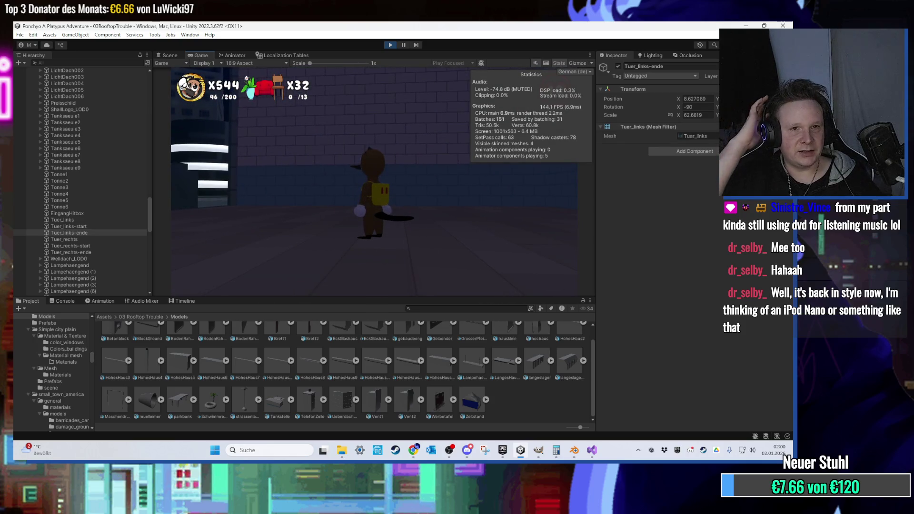
key("a")
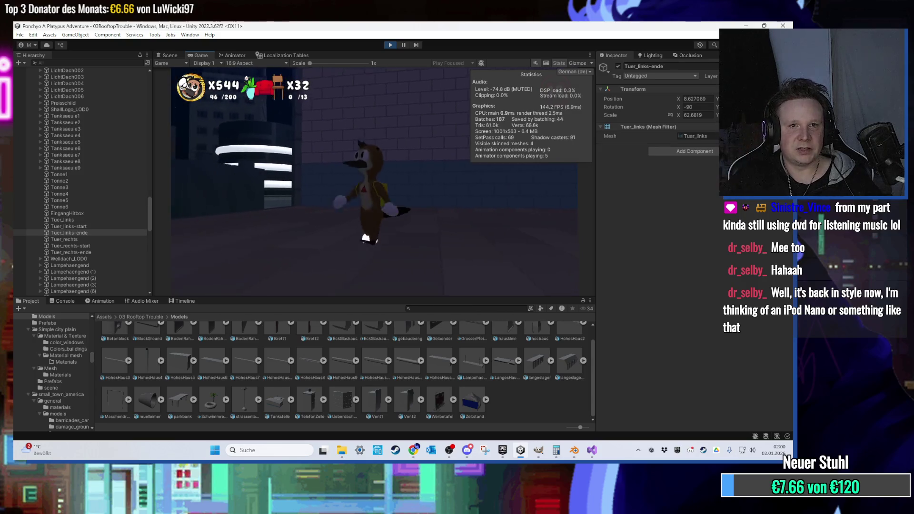
key("w")
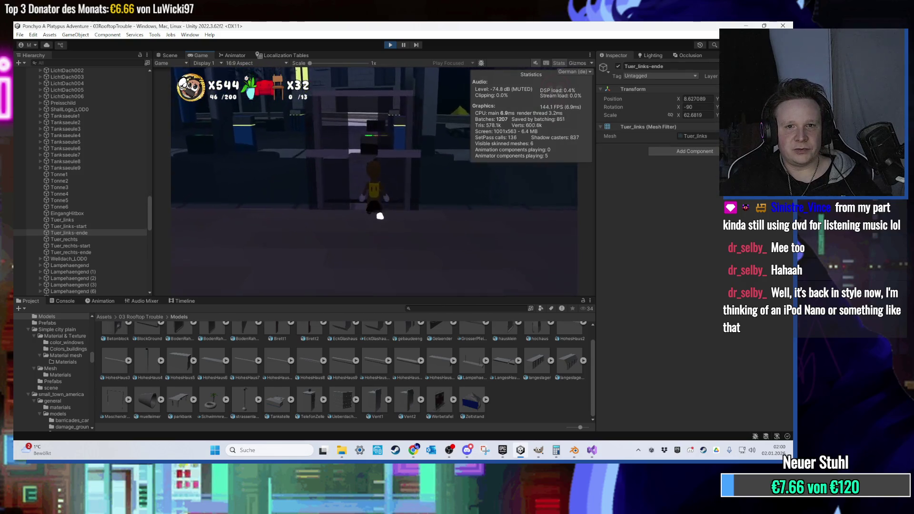
key("d")
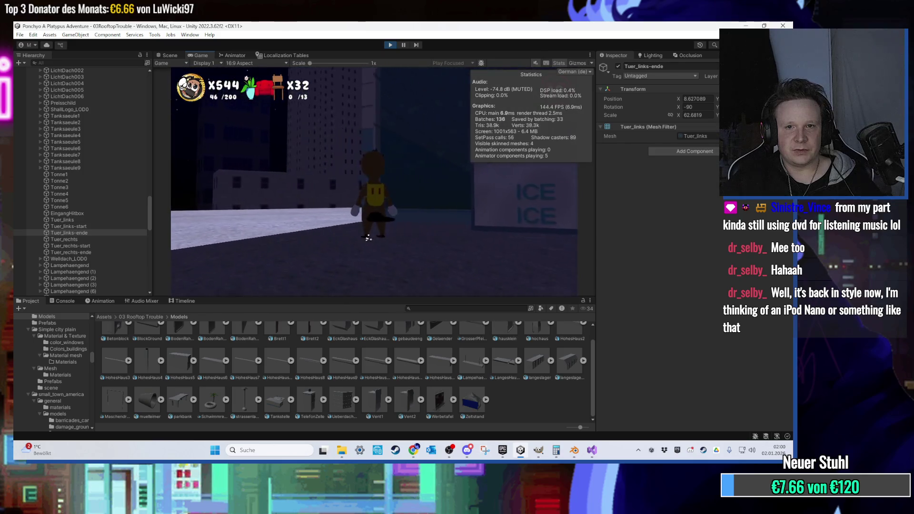
key("d")
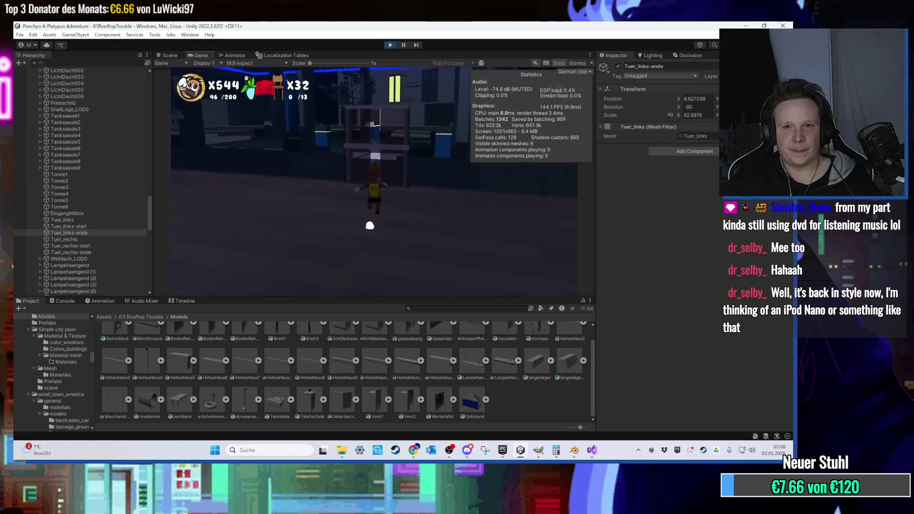
key("super")
left_click(390, 44)
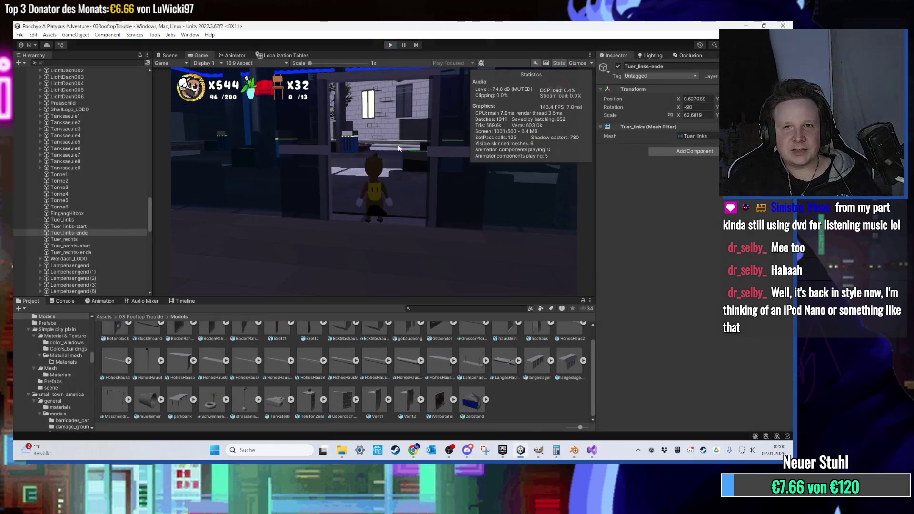
- Add a Box Collider to the barrel Tonne2
scroll(496, 202, "up", 3)
mouse_move(495, 201)
left_mouse_down()
mouse_move(426, 212)
mouse_move(273, 196)
mouse_move(319, 183)
mouse_move(336, 239)
mouse_move(421, 135)
left_mouse_up()
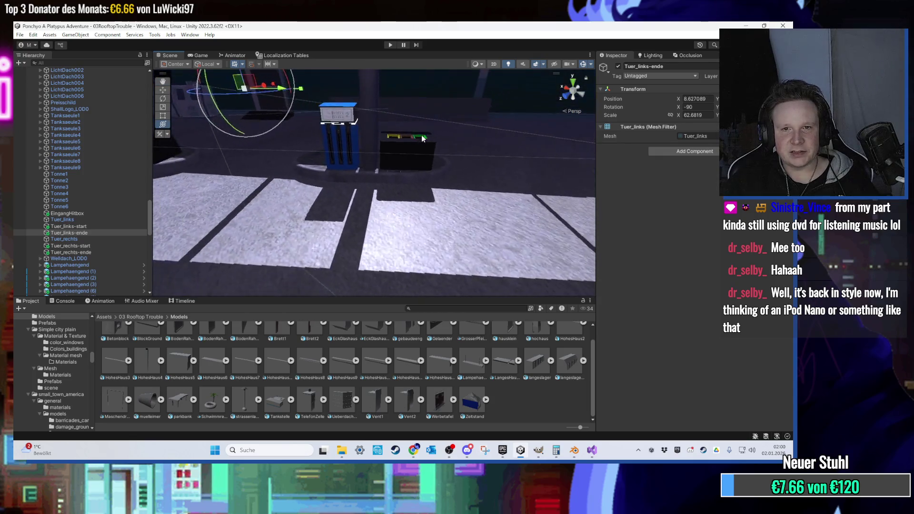
left_click(408, 151)
scroll(643, 317, "down", 1)
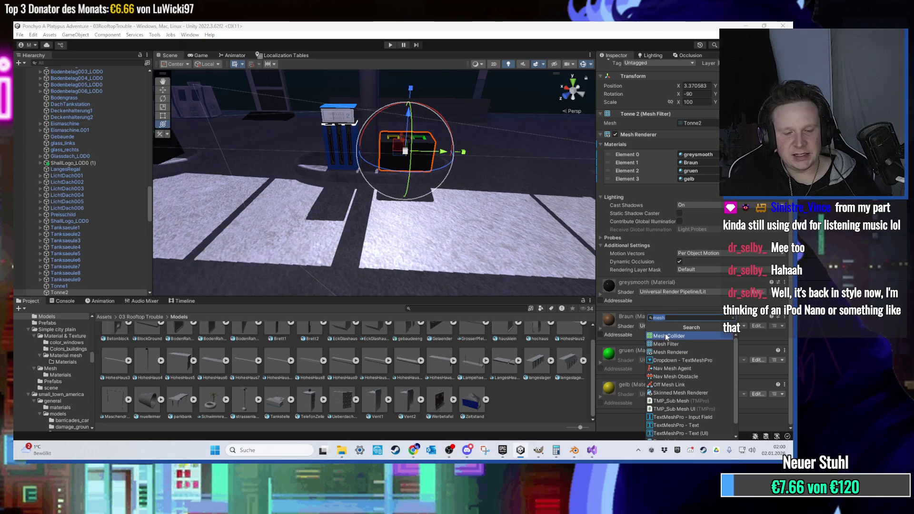
type("box")
left_click(665, 333)
- Add a Box Collider to the gas pump Tanksaeule2
mouse_move(476, 143)
left_mouse_down()
mouse_move(427, 109)
mouse_move(426, 194)
mouse_move(352, 173)
mouse_move(362, 145)
mouse_move(282, 142)
mouse_move(327, 188)
mouse_move(340, 182)
left_mouse_up()
left_click(426, 193)
left_click(428, 198)
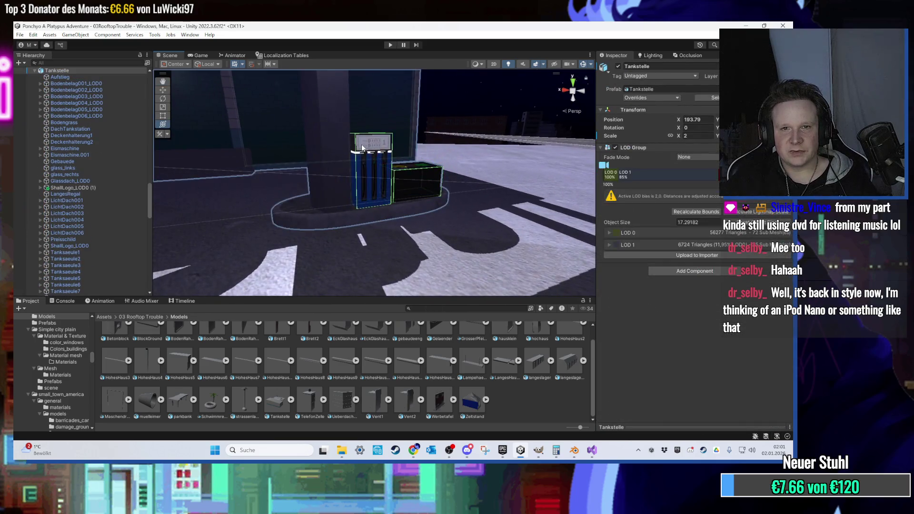
left_click(361, 144)
left_click(340, 176)
scroll(650, 333, "down", 4)
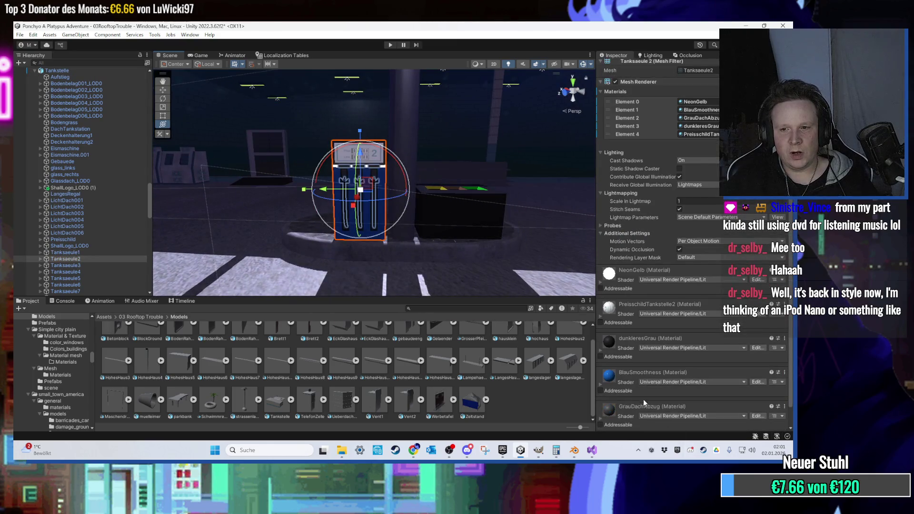
left_click(671, 336)
- Add Box Colliders to the fuel pump Tanksaeule3 and the barrel Tonne3
mouse_move(333, 200)
left_mouse_down()
mouse_move(323, 193)
mouse_move(383, 179)
mouse_move(380, 186)
left_mouse_up()
left_click(387, 210)
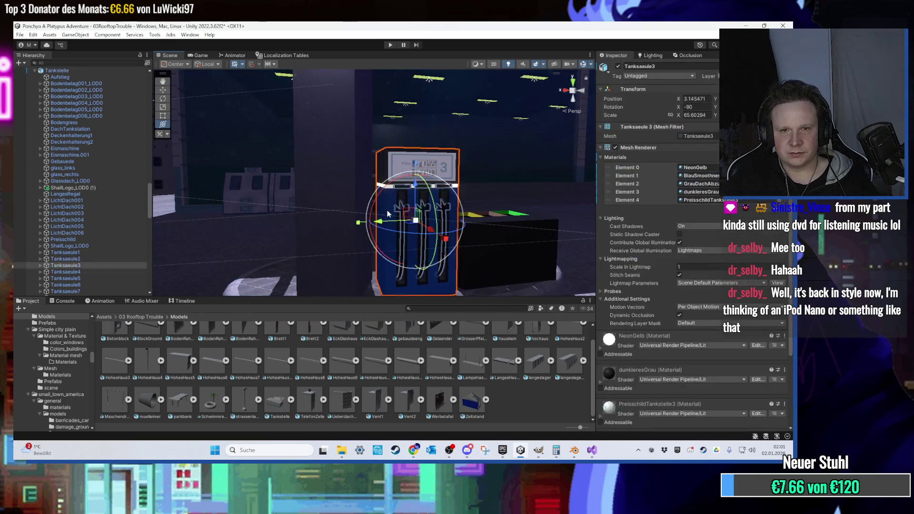
scroll(646, 380, "down", 5)
left_click(667, 418)
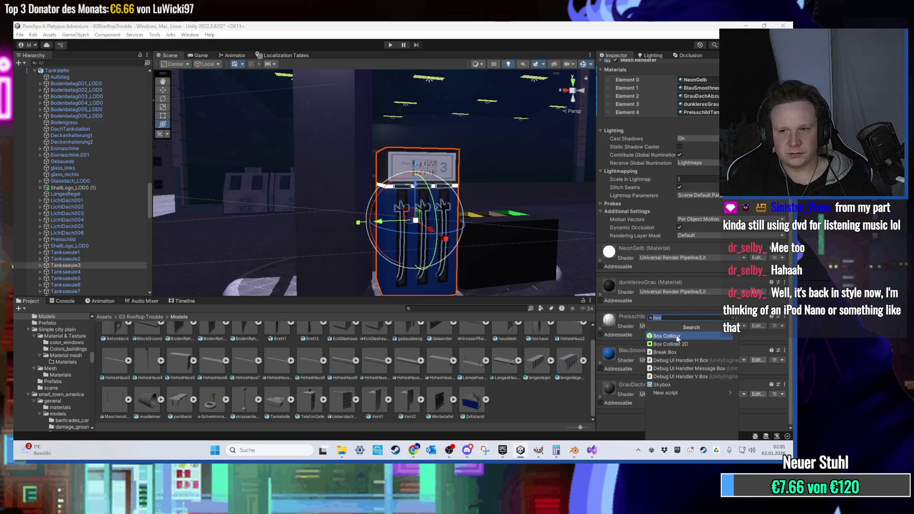
left_click(671, 352)
left_click_drag(457, 254, 420, 251)
left_click(420, 250)
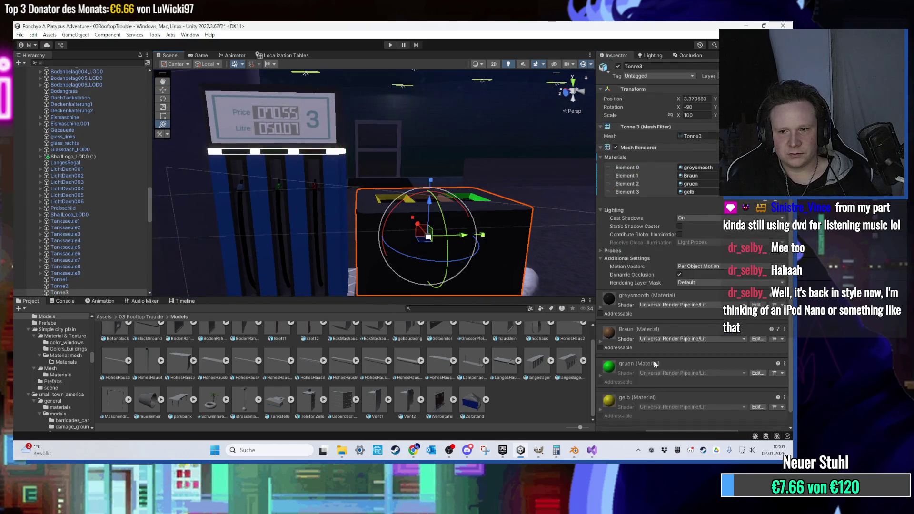
scroll(667, 409, "down", 1)
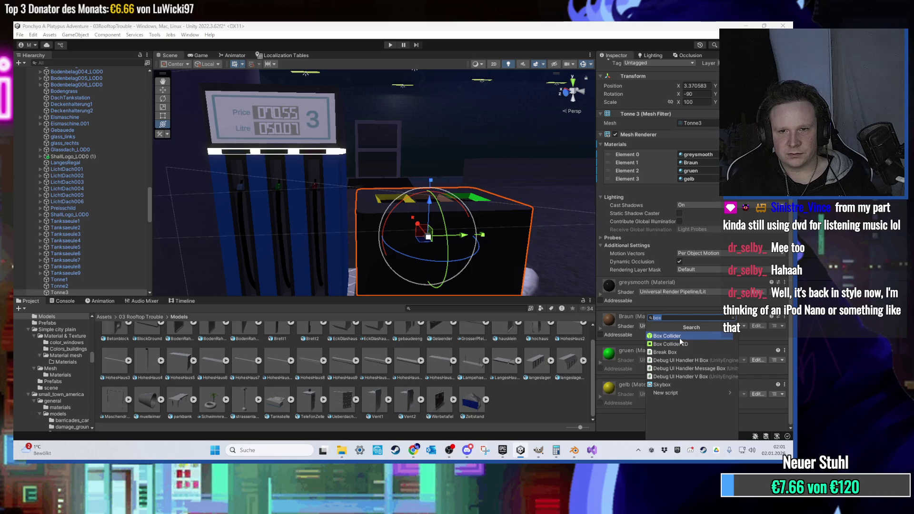
left_click(680, 339)
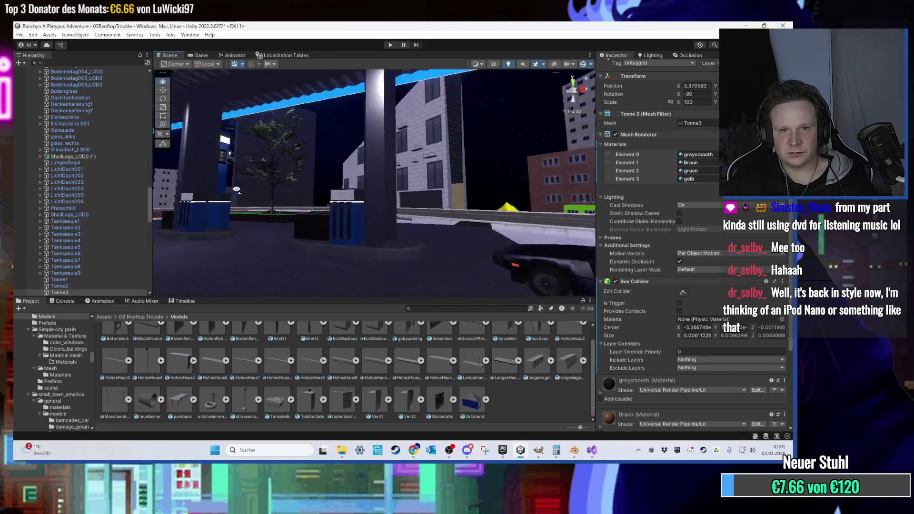
- Add a Box Collider to Tonne6 beside the pump column Tanksaeule6
left_click(334, 186)
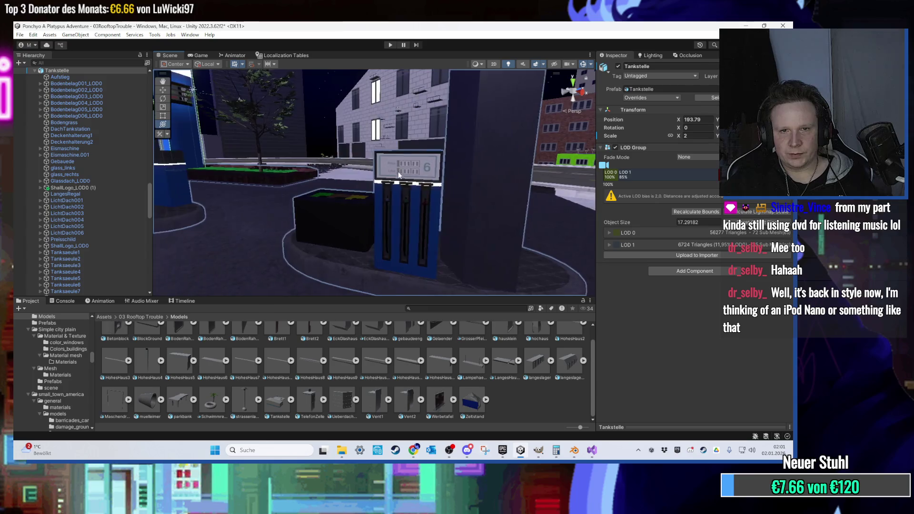
left_click(398, 177)
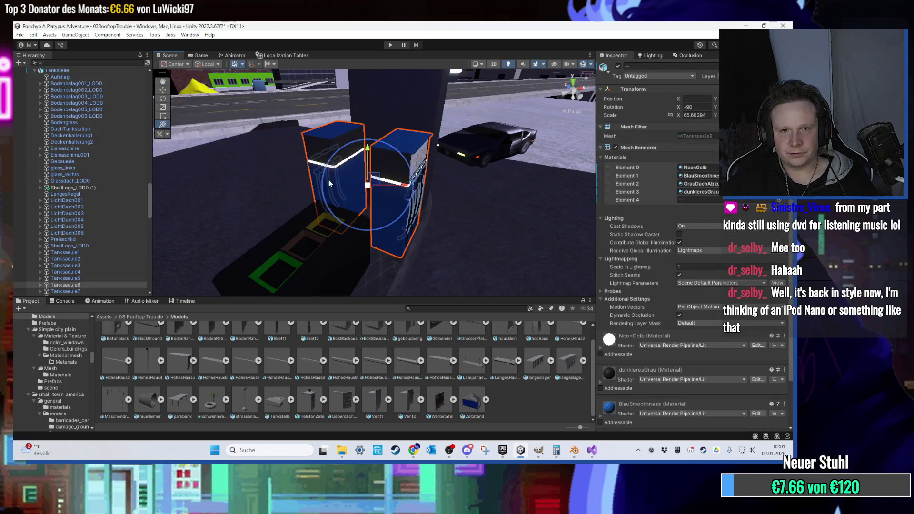
left_click(342, 258)
left_click(678, 300)
type("box")
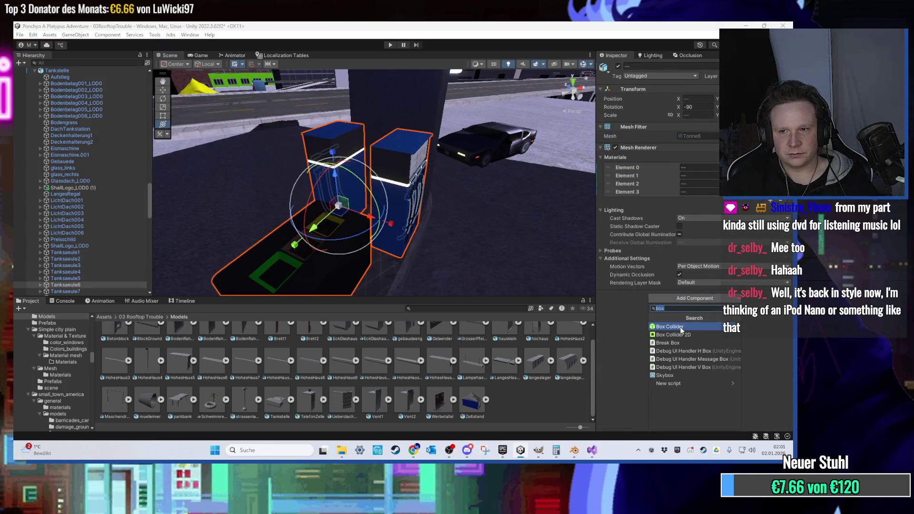
key("Return")
- Select Tanksaeule5 together with Tonne5, dismiss the component list, then select Tankstelle
mouse_move(310, 199)
left_mouse_down()
mouse_move(378, 190)
mouse_move(368, 145)
mouse_move(454, 198)
mouse_move(340, 215)
mouse_move(290, 235)
mouse_move(333, 176)
mouse_move(364, 158)
mouse_move(375, 159)
mouse_move(369, 229)
left_mouse_up()
left_click(376, 155)
left_click(340, 215, "shift")
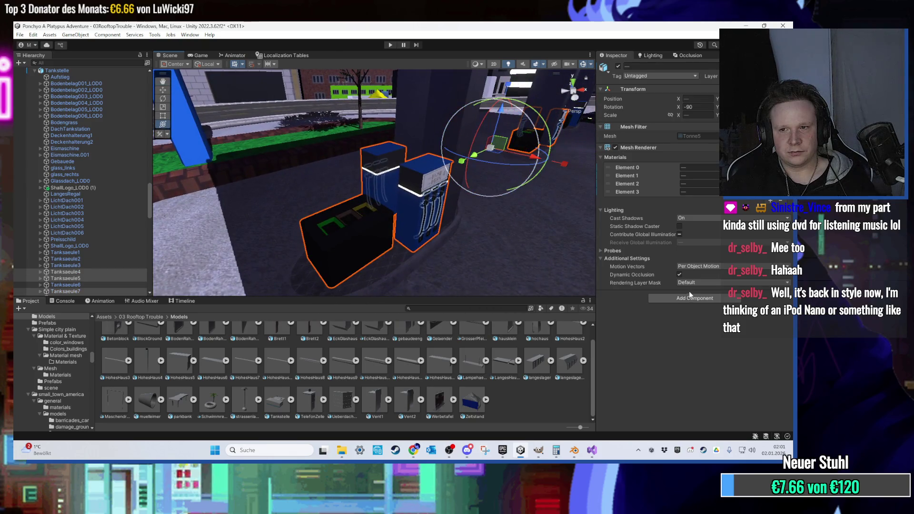
left_click(689, 327)
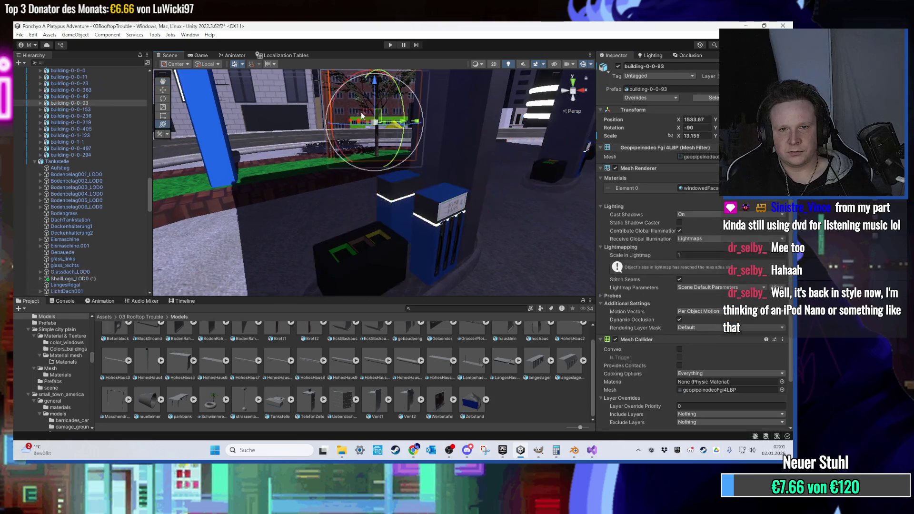
left_click(421, 127)
mouse_move(422, 127)
left_mouse_down()
mouse_move(419, 108)
mouse_move(360, 122)
mouse_move(379, 123)
mouse_move(419, 164)
mouse_move(452, 135)
mouse_move(541, 165)
mouse_move(414, 193)
mouse_move(391, 218)
mouse_move(401, 161)
mouse_move(409, 203)
mouse_move(367, 199)
mouse_move(346, 155)
mouse_move(346, 176)
mouse_move(360, 131)
mouse_move(414, 204)
mouse_move(408, 195)
mouse_move(418, 175)
mouse_move(389, 164)
mouse_move(357, 110)
mouse_move(261, 184)
mouse_move(348, 117)
mouse_move(335, 125)
mouse_move(341, 130)
mouse_move(340, 55)
mouse_move(379, 44)
left_mouse_up()
left_click(360, 121)
- Scroll the view as the gas station scene enters play mode with the character shown
scroll(379, 203, "up", 6)
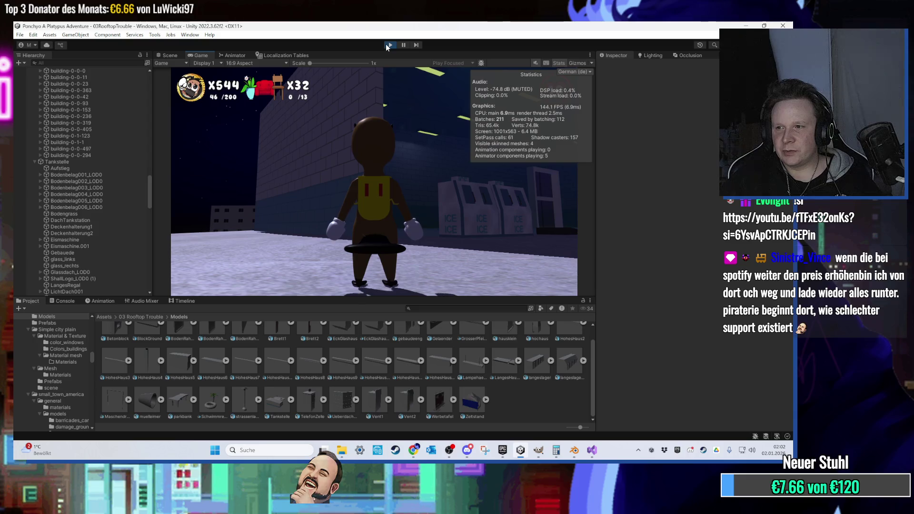
- Run the character across the station, jump onto the ice machines, and pass through the nearby door
key("w")
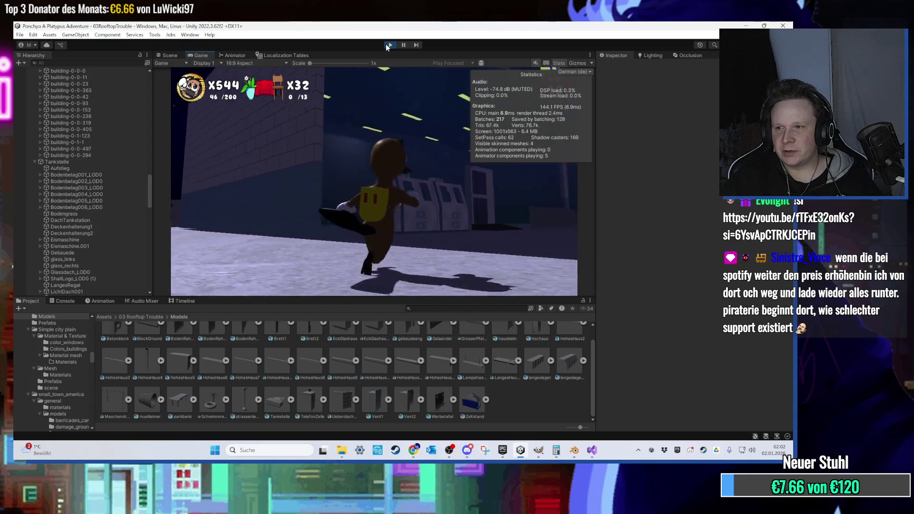
key("space")
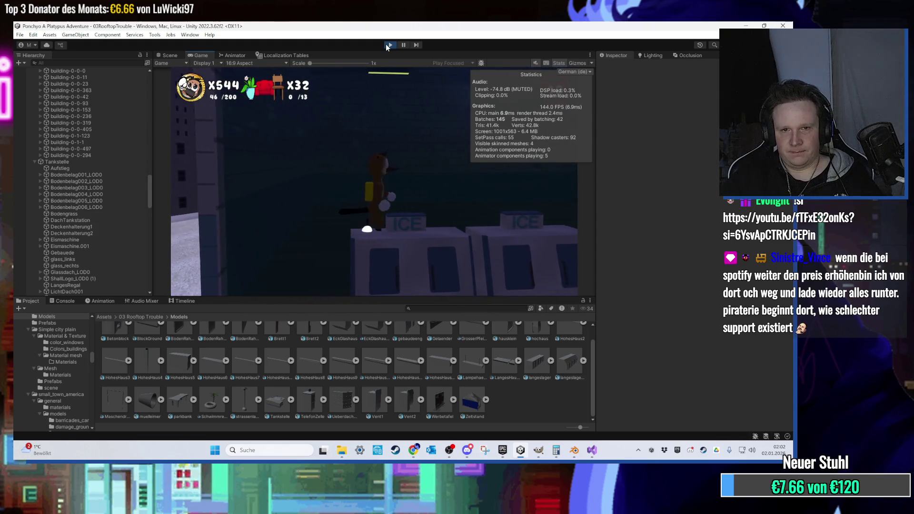
key("w")
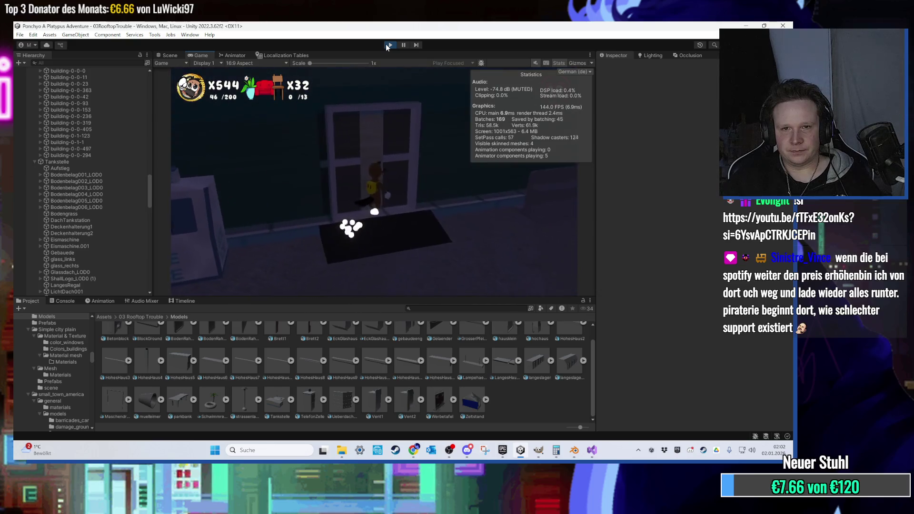
key("w")
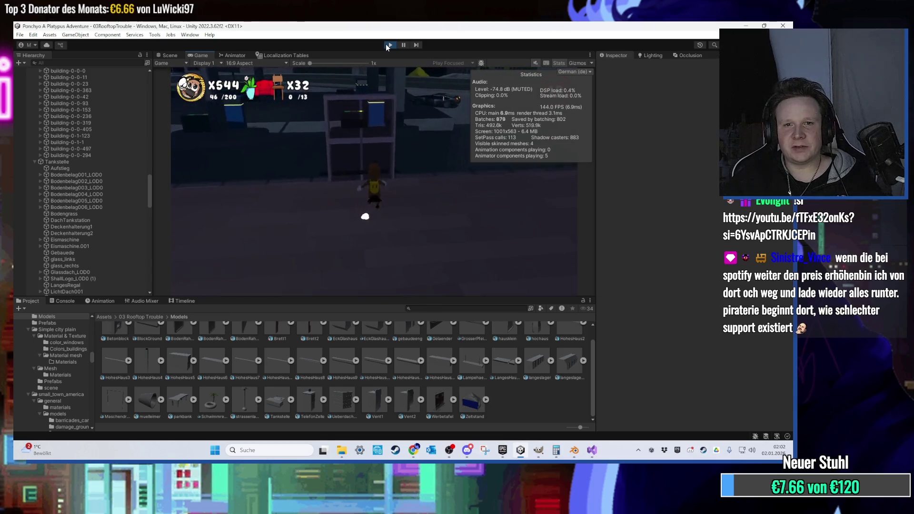
key("w")
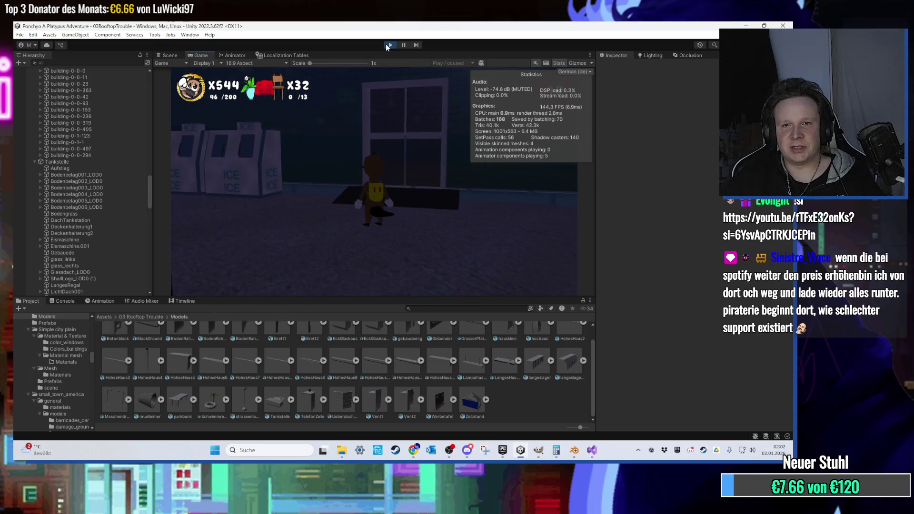
key("w")
key("w")
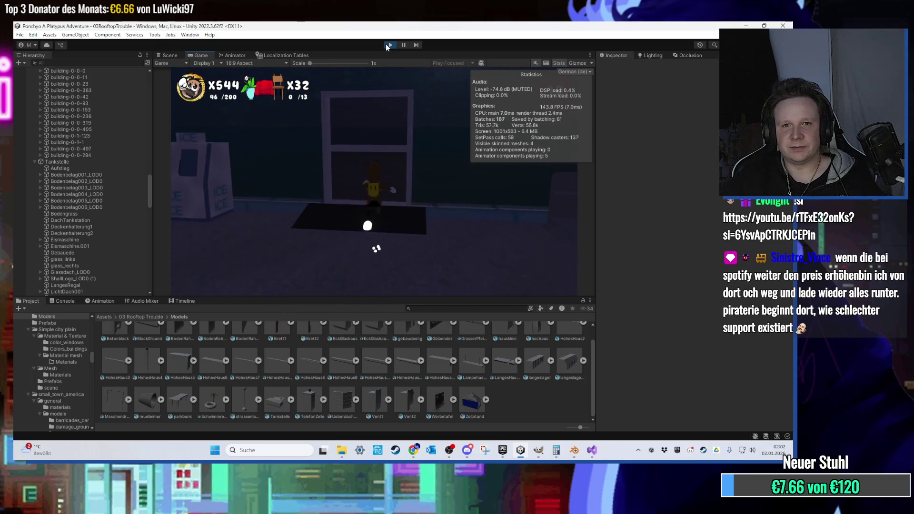
key("w")
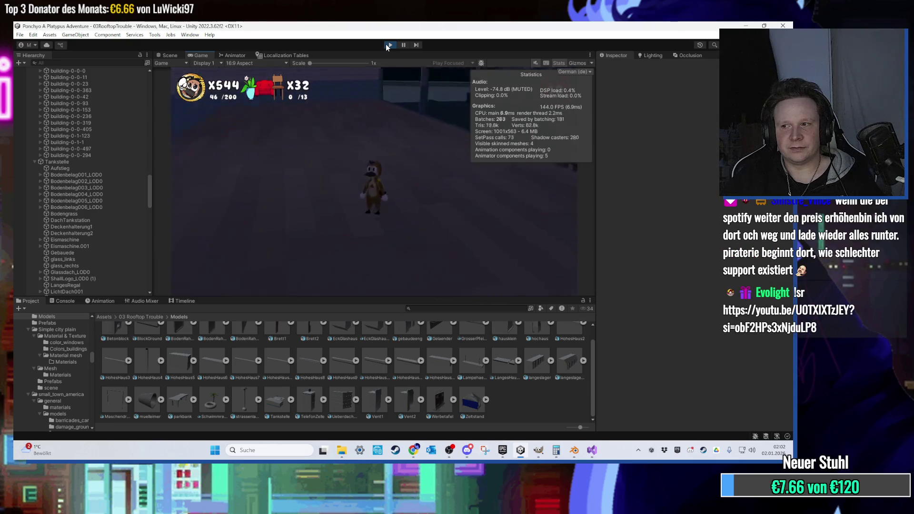
key("w")
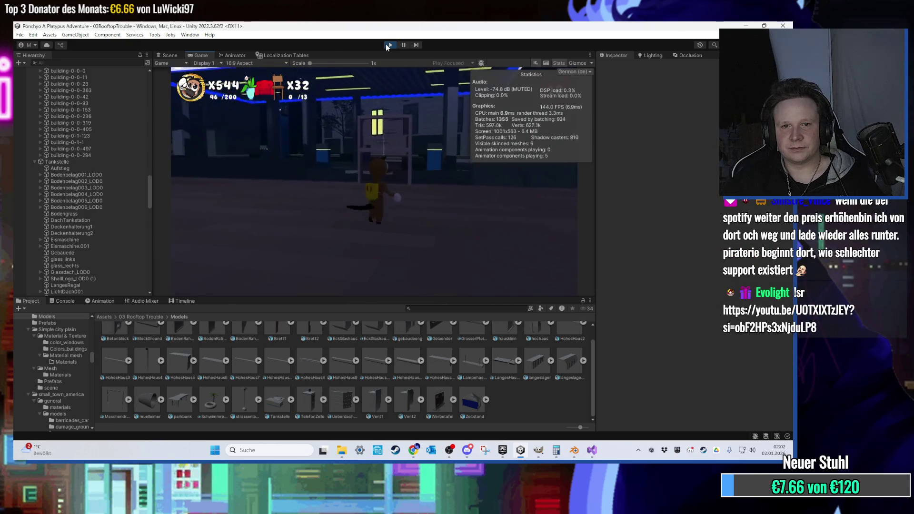
key("w")
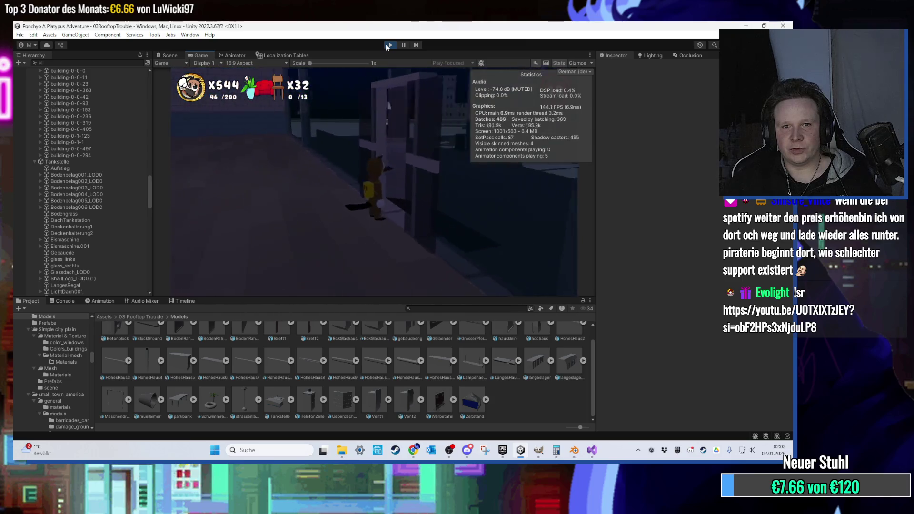
key("s")
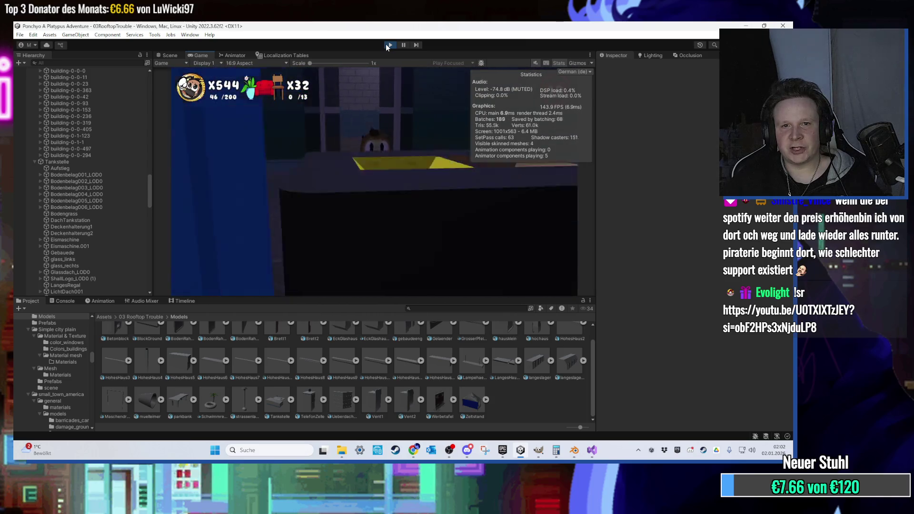
key("w")
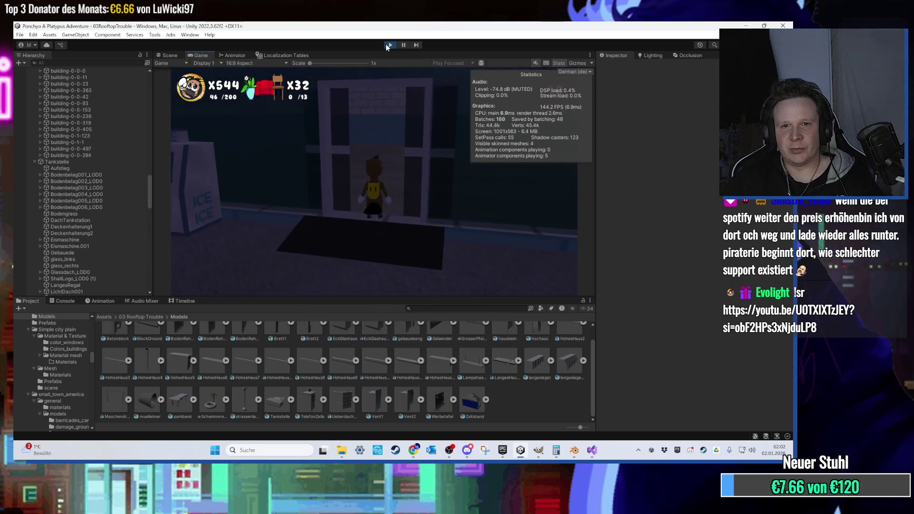
key("s")
- Walk through the back-wall door into the brick room, run out across the rooftop, then stop
key("w")
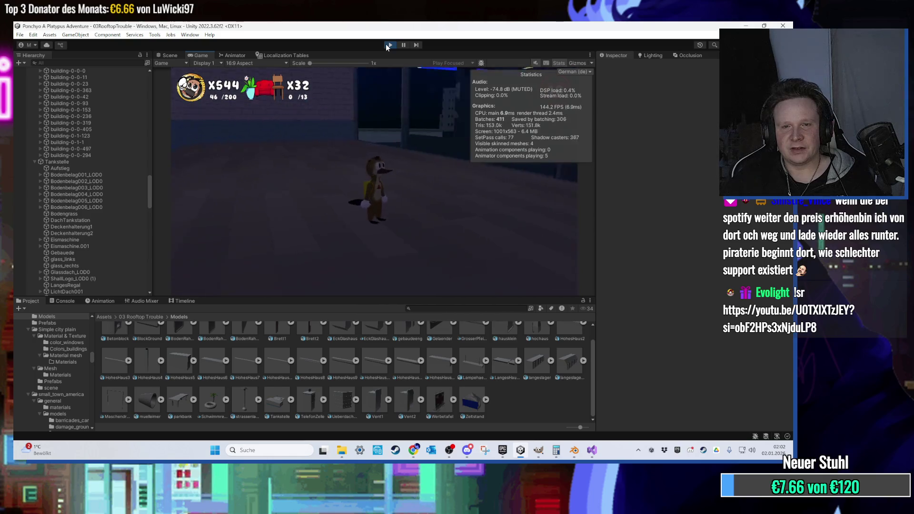
key("w")
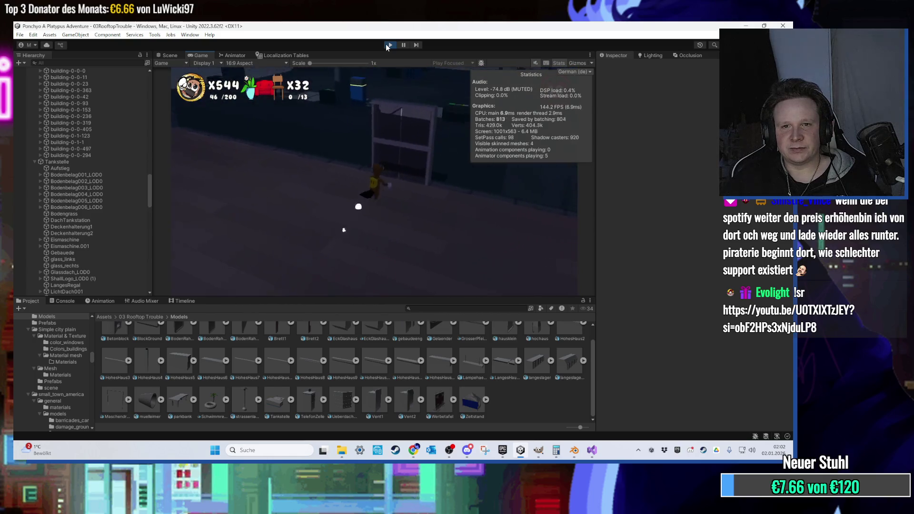
key("w")
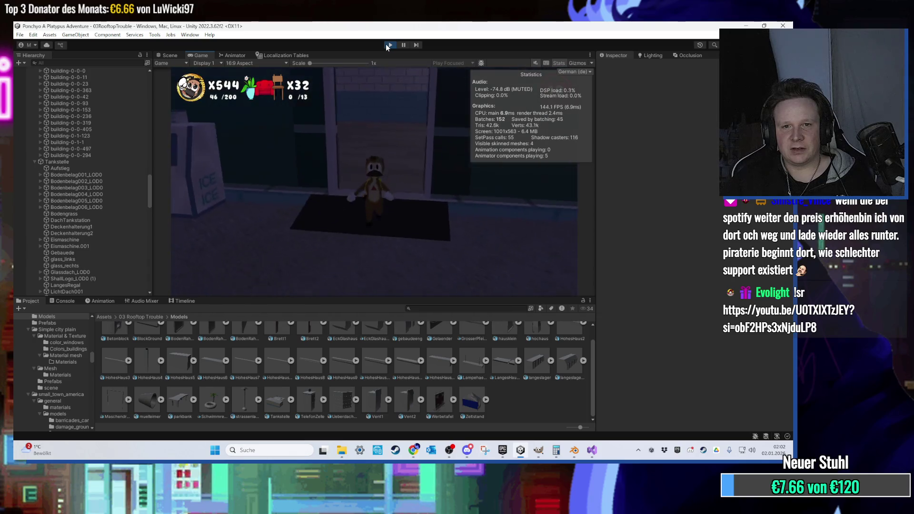
key("w")
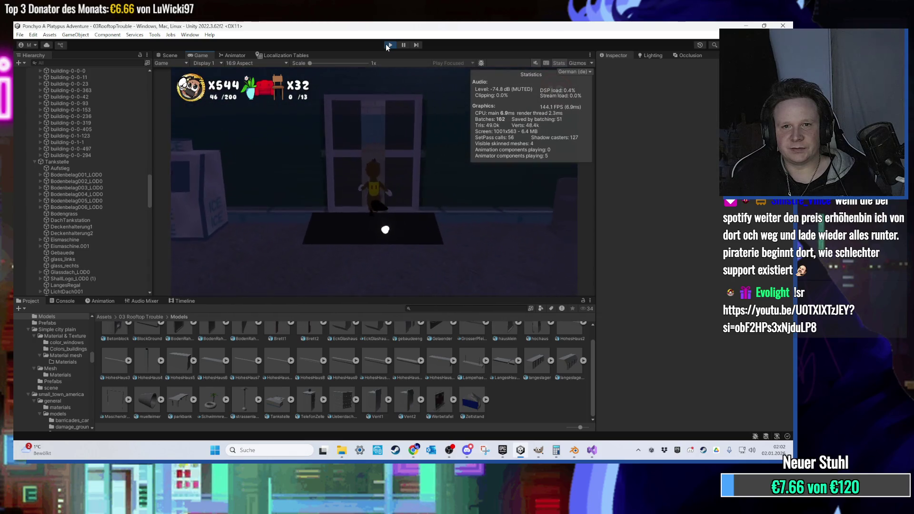
key("w")
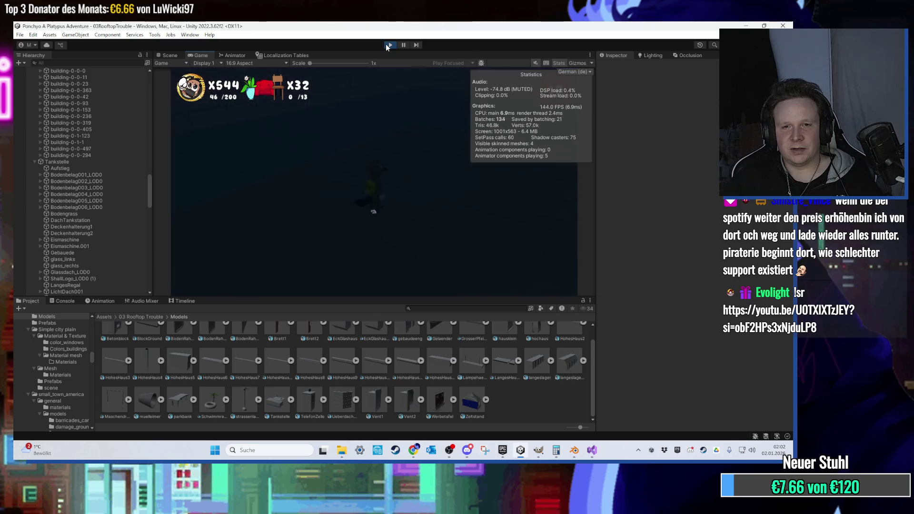
key("w")
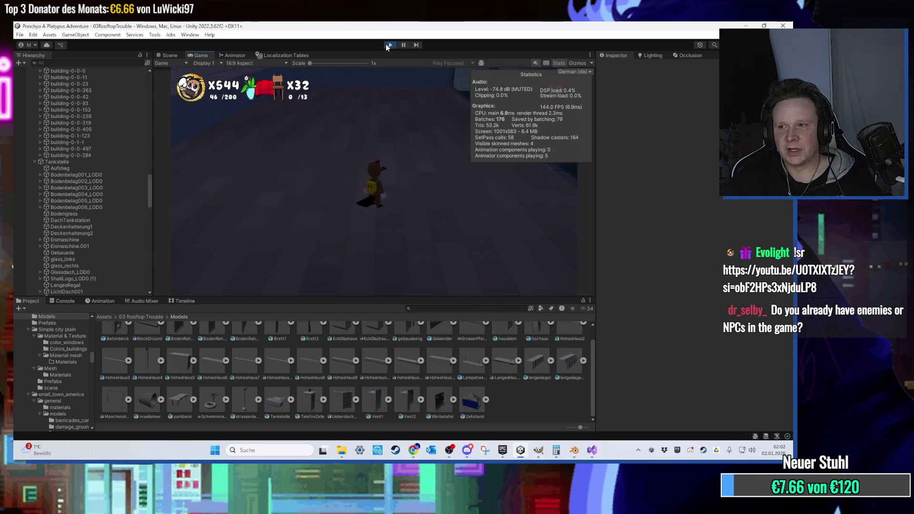
key("w")
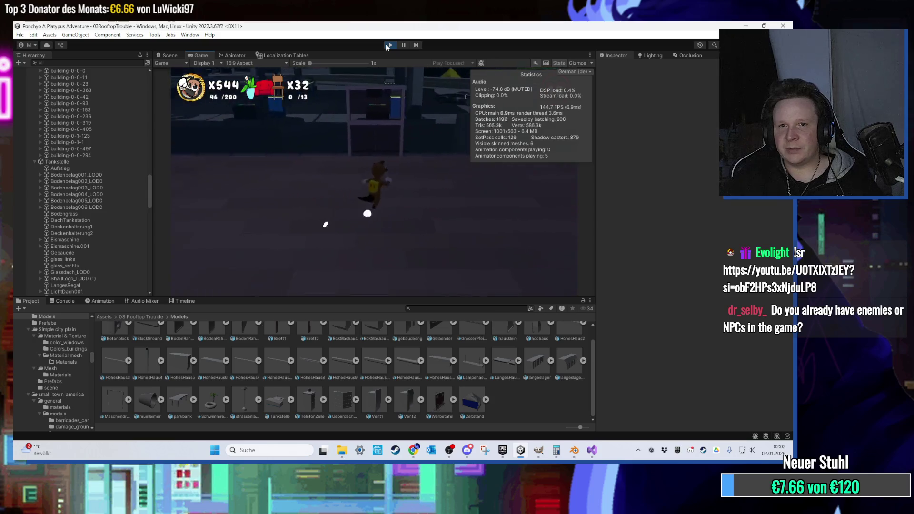
key("w")
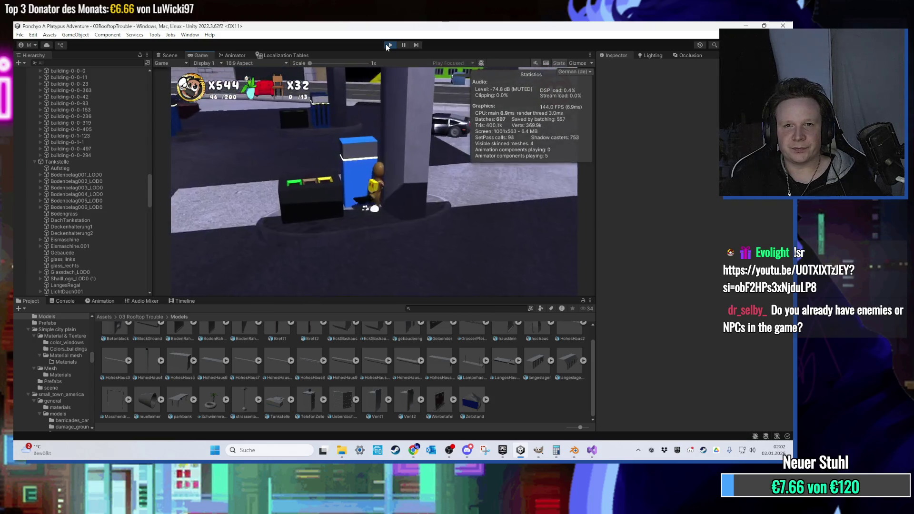
key("w")
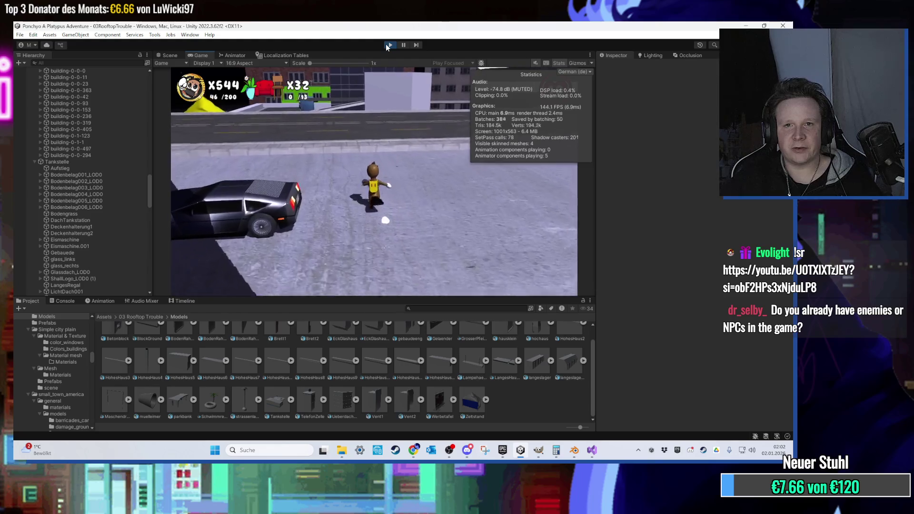
key("w")
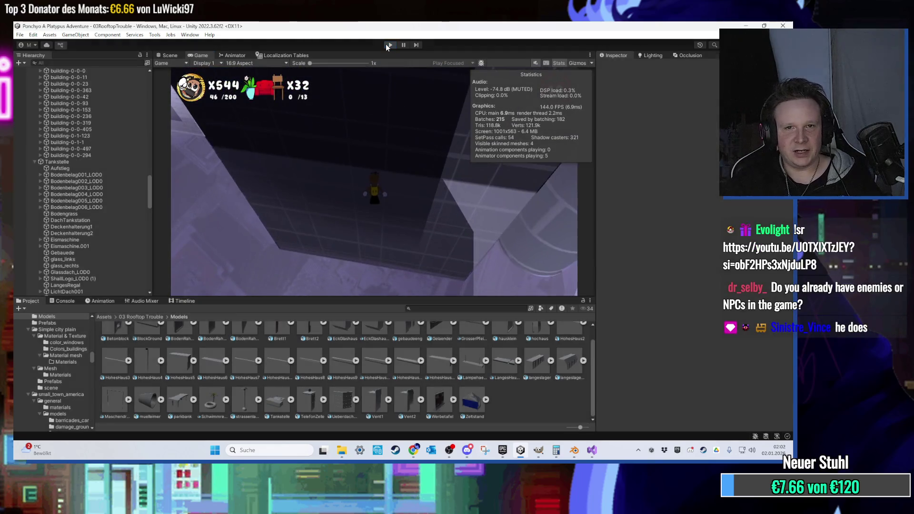
left_click(388, 45)
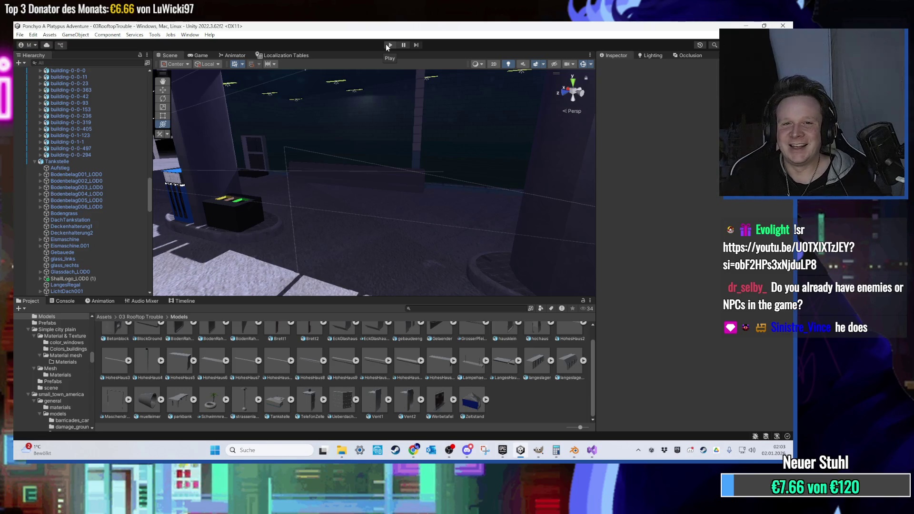
- Select and frame the red Dreelee enemy, expanding it to step through its eye, tyre and Motor parts
mouse_move(296, 157)
left_mouse_down()
mouse_move(359, 252)
mouse_move(320, 227)
mouse_move(467, 227)
mouse_move(371, 238)
mouse_move(391, 228)
mouse_move(352, 218)
mouse_move(419, 231)
mouse_move(358, 224)
mouse_move(320, 197)
mouse_move(374, 244)
mouse_move(302, 205)
left_mouse_up()
left_click(302, 205)
key("f")
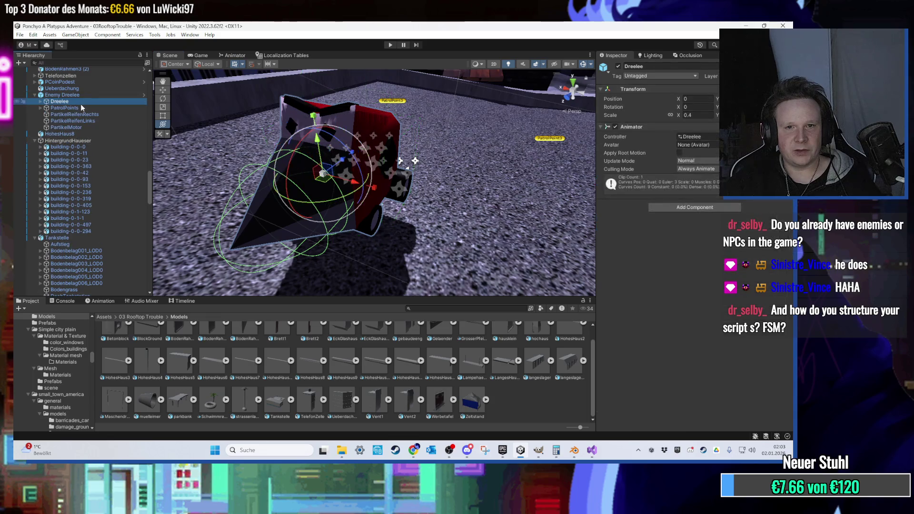
left_click(343, 124)
key("Down")
key("Down")
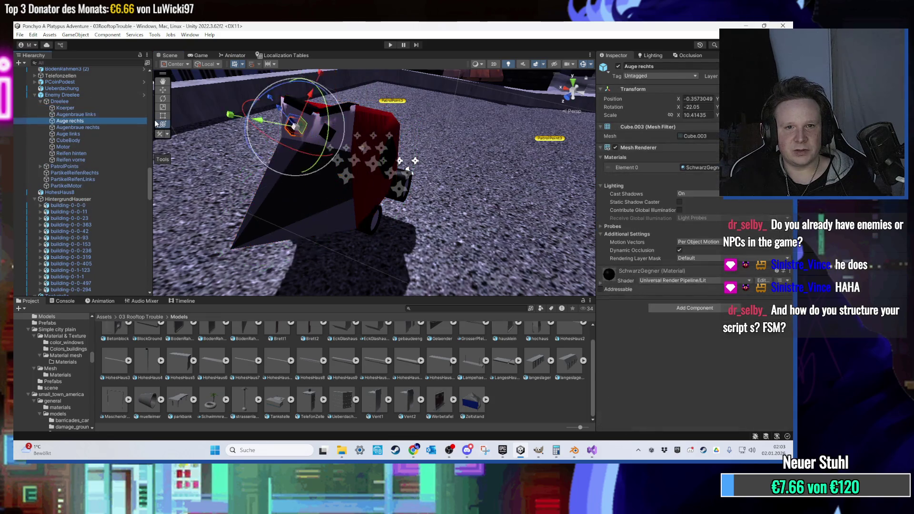
key("Down")
key("Down")
key("Down")
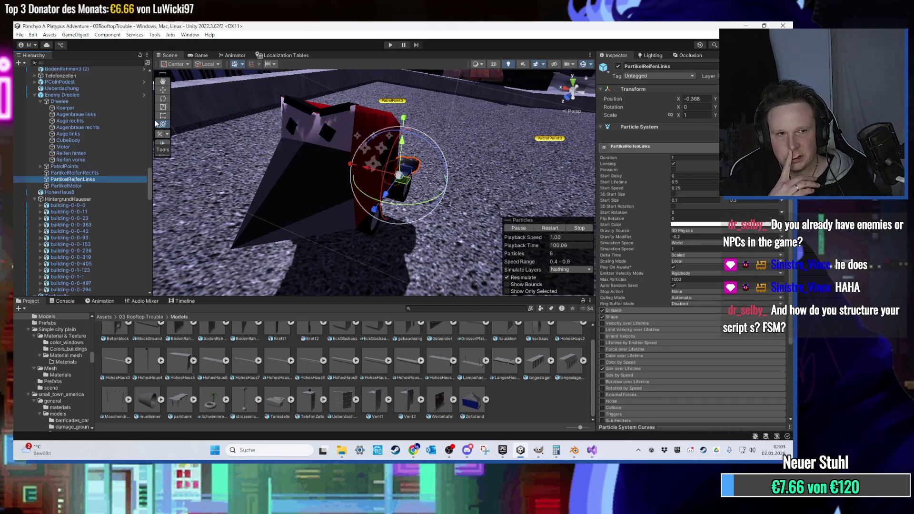
key("Up")
key("Up")
key("Up")
- Frame the Koerper body and locate its Material.001 and Material.006, inspecting Material.006
left_click(71, 107)
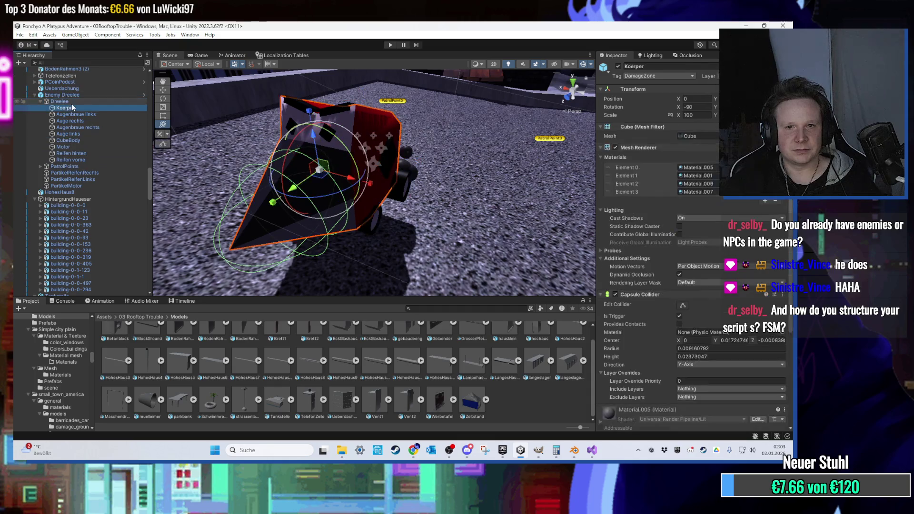
key("f")
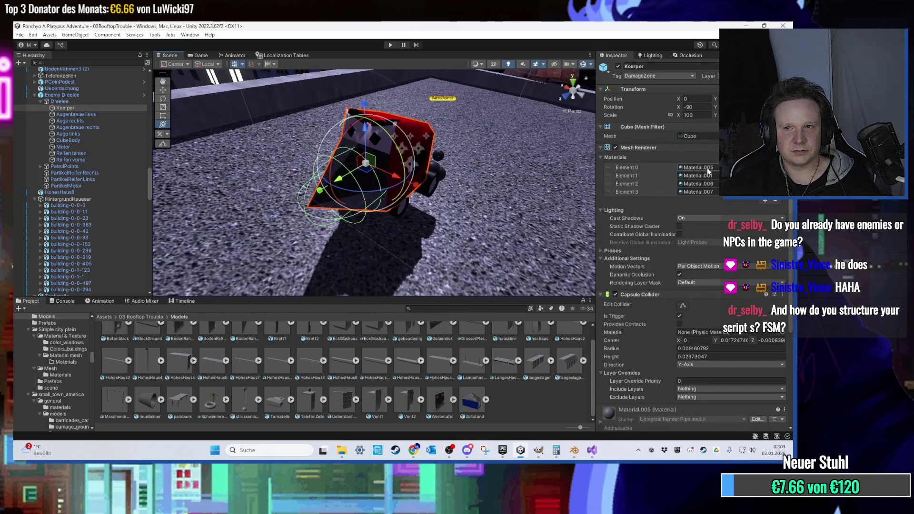
left_click(701, 175)
left_click(696, 184)
left_click(483, 378)
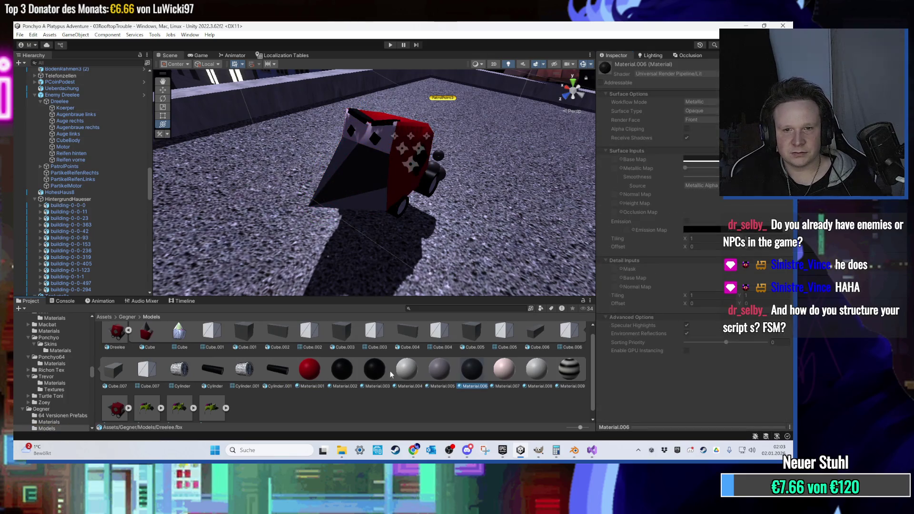
- Open Assets/Gegner/Materials showing Material.006 and orbit the Scene view around the enemy
left_click(127, 317)
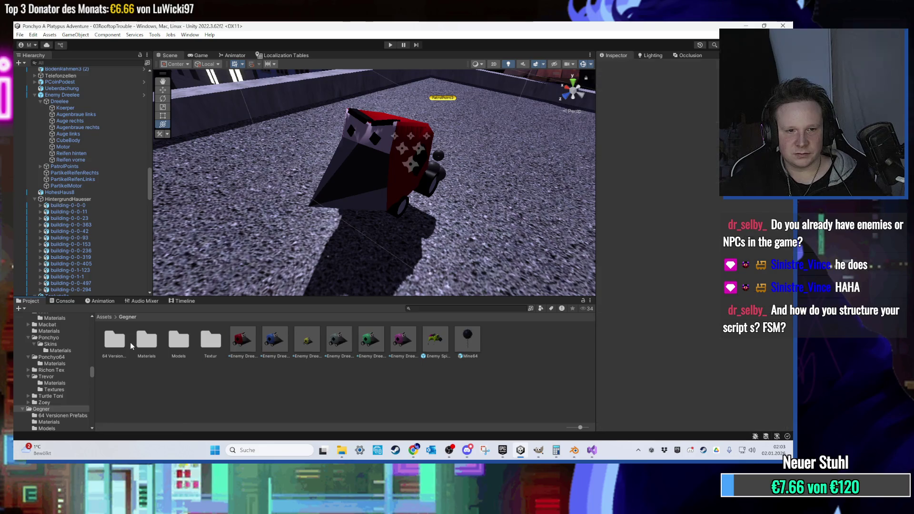
key("ctrl+v")
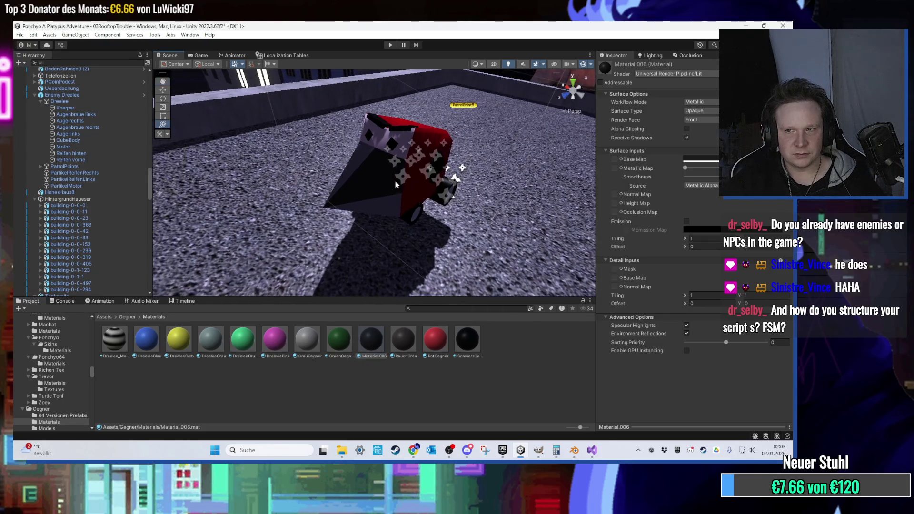
scroll(350, 213, "up", 5)
scroll(425, 182, "down", 3)
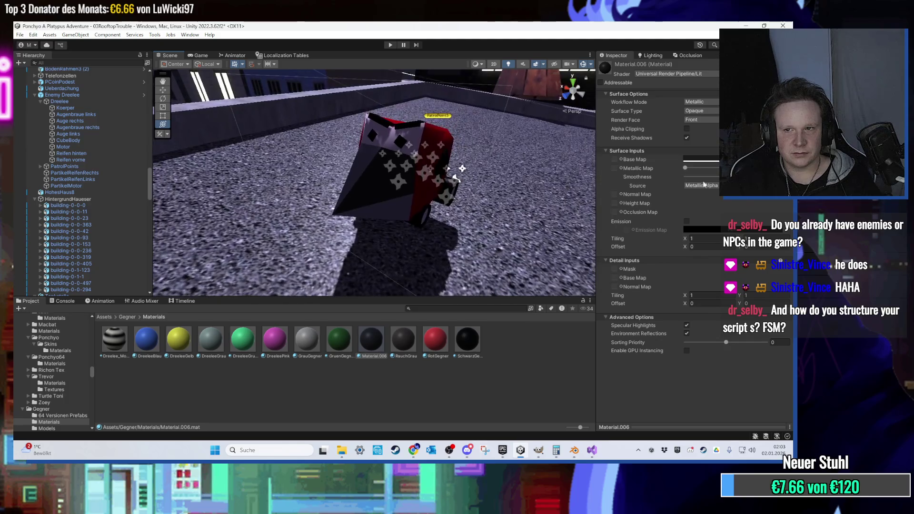
scroll(377, 212, "up", 5)
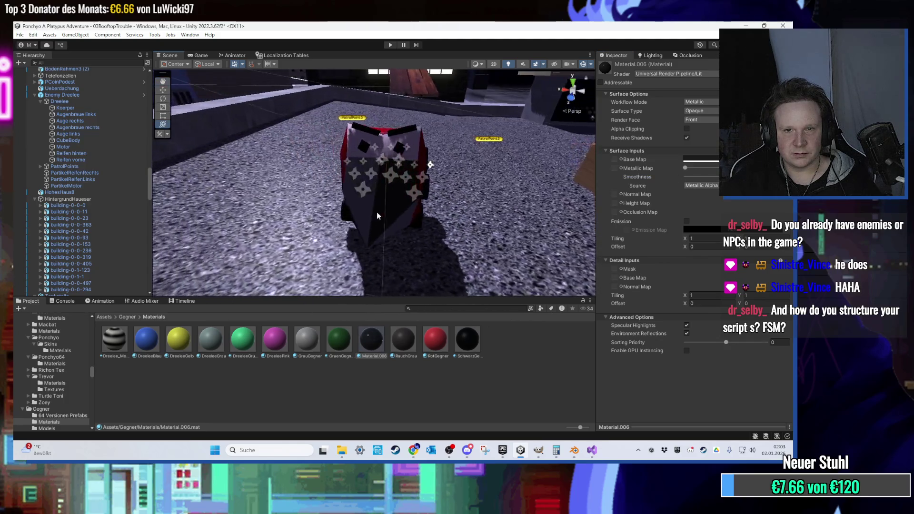
scroll(390, 216, "down", 10)
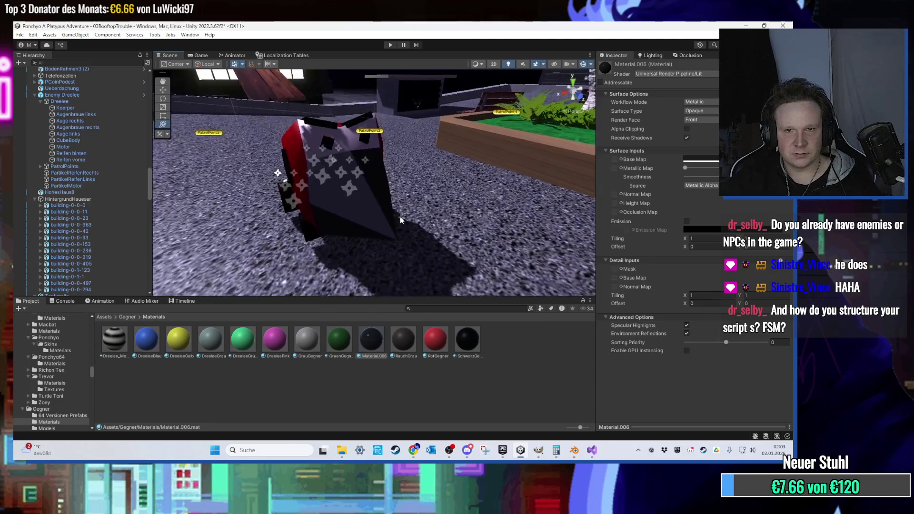
scroll(327, 208, "up", 3)
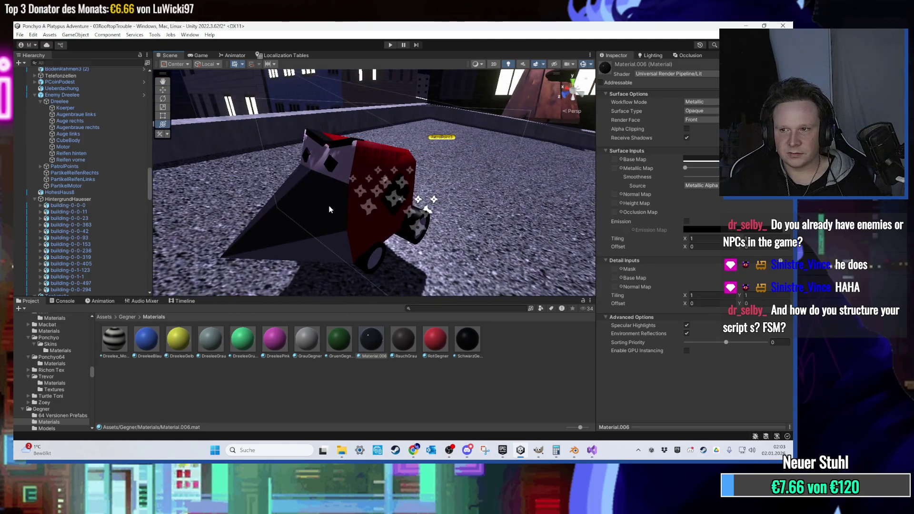
scroll(330, 210, "down", 3)
scroll(340, 214, "up", 5)
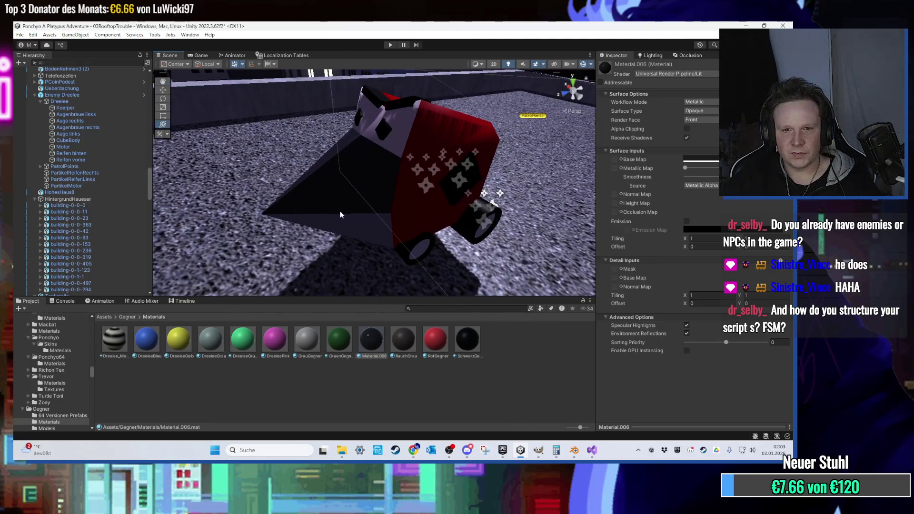
mouse_move(340, 211)
left_mouse_down("alt")
mouse_move(360, 184)
mouse_move(438, 291)
left_mouse_up("alt")
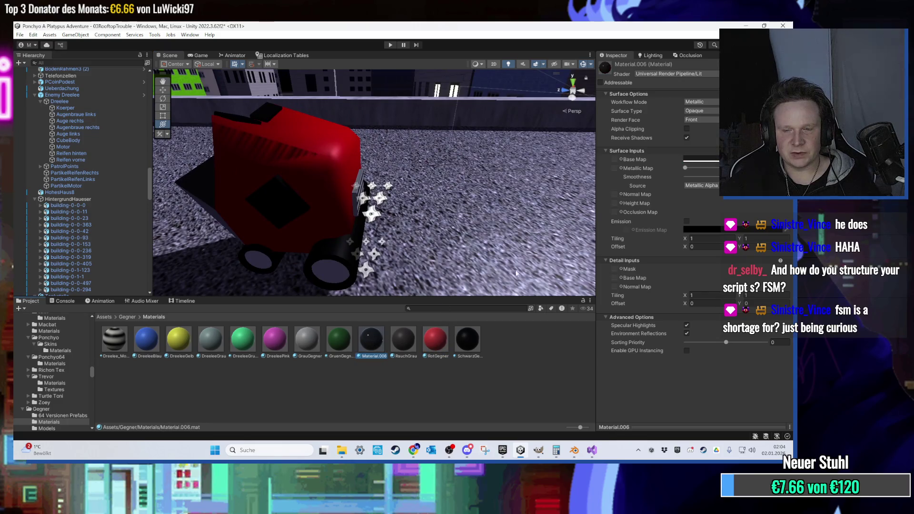
left_click(706, 159)
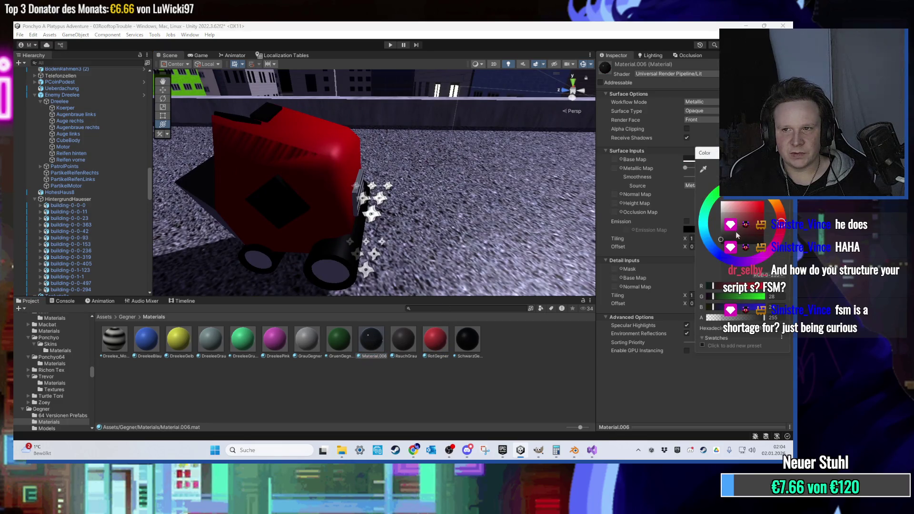
key("Escape")
left_click(369, 351)
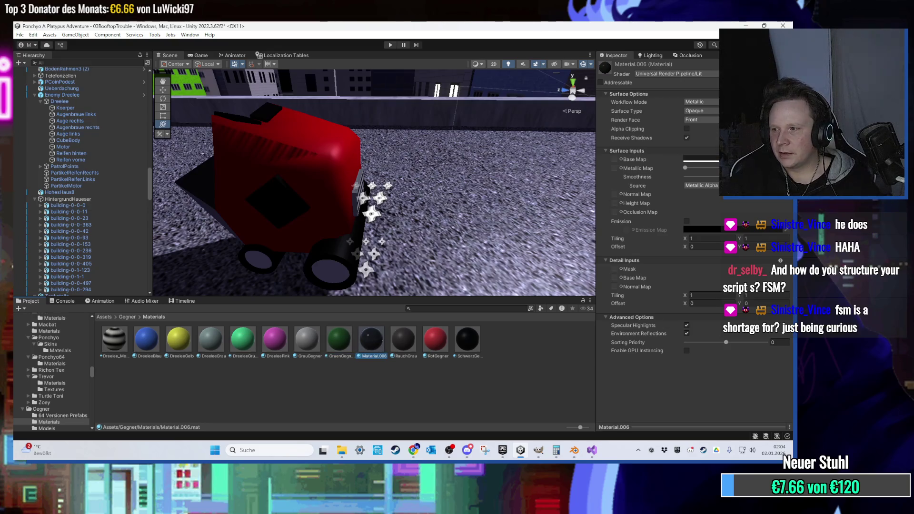
key("alt+Tab")
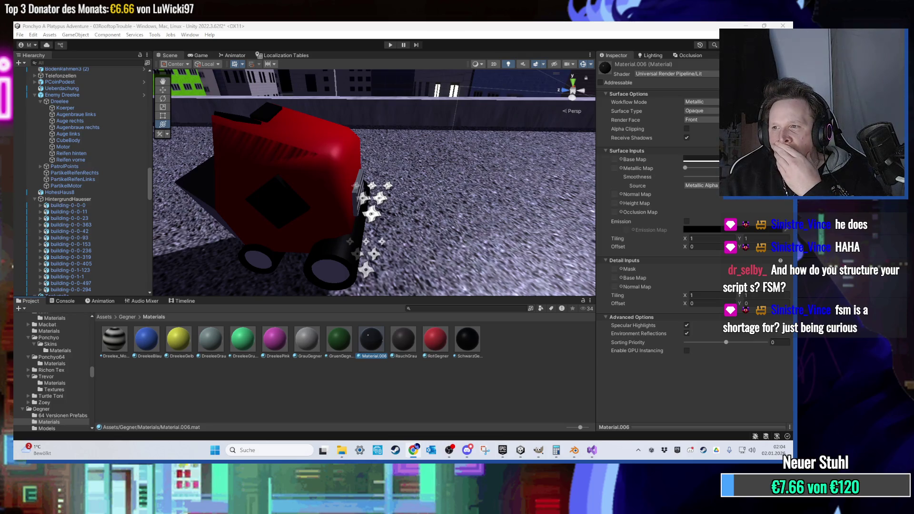
key("alt+Tab")
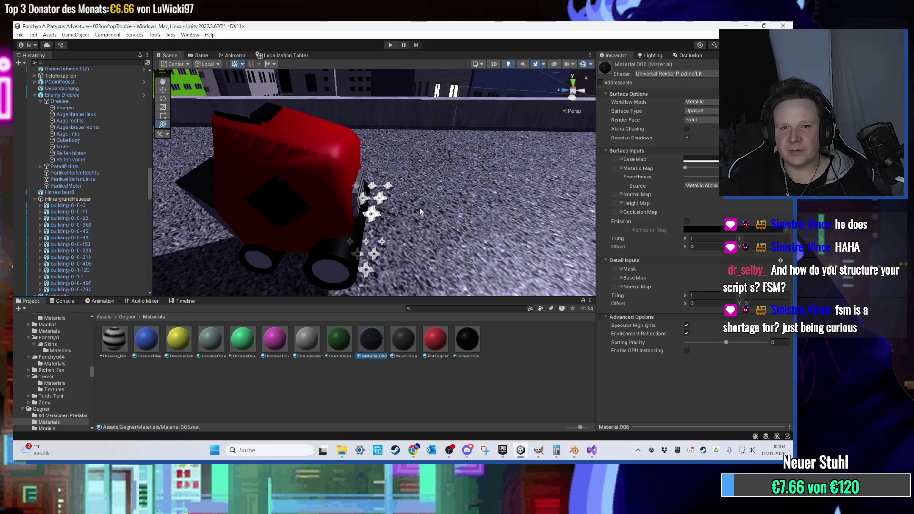
key("Left")
key("Left")
mouse_move(419, 208)
left_mouse_down()
mouse_move(387, 205)
mouse_move(469, 217)
mouse_move(452, 210)
mouse_move(461, 197)
mouse_move(384, 257)
mouse_move(392, 239)
mouse_move(484, 183)
mouse_move(387, 230)
left_mouse_up()
key("Right")
key("Right")
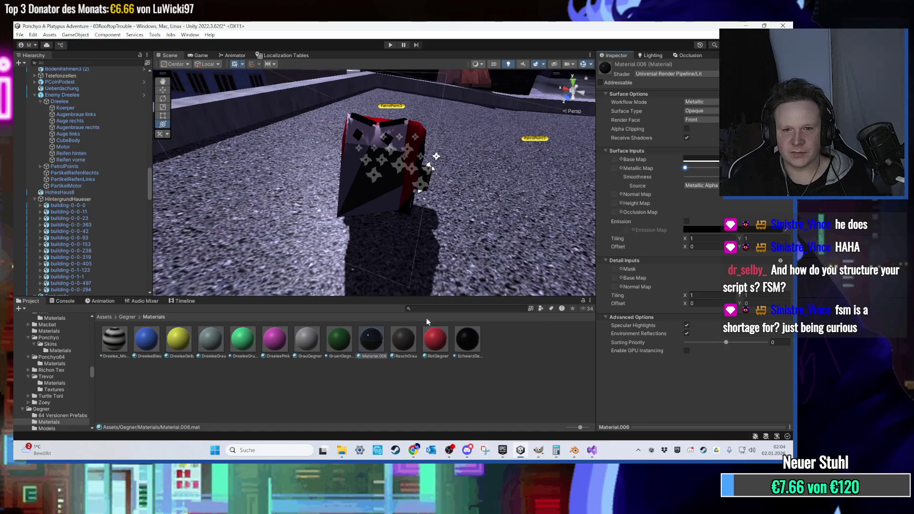
- Drag Material.006 onto the robot and select the Enemy Dreelee object
mouse_move(375, 287)
left_mouse_down()
mouse_move(360, 204)
mouse_move(342, 217)
mouse_move(346, 208)
left_mouse_up()
scroll(347, 209, "up", 6)
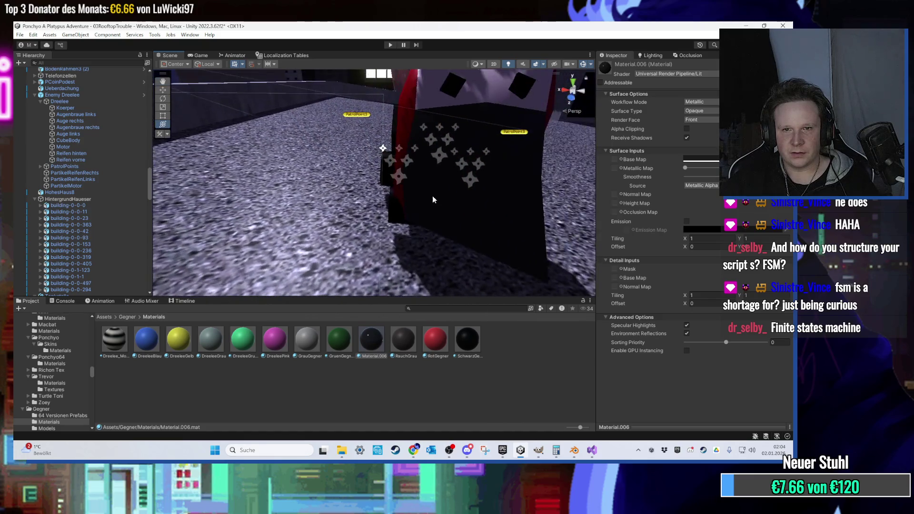
scroll(436, 197, "down", 5)
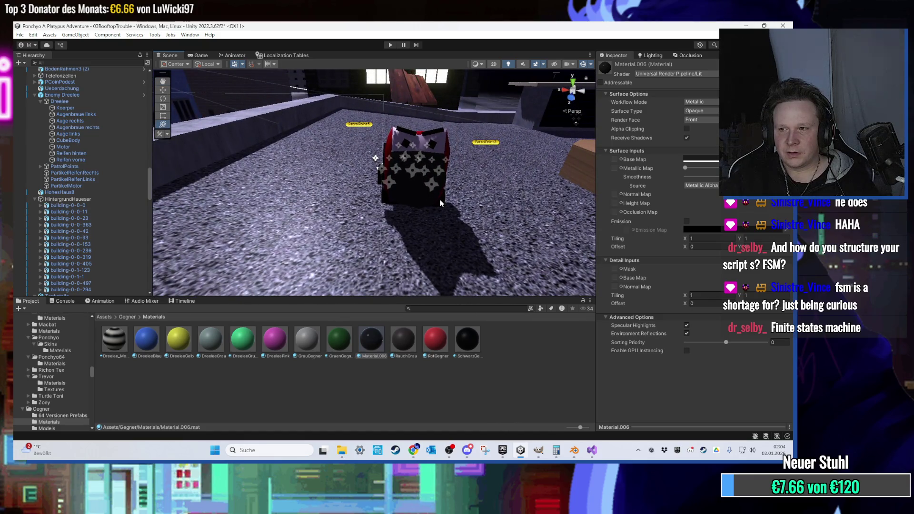
left_click(440, 203)
scroll(381, 190, "up", 6)
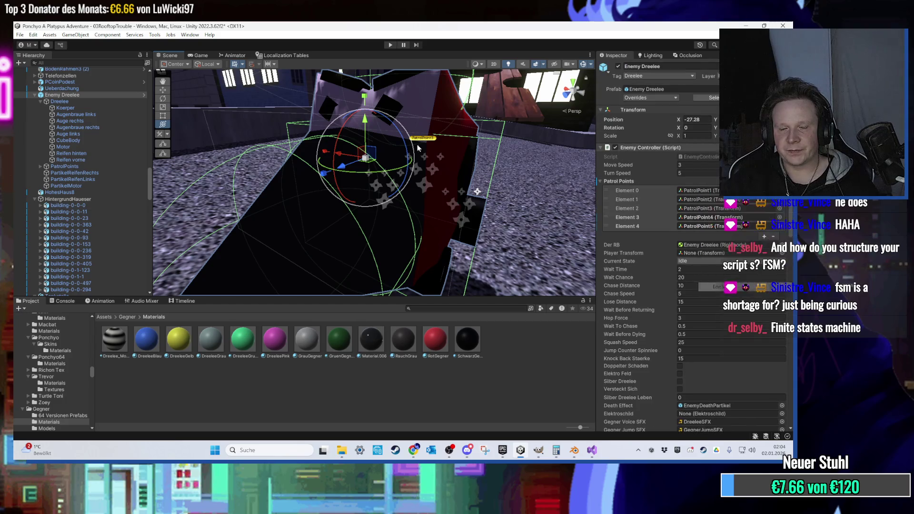
- Open EnemyController.cs in Visual Studio and inspect the EnemyState enum's idle state
key("alt+Tab")
scroll(305, 242, "down", 3)
left_click(152, 196)
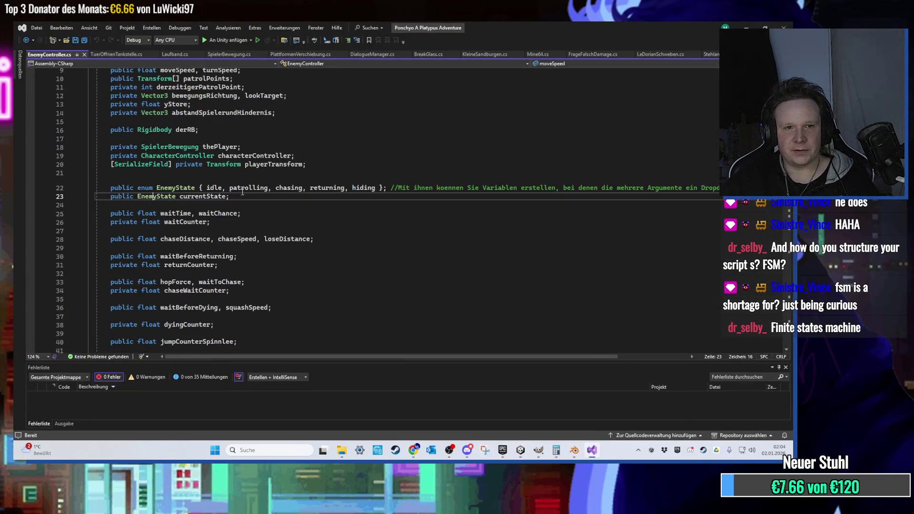
left_click(217, 188)
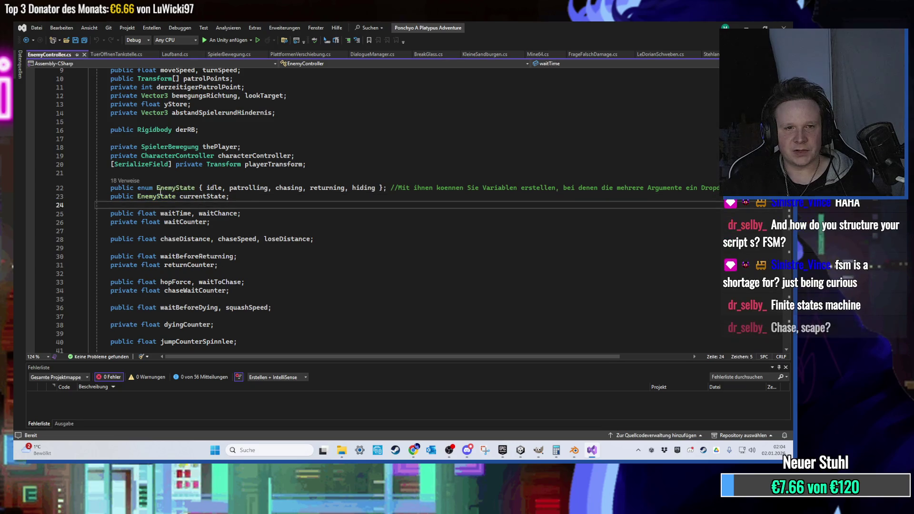
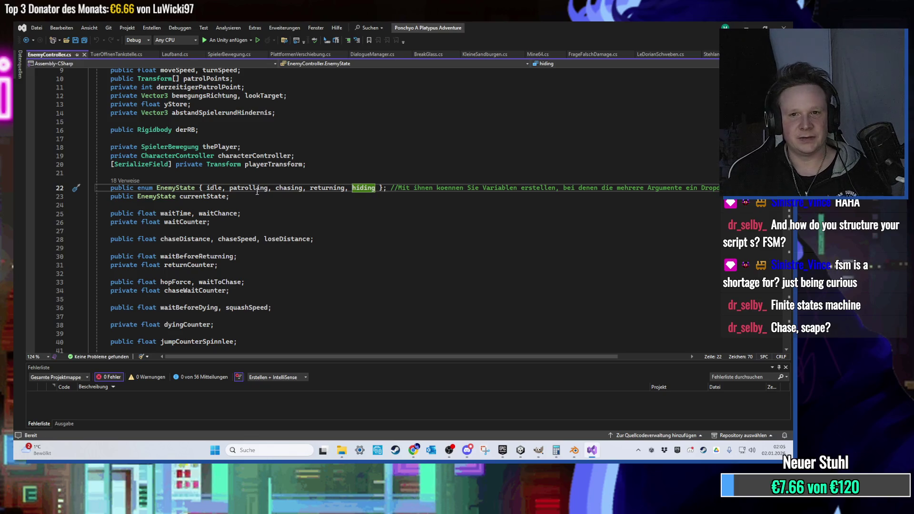
- Scroll through the enemy script, checking where the EnemyState type is referenced
scroll(462, 263, "down", 7)
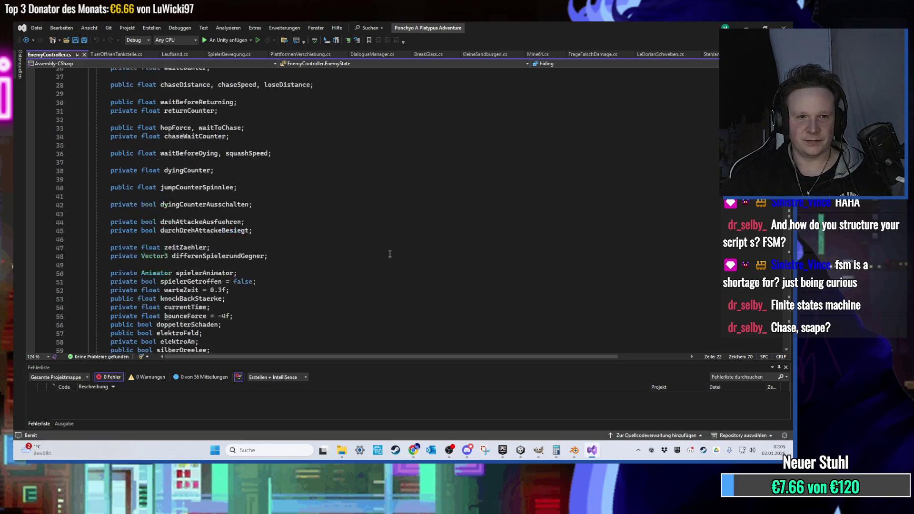
scroll(388, 255, "up", 4)
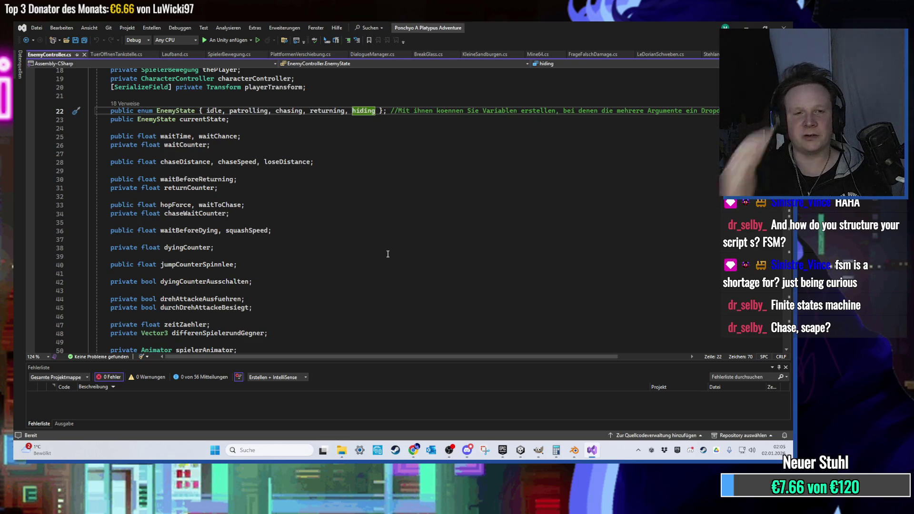
scroll(370, 238, "down", 9)
scroll(360, 229, "down", 8)
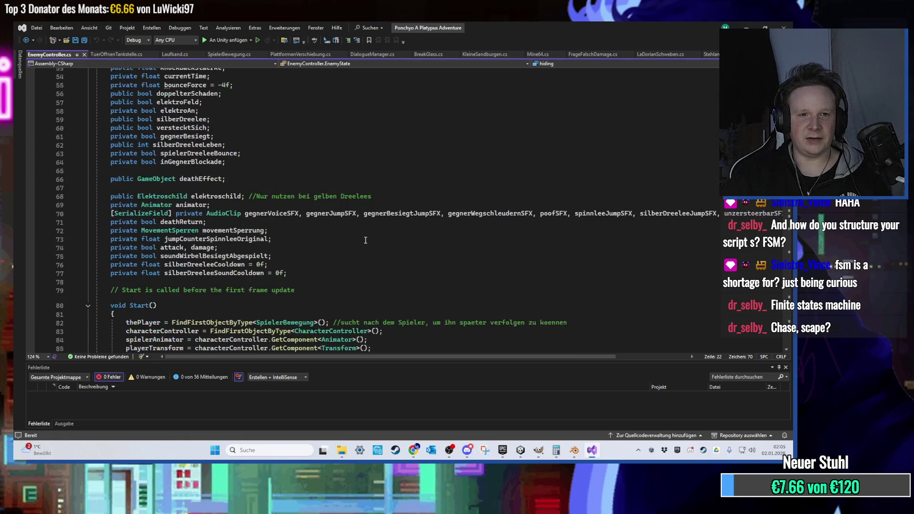
scroll(362, 241, "up", 10)
scroll(362, 243, "up", 7)
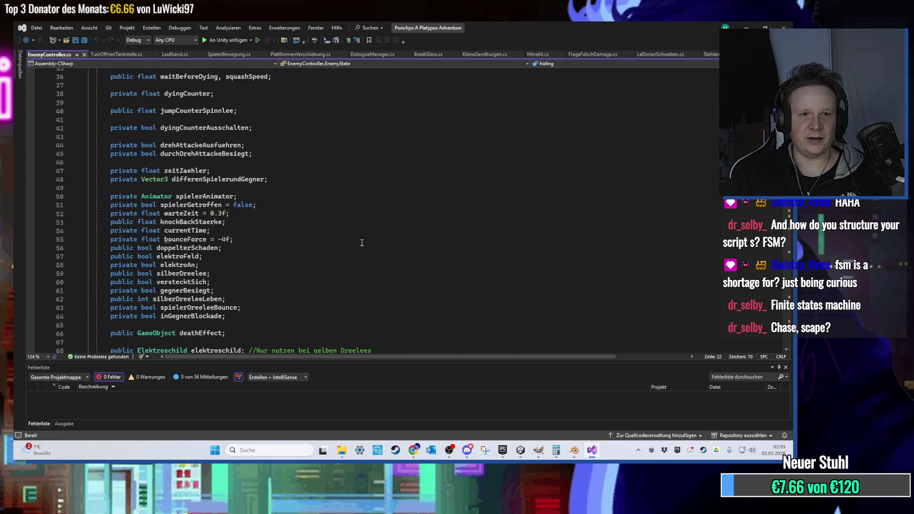
scroll(362, 243, "up", 5)
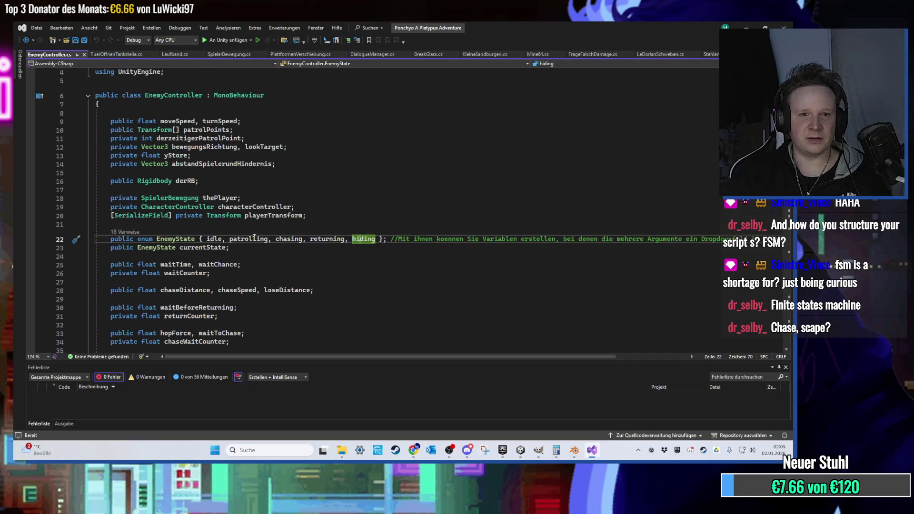
scroll(241, 242, "down", 4)
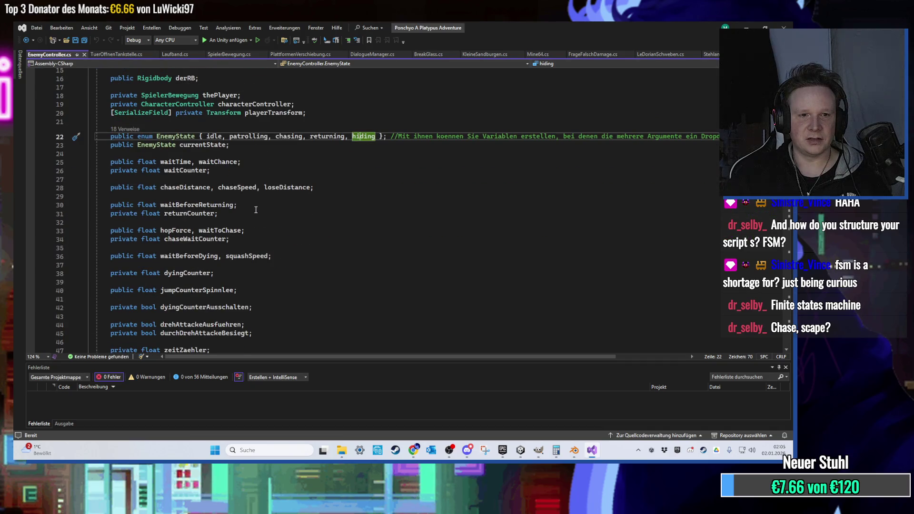
scroll(256, 210, "up", 6)
scroll(256, 212, "down", 5)
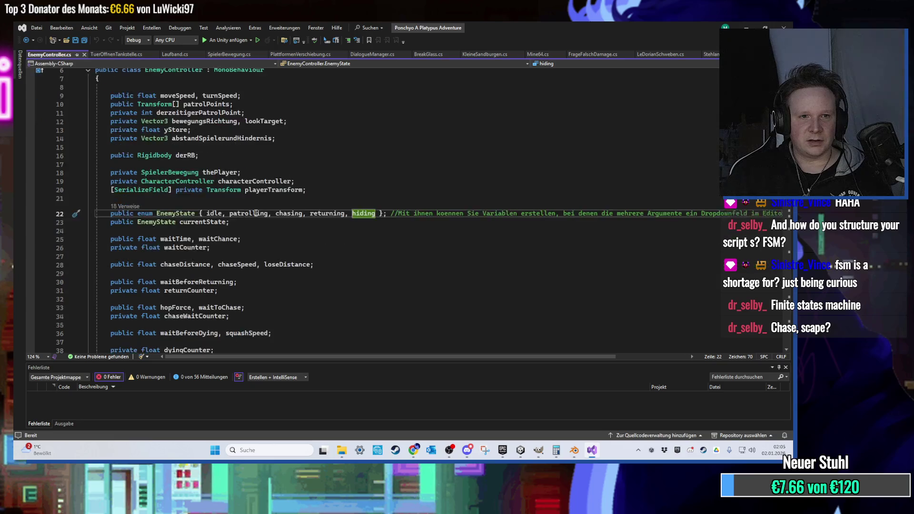
scroll(252, 205, "up", 2)
left_click(176, 222)
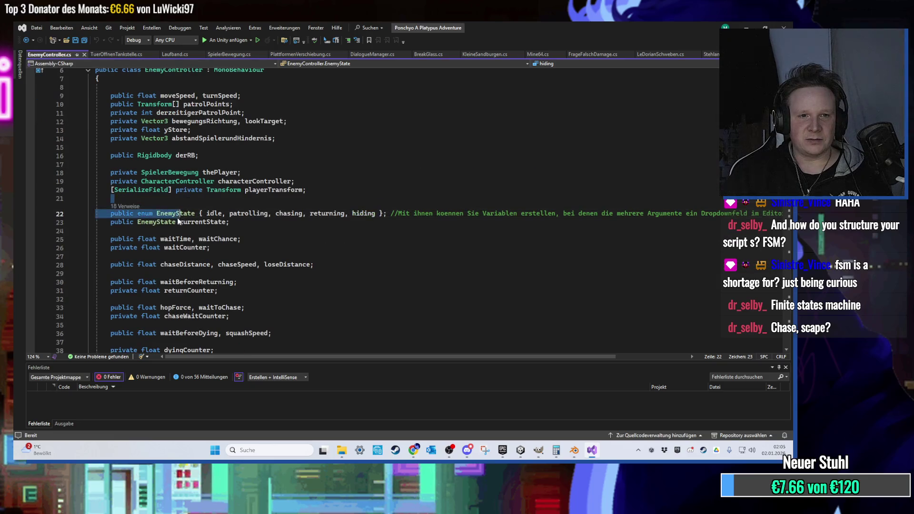
left_click(209, 231)
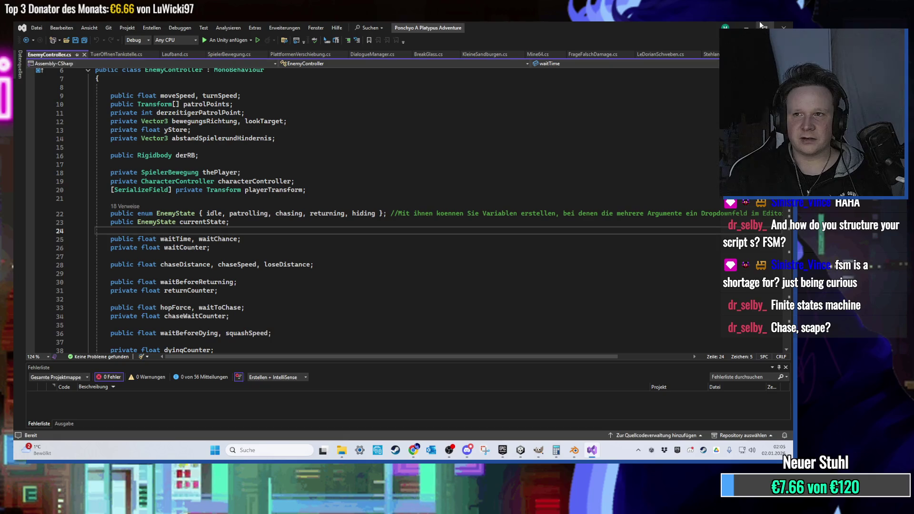
scroll(249, 300, "down", 4)
scroll(249, 299, "down", 3)
scroll(286, 276, "up", 6)
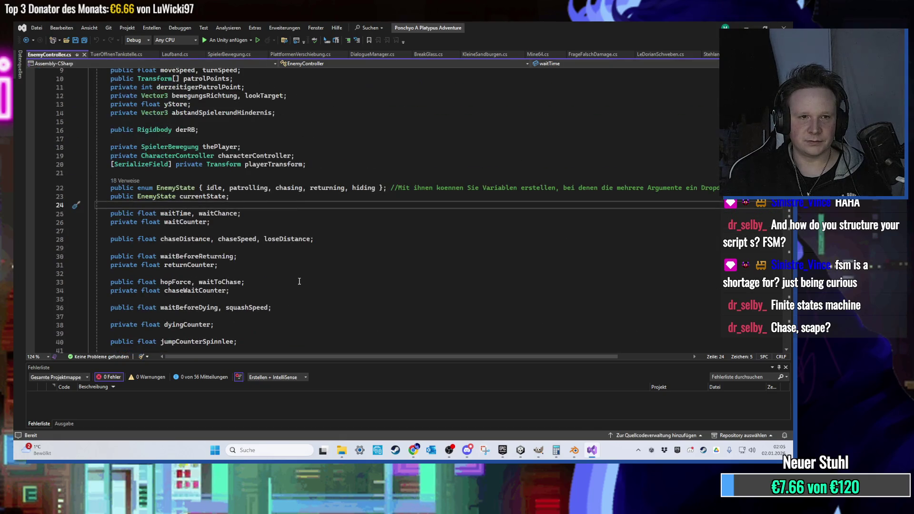
scroll(292, 283, "down", 20)
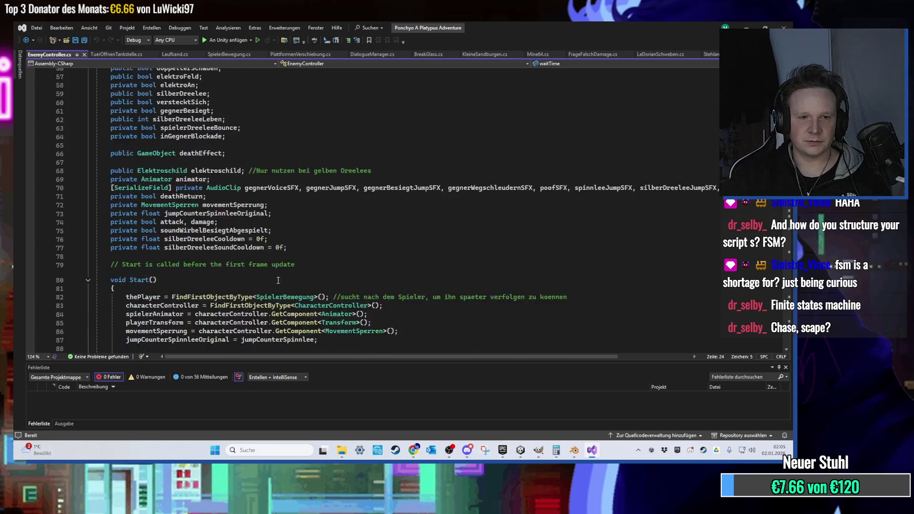
scroll(270, 286, "down", 20)
scroll(252, 277, "up", 8)
scroll(250, 279, "up", 1)
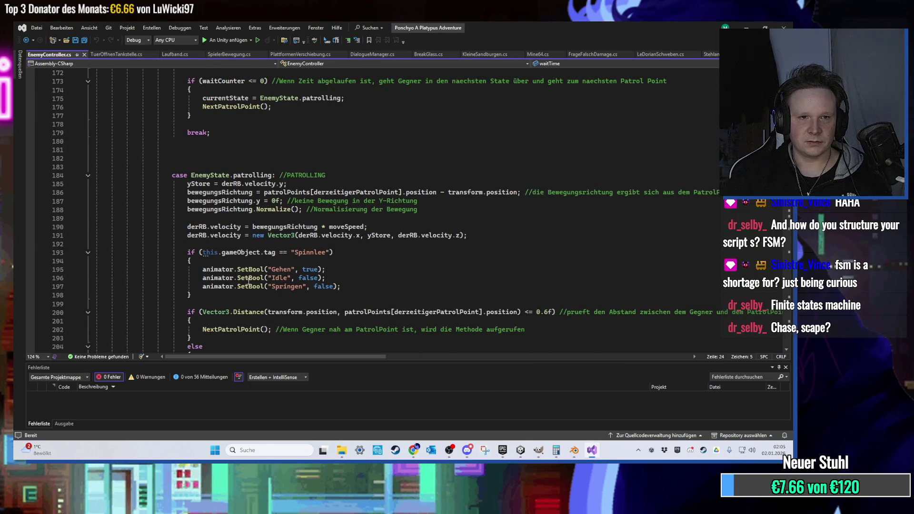
scroll(248, 281, "up", 13)
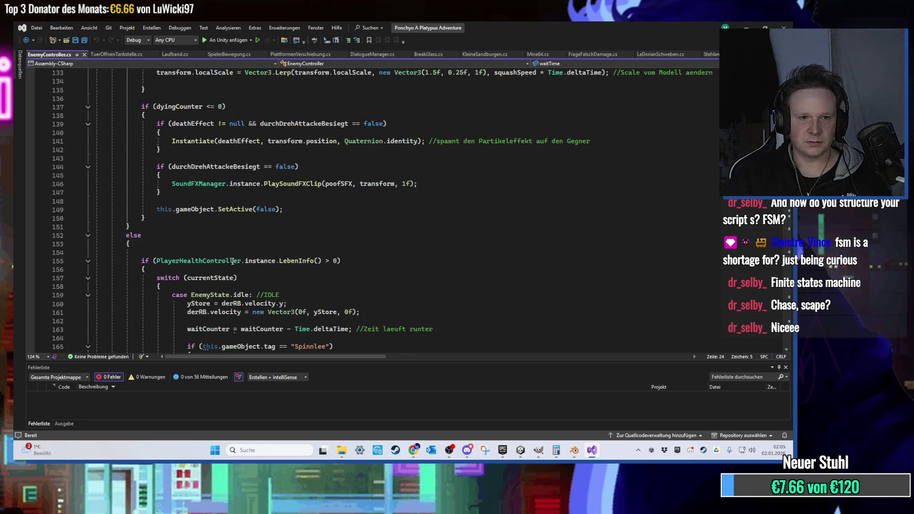
scroll(235, 260, "down", 1)
scroll(285, 269, "down", 1)
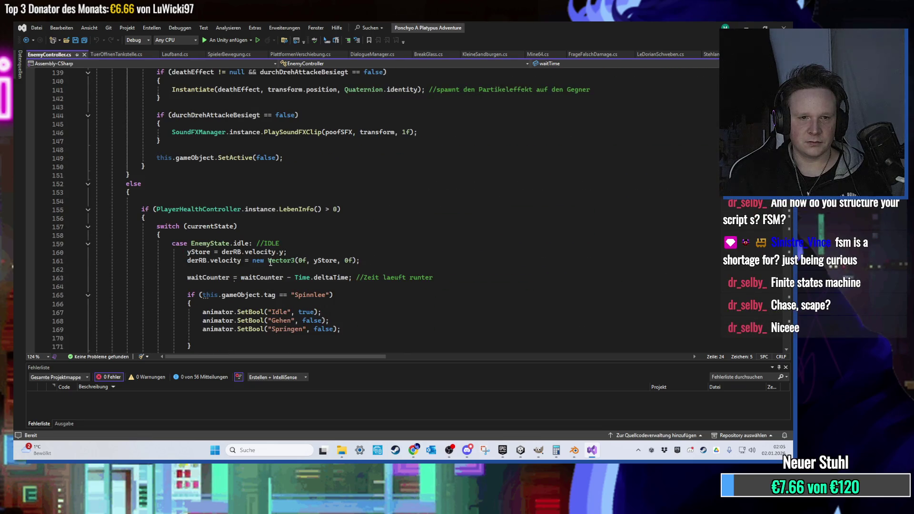
scroll(268, 260, "down", 10)
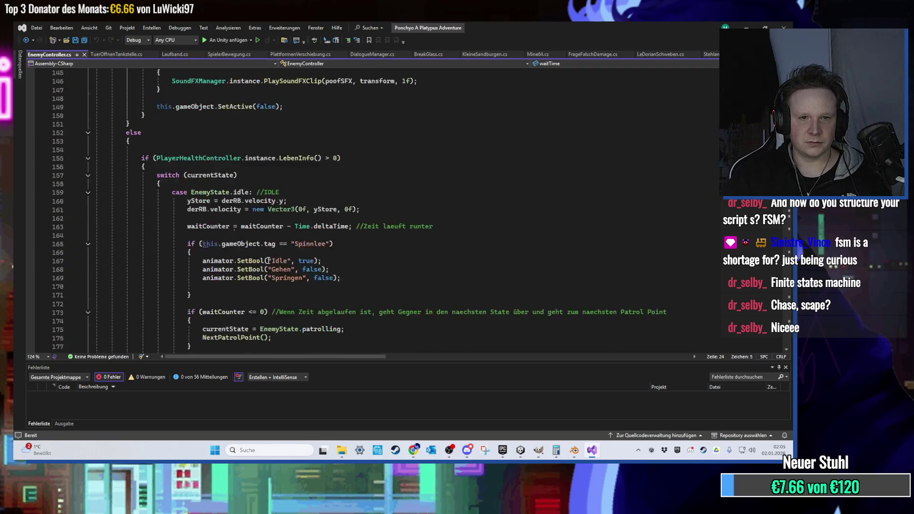
scroll(268, 260, "down", 20)
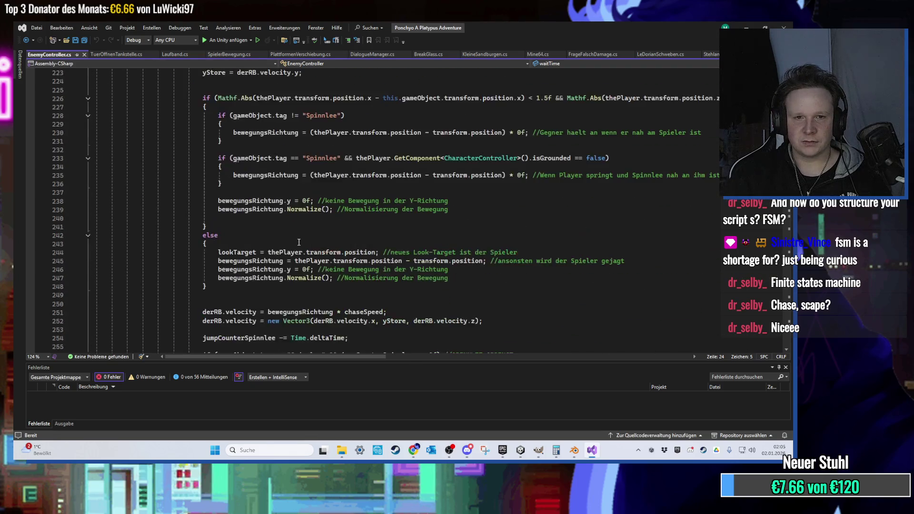
scroll(328, 234, "down", 20)
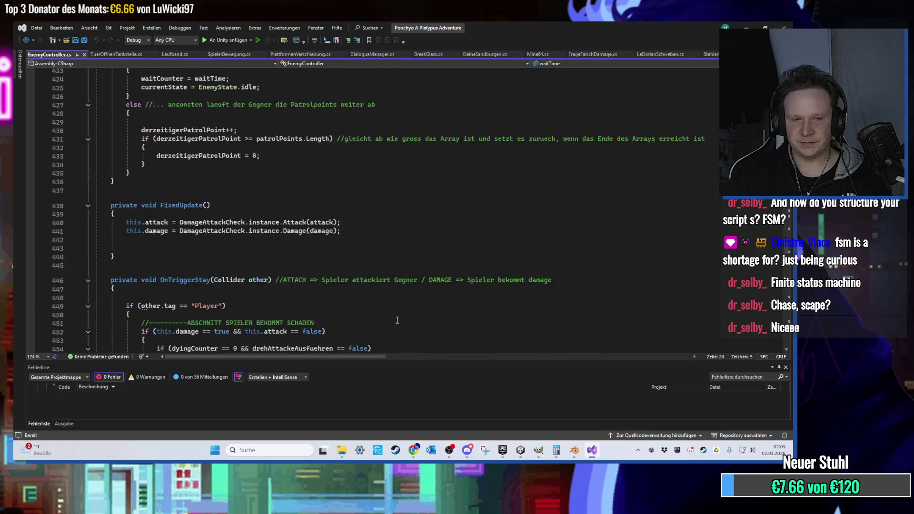
scroll(295, 273, "down", 20)
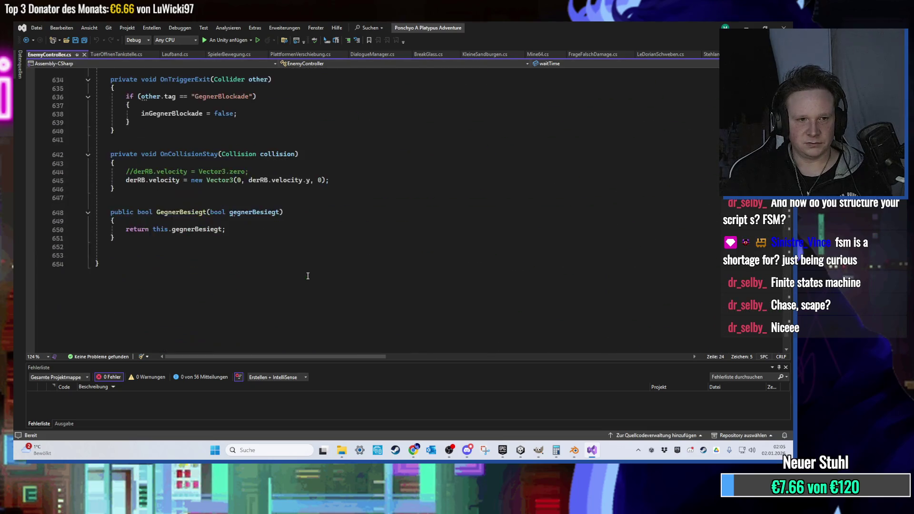
scroll(270, 273, "up", 10)
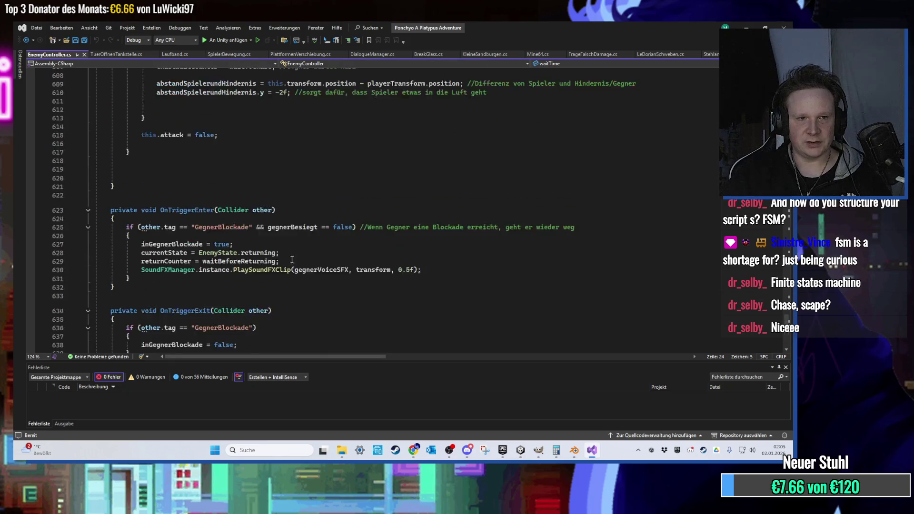
- Back in Unity, zoom out to see the whole Dreelee enemy and select Material.006
key("alt+Tab")
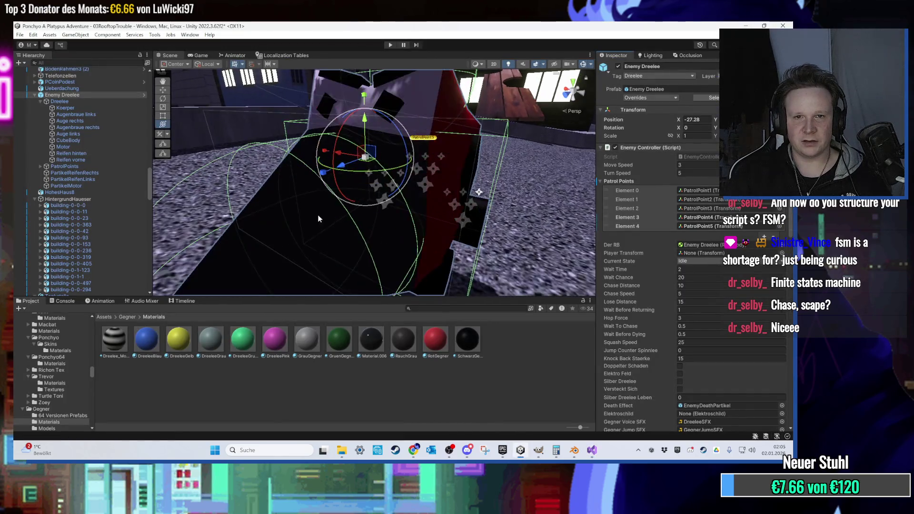
left_click_drag(298, 219, 367, 277)
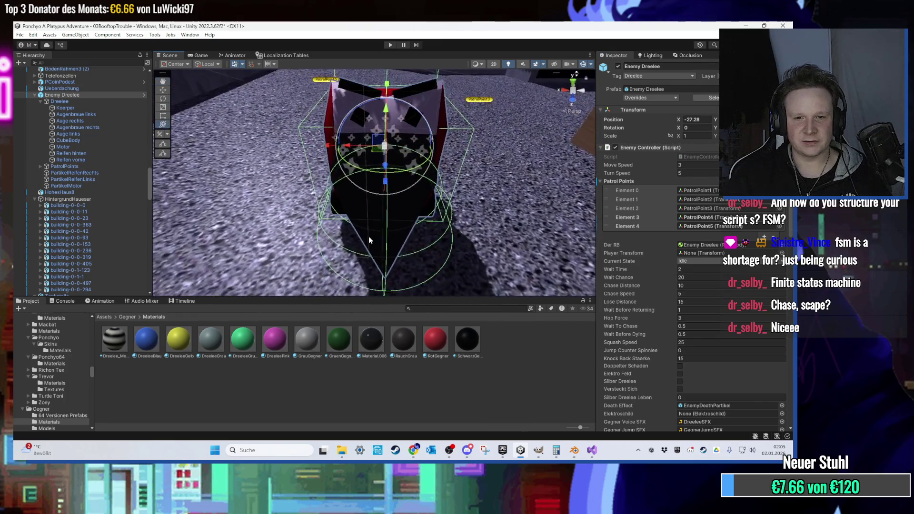
left_click(368, 340)
mouse_move(381, 219)
left_mouse_down()
mouse_move(442, 194)
mouse_move(428, 214)
left_mouse_up()
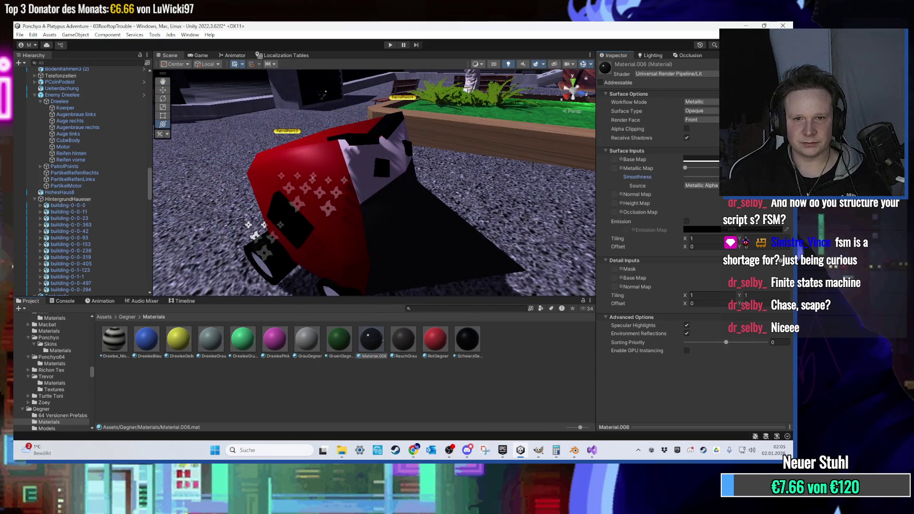
scroll(336, 210, "down", 10)
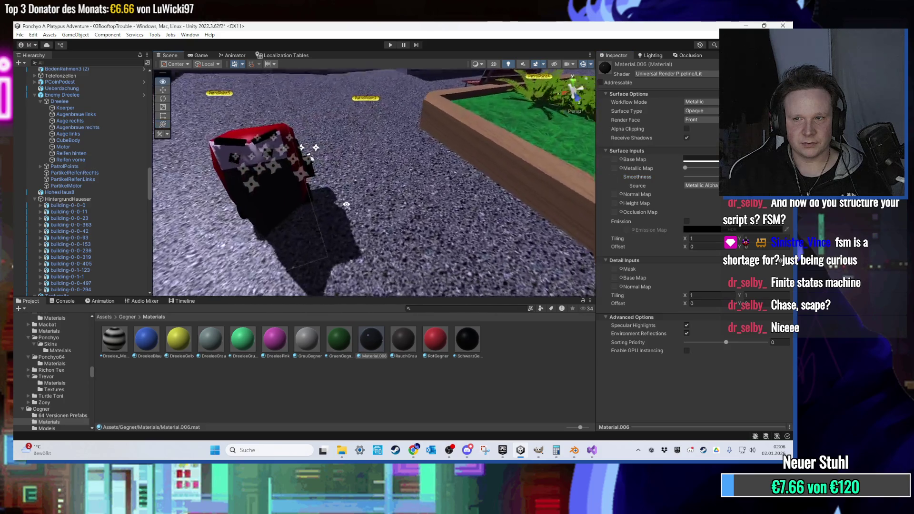
scroll(336, 210, "up", 10)
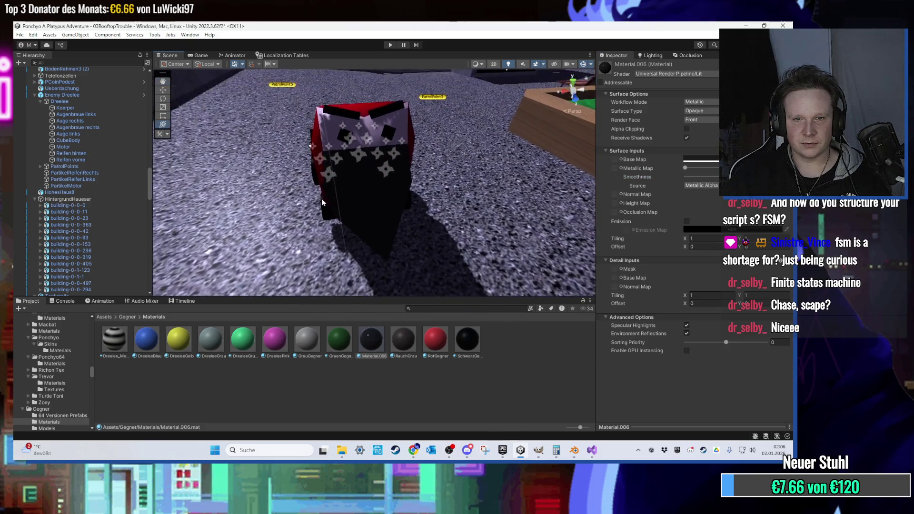
scroll(333, 205, "down", 5)
scroll(345, 210, "up", 5)
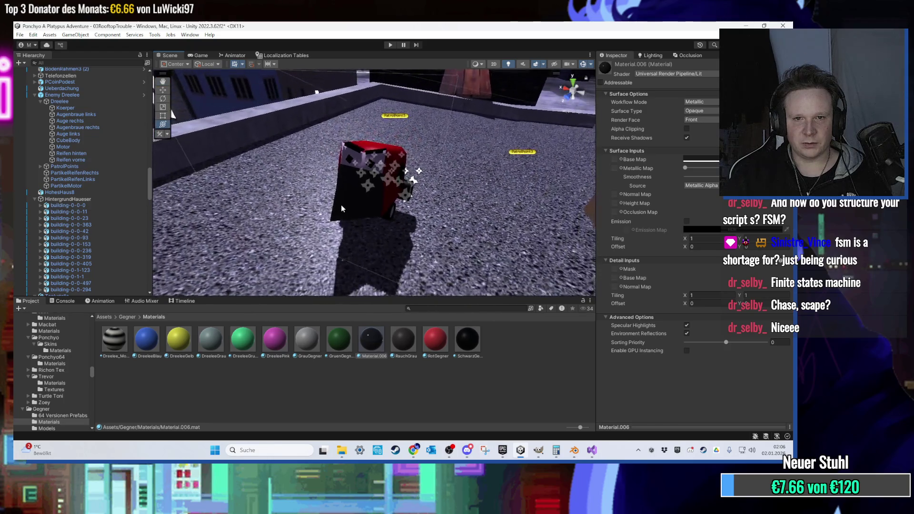
scroll(330, 205, "down", 5)
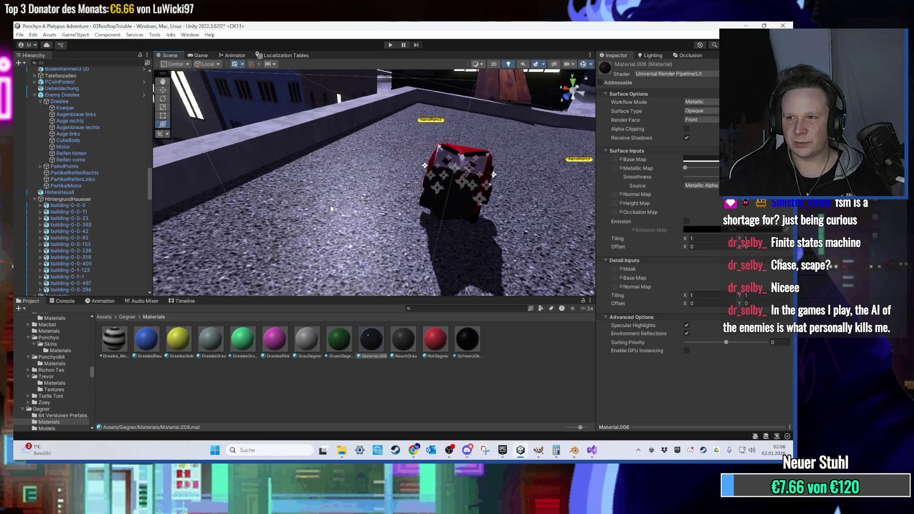
scroll(331, 209, "down", 5)
scroll(356, 217, "up", 6)
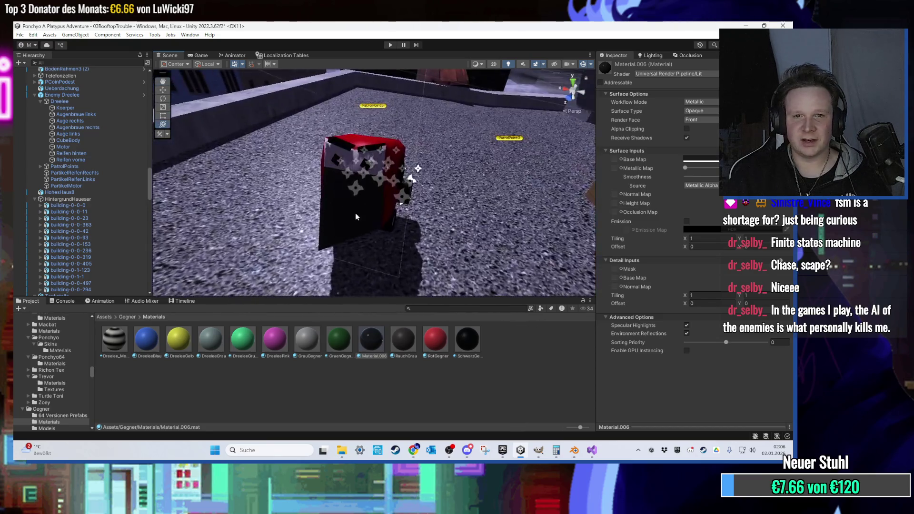
scroll(319, 188, "up", 3)
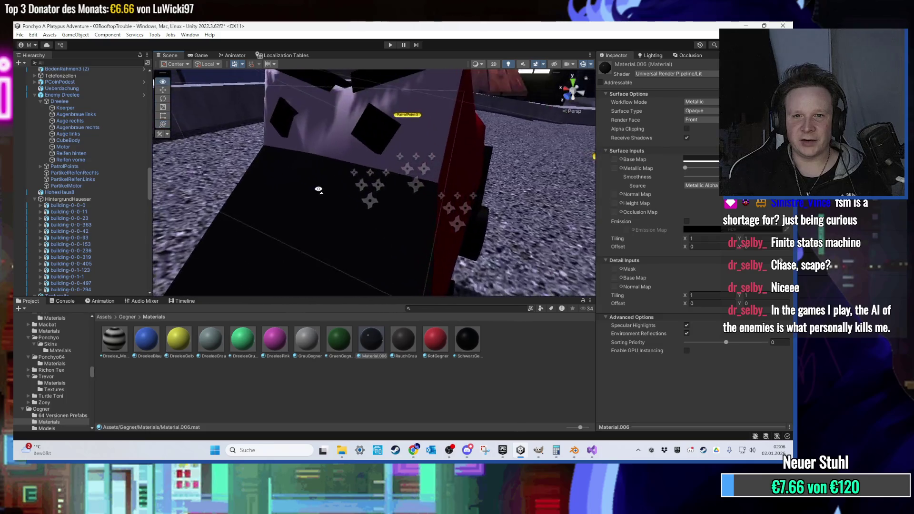
scroll(318, 188, "down", 5)
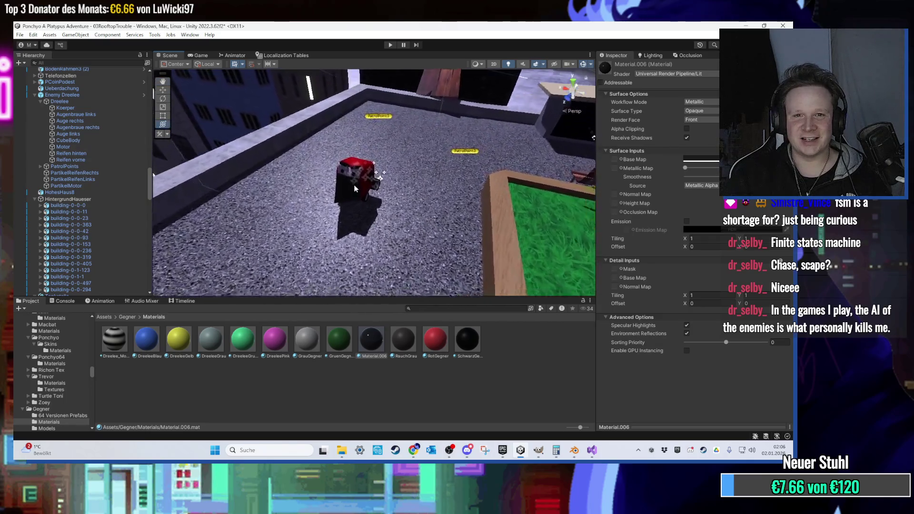
scroll(354, 185, "up", 3)
scroll(354, 185, "down", 4)
scroll(336, 195, "up", 3)
- Apply the RauchGrau material to the enemy and raise the material's metallic value
left_click_drag(333, 195, 299, 178)
scroll(299, 177, "up", 2)
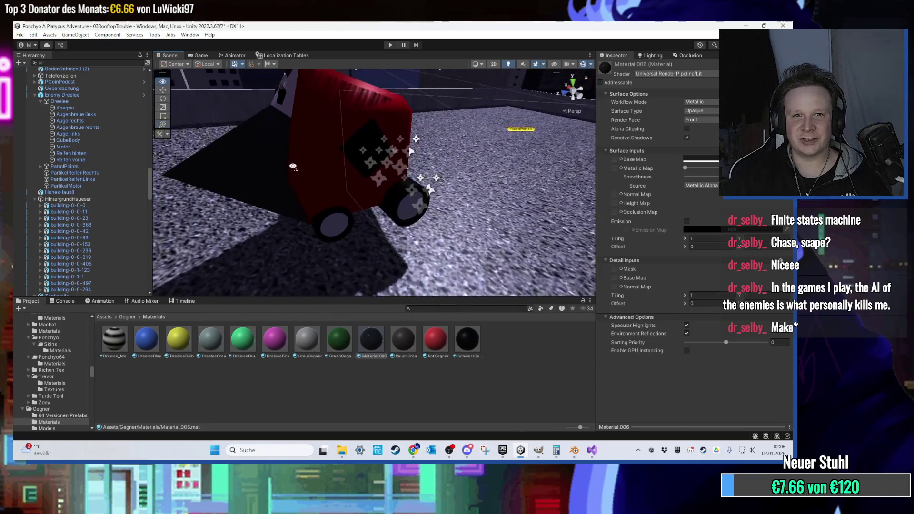
scroll(312, 170, "down", 4)
scroll(315, 172, "up", 5)
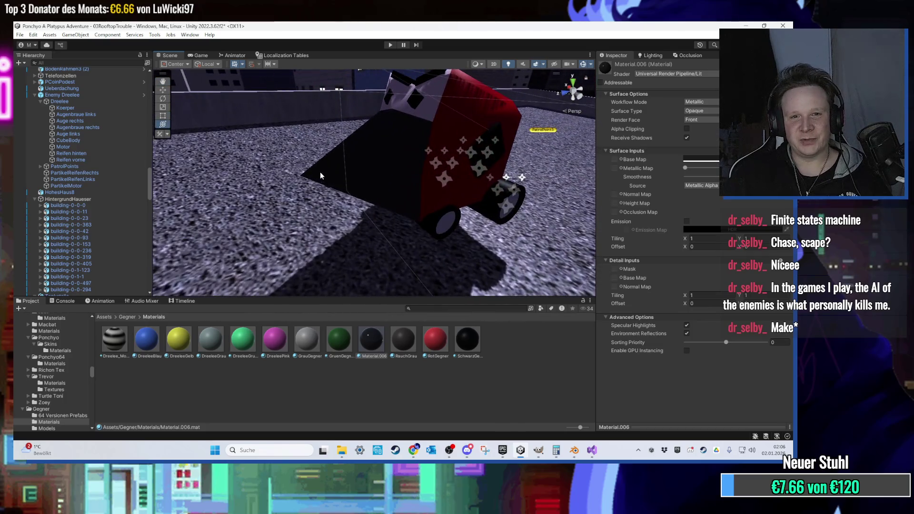
scroll(333, 195, "down", 3)
scroll(372, 239, "up", 4)
scroll(364, 208, "down", 3)
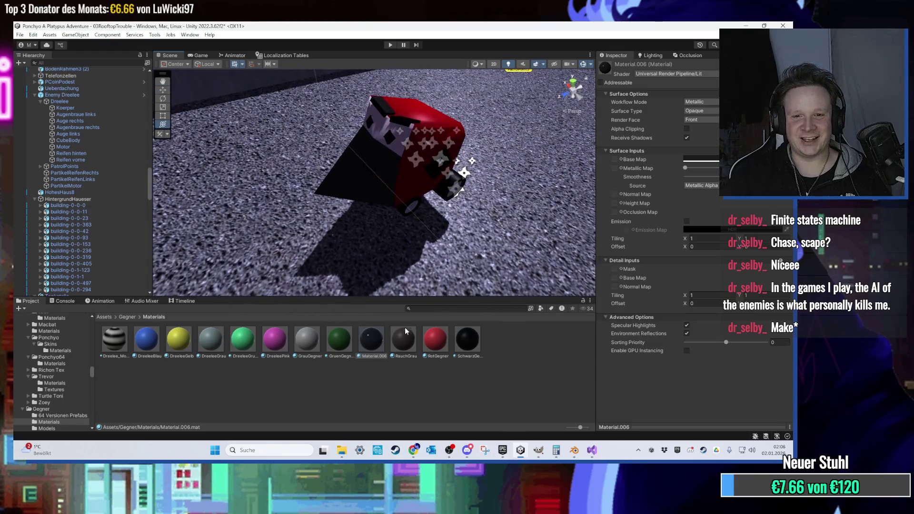
left_click_drag(406, 331, 361, 192)
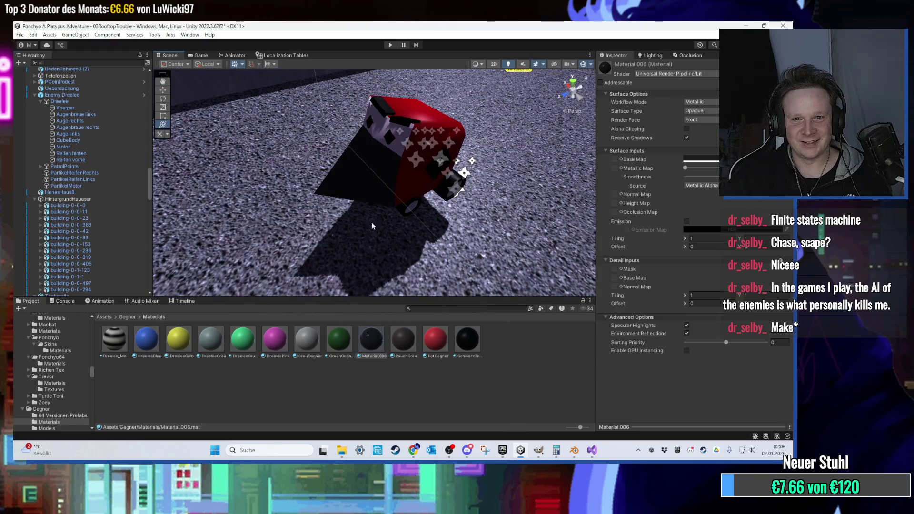
scroll(362, 224, "up", 5)
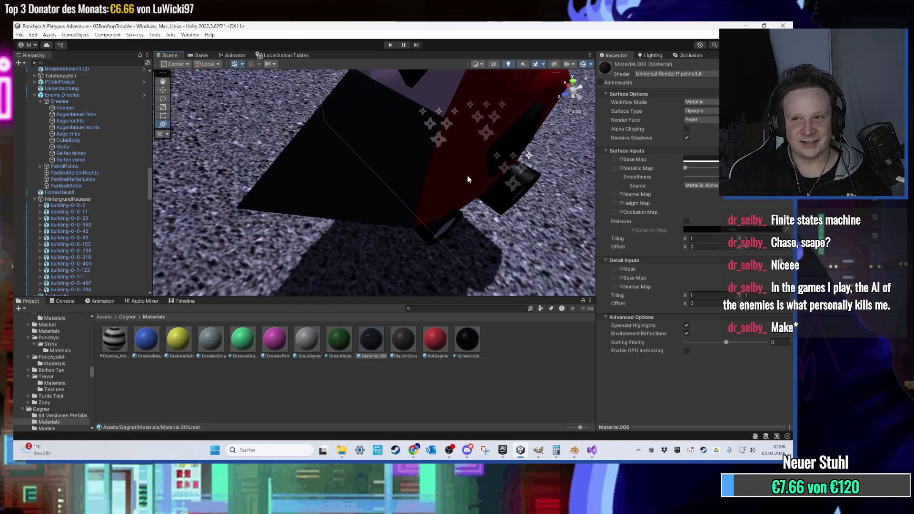
left_click_drag(690, 167, 738, 167)
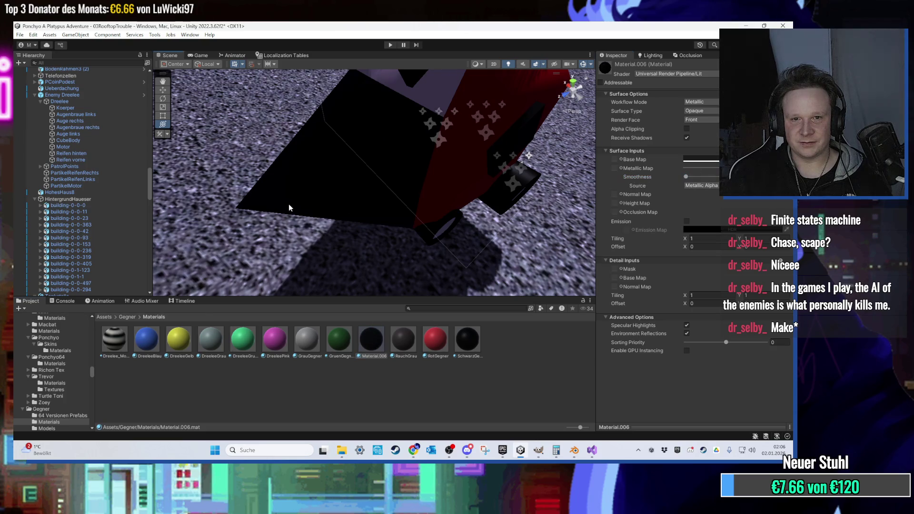
scroll(291, 208, "down", 5)
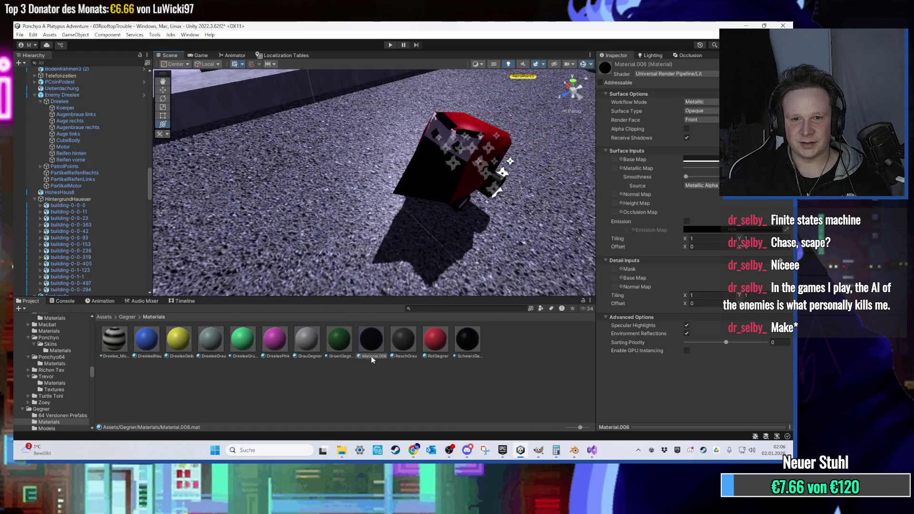
- Delete Material.006 from Gegner/Materials and return to the Gegner folder
key("Delete")
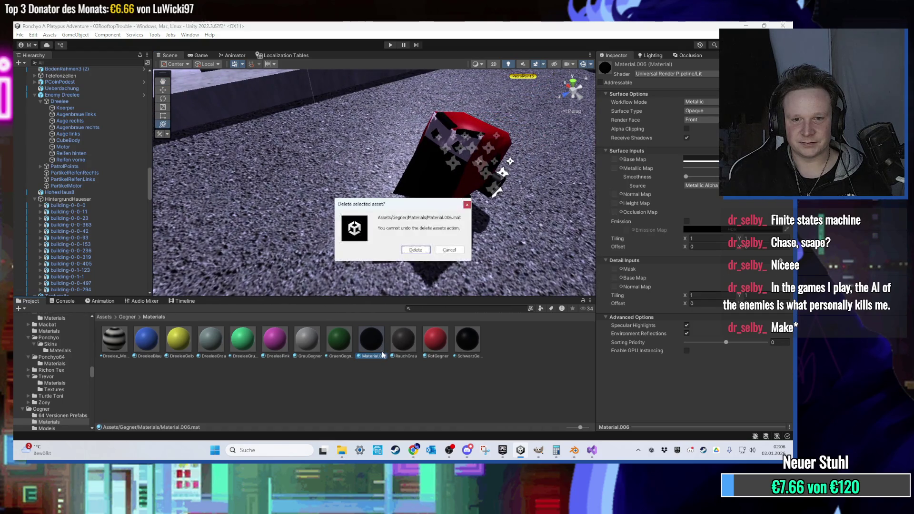
key("Return")
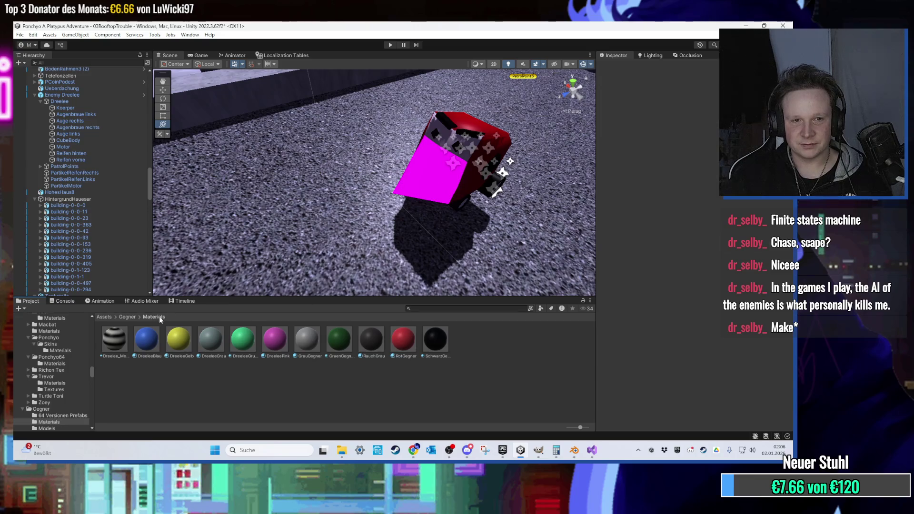
left_click(127, 316)
left_click(240, 349)
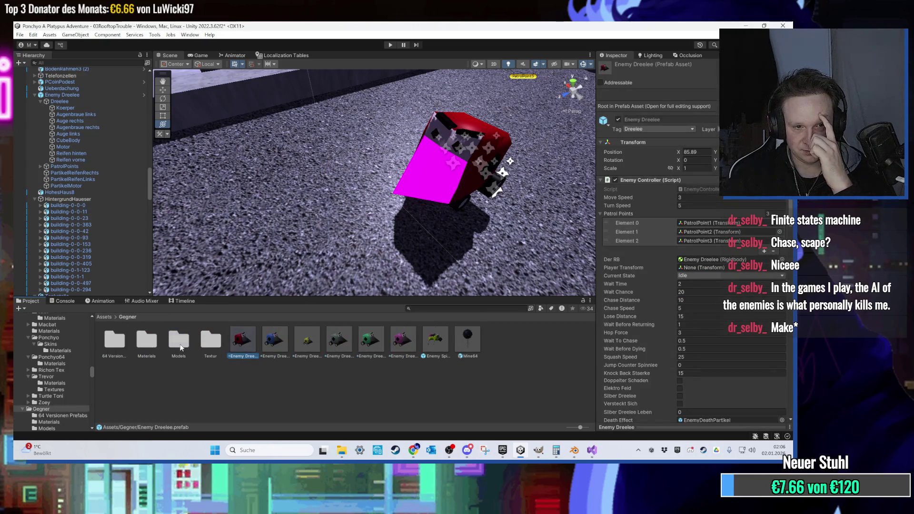
- Browse the Materials, Textur and 64 Versionen subfolders, ending back in Gegner
left_click(147, 339)
double_click(147, 341)
left_click(128, 317)
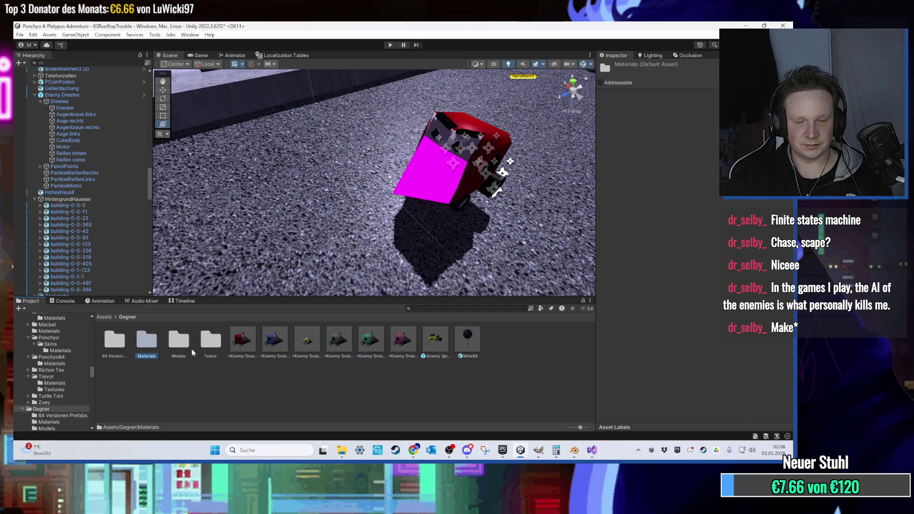
double_click(210, 339)
left_click(127, 316)
left_click(117, 342)
double_click(117, 346)
left_click(127, 317)
left_click_drag(372, 205, 350, 224)
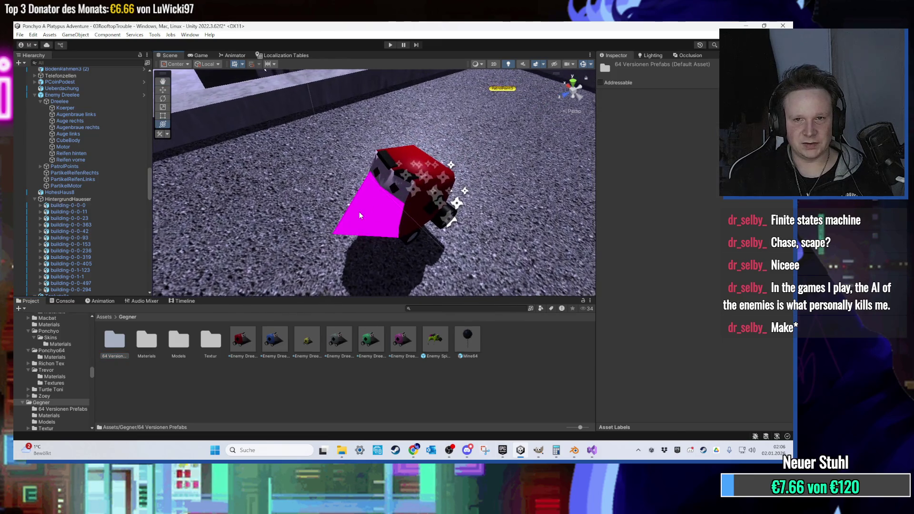
left_click(350, 225)
left_click(669, 101)
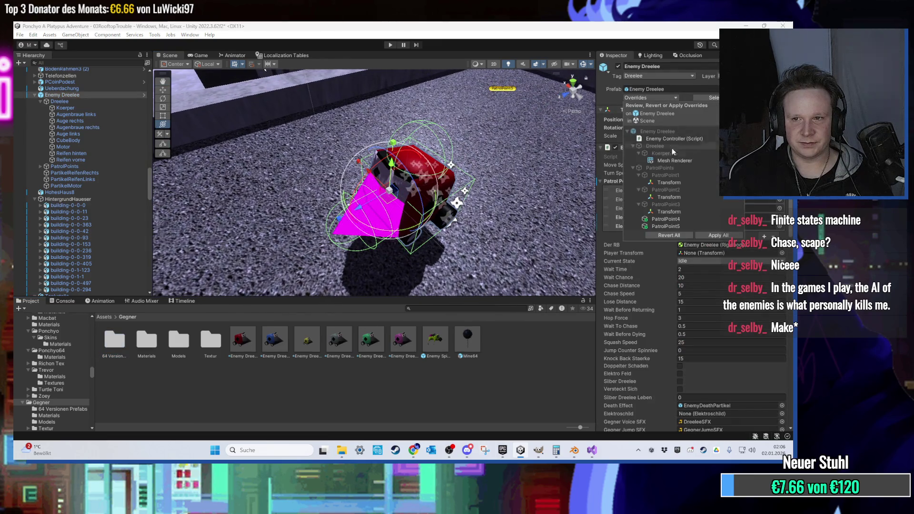
left_click(683, 162)
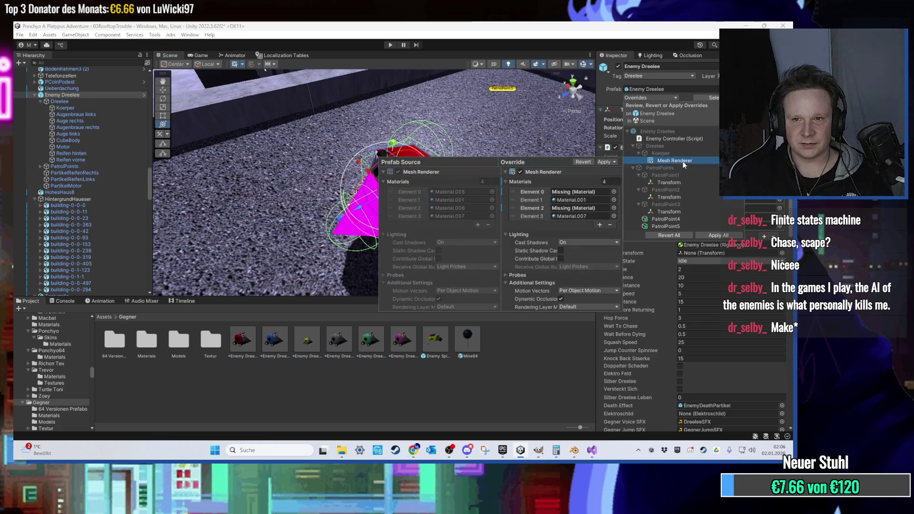
left_click(572, 208)
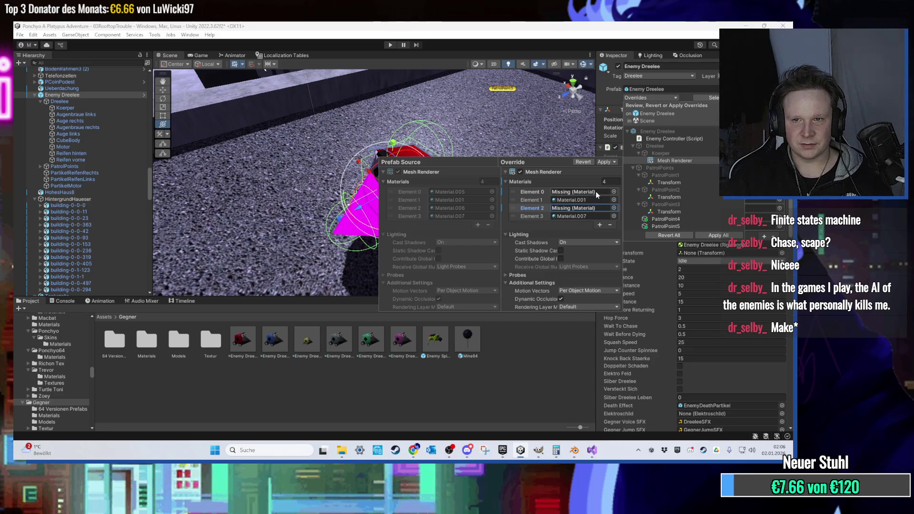
left_click(674, 162)
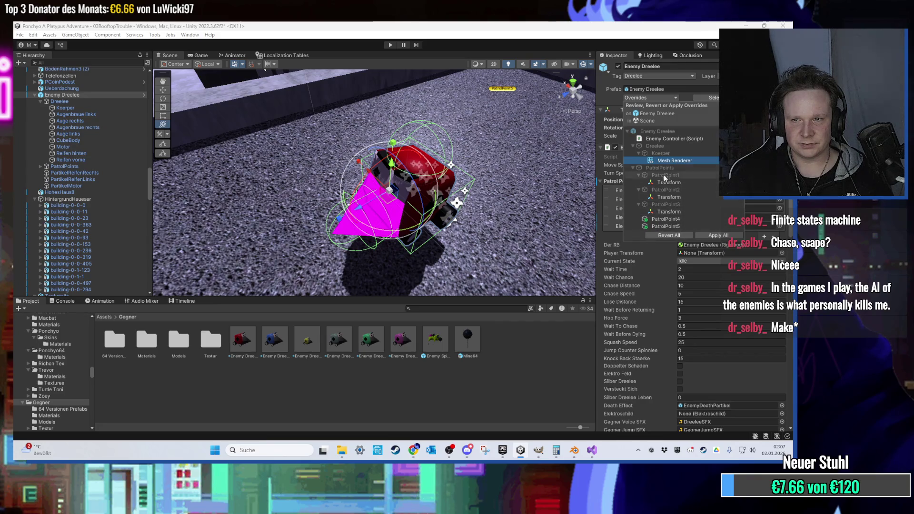
left_click(667, 160)
left_click(344, 397)
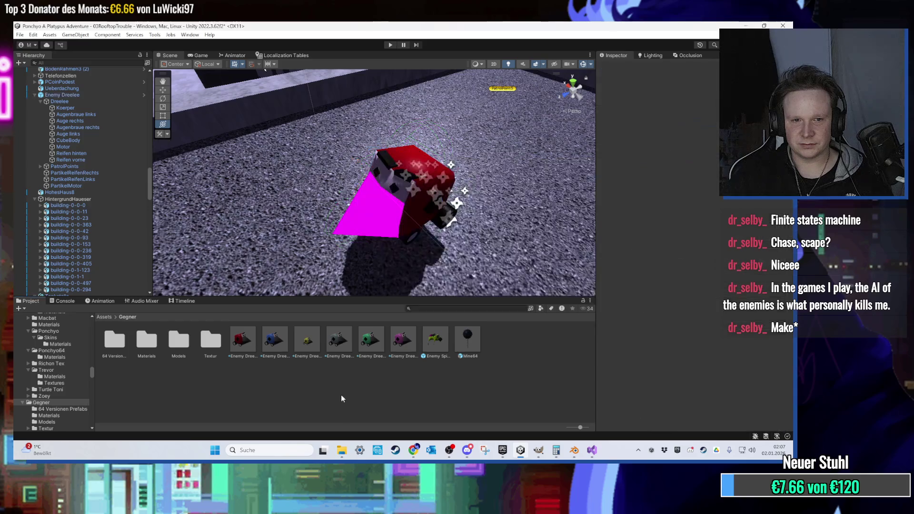
scroll(278, 227, "down", 3)
- Place a second Enemy Dreelee on the rooftop road and select its Koerper body
left_click_drag(243, 339, 507, 158)
scroll(507, 159, "down", 2)
mouse_move(452, 188)
left_mouse_down()
mouse_move(459, 179)
mouse_move(291, 152)
left_mouse_up()
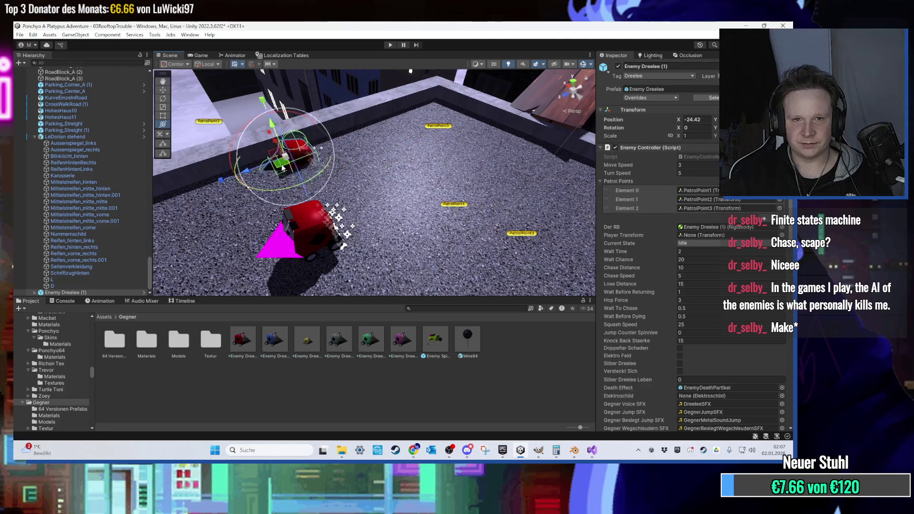
key("f")
scroll(358, 175, "up", 5)
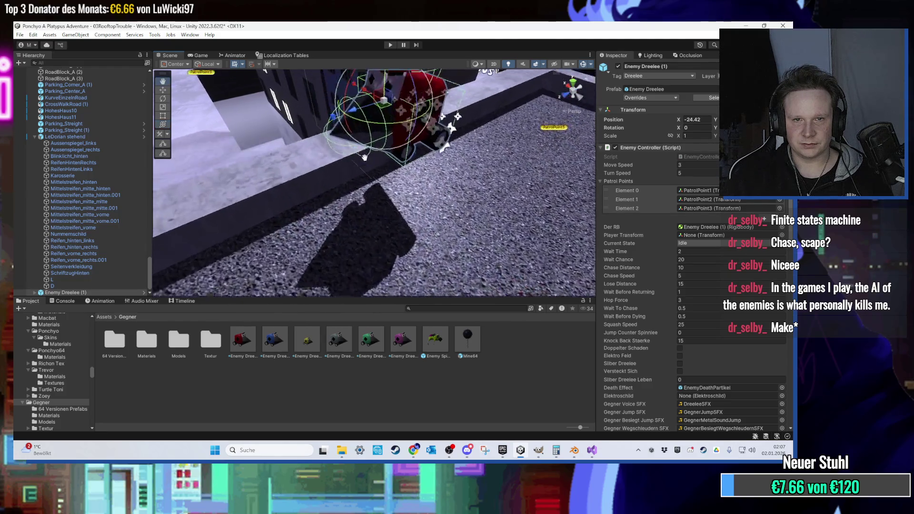
scroll(364, 179, "up", 3)
left_click(317, 220)
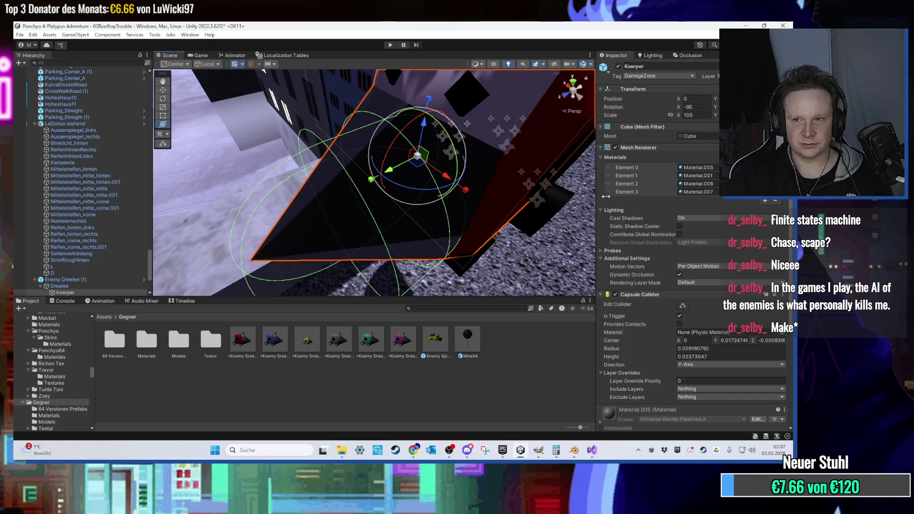
- Ping Material.005 and Material.006 from the body's slots to see which parts use them
left_click(707, 167)
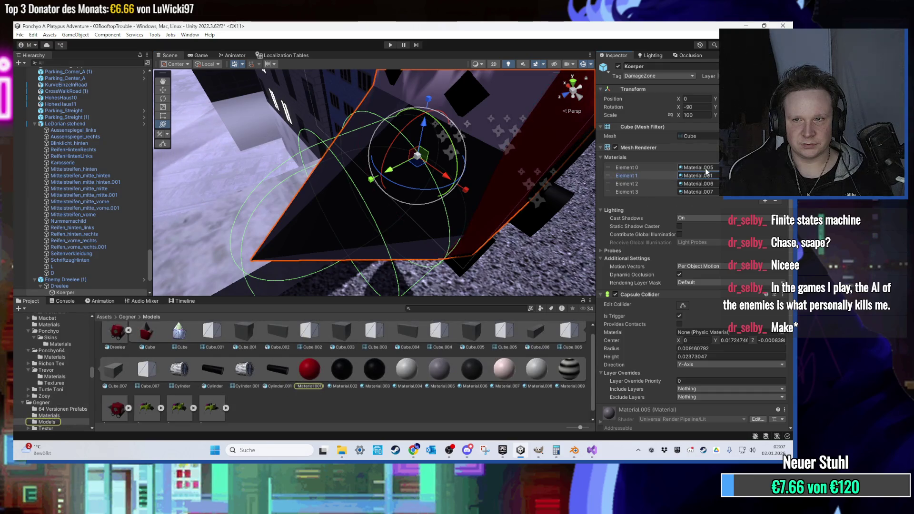
left_click(703, 184)
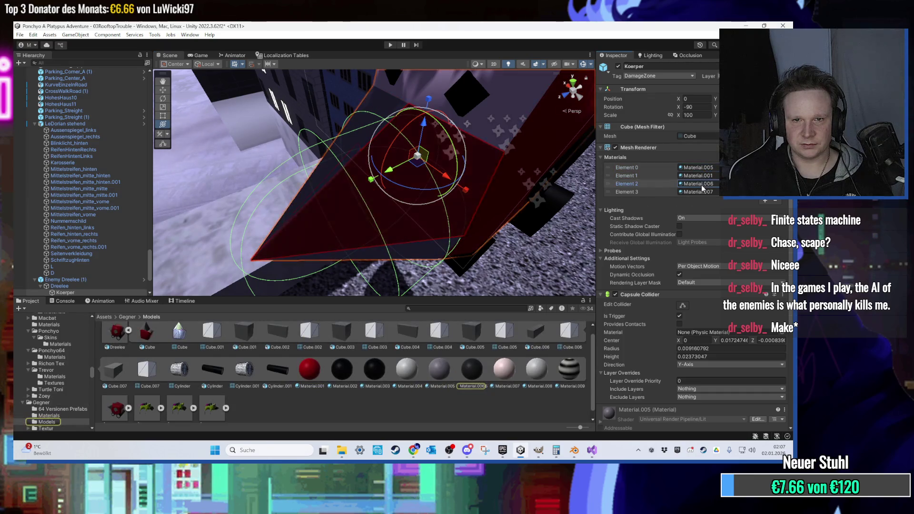
key("f")
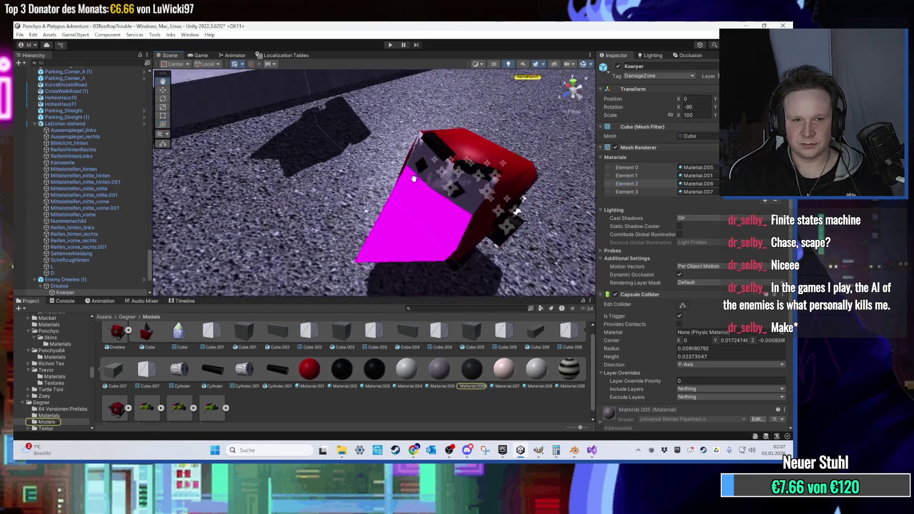
left_click_drag(371, 254, 386, 208)
mouse_move(381, 213)
left_mouse_down()
mouse_move(308, 236)
mouse_move(365, 231)
left_mouse_up()
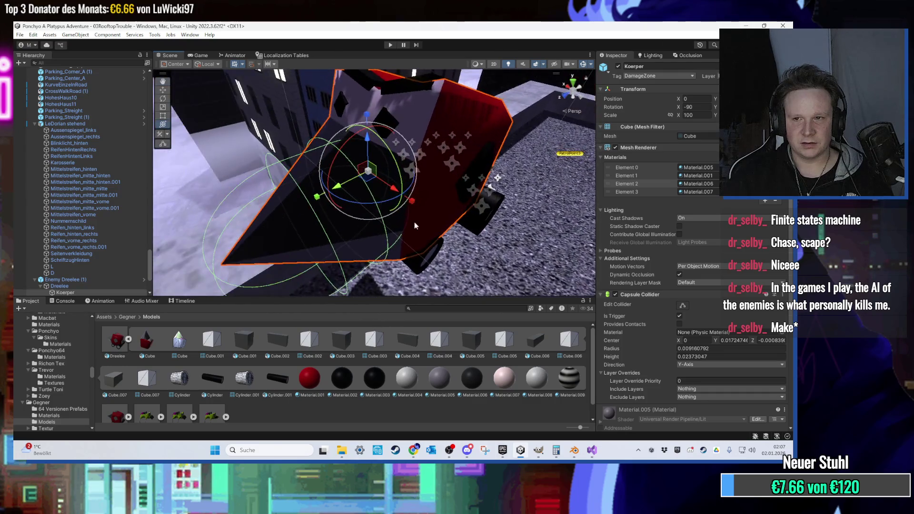
left_click(698, 184)
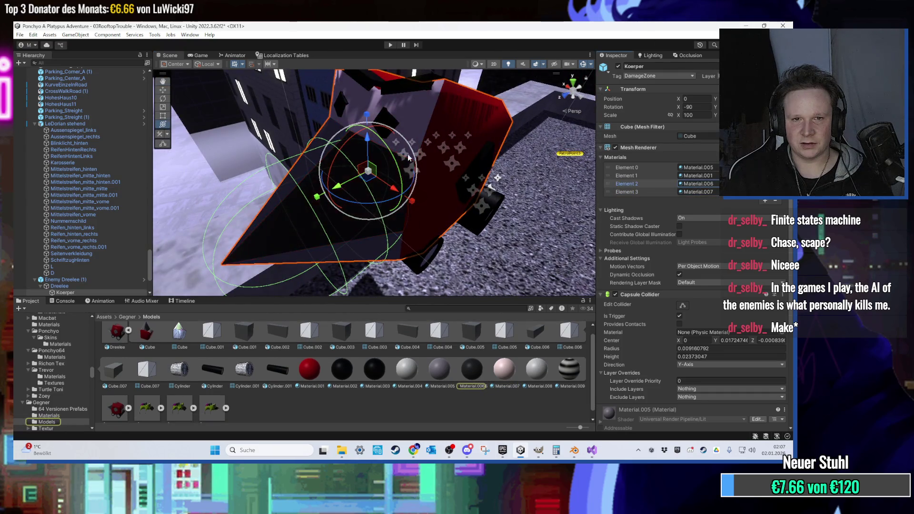
left_click(689, 177)
left_click(699, 168)
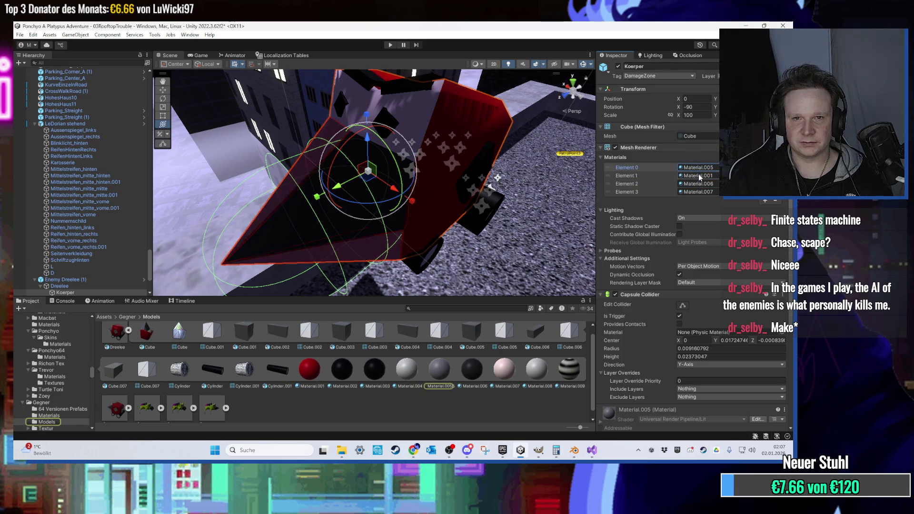
mouse_move(439, 255)
left_mouse_down()
mouse_move(435, 191)
mouse_move(464, 264)
mouse_move(405, 246)
mouse_move(395, 224)
left_mouse_up()
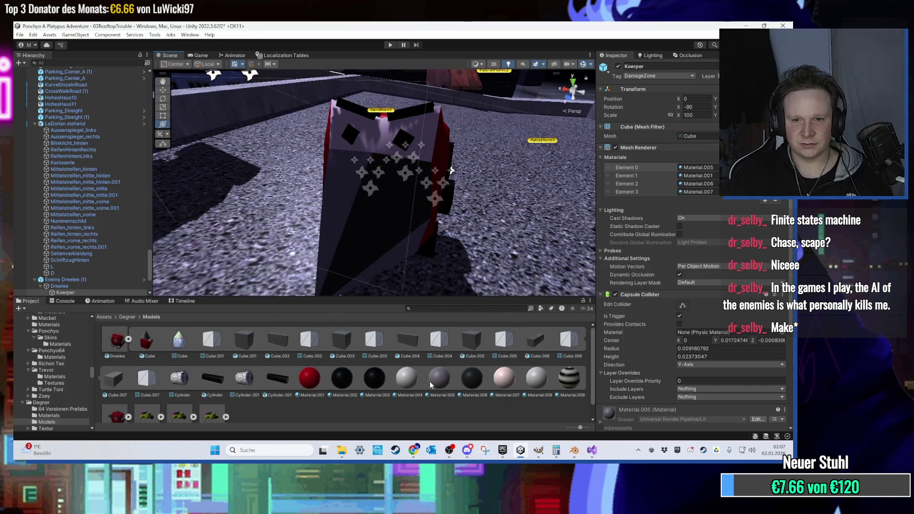
- Locate Material.005, Material.001 and Material.006 in the Gegner Models folder
left_click(700, 168)
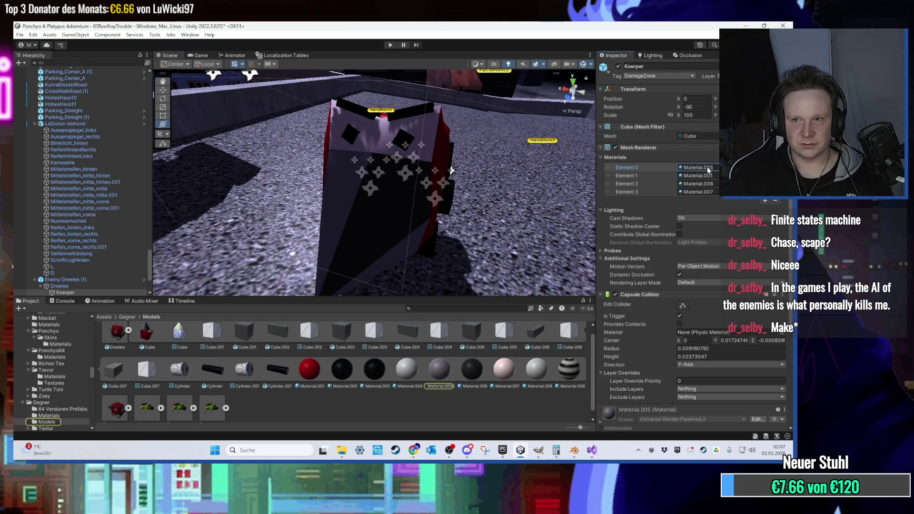
mouse_move(360, 221)
left_mouse_down()
mouse_move(371, 271)
mouse_move(362, 247)
left_mouse_up()
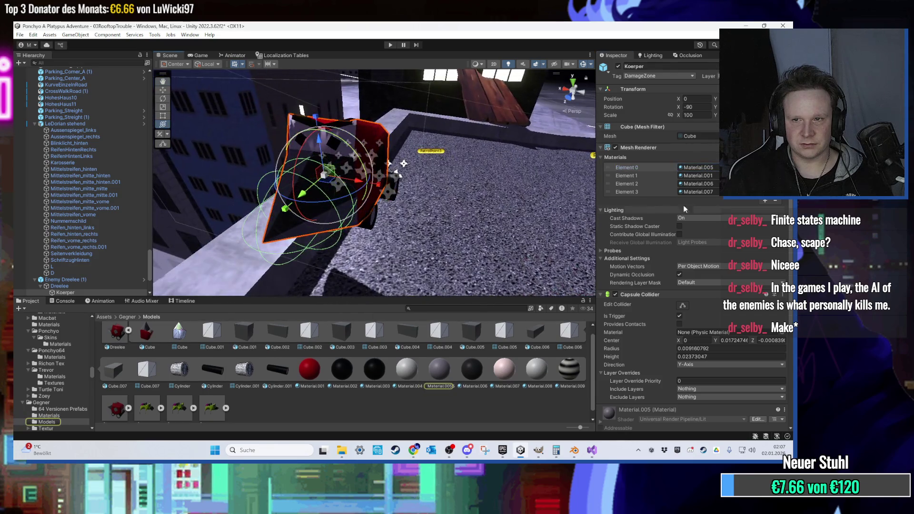
left_click(710, 174)
left_click(707, 183)
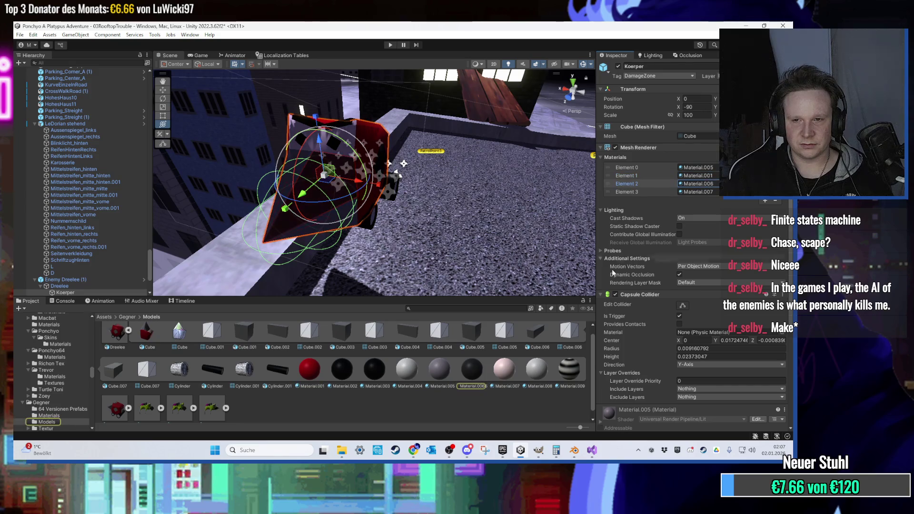
- Move Material.005 and Material.006 into the Gegner Materials folder
left_click(438, 376)
left_click(464, 376, "ctrl")
left_click(128, 317)
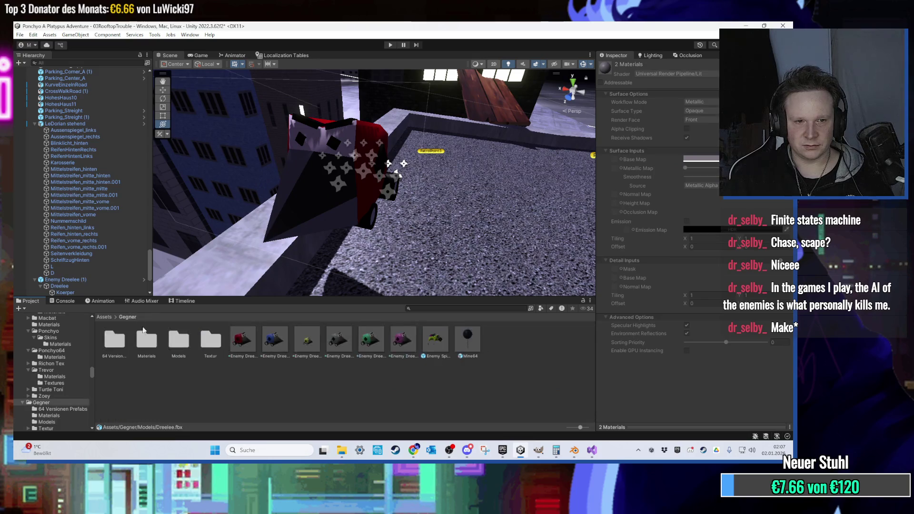
double_click(146, 335)
right_click(229, 388)
left_click(227, 390)
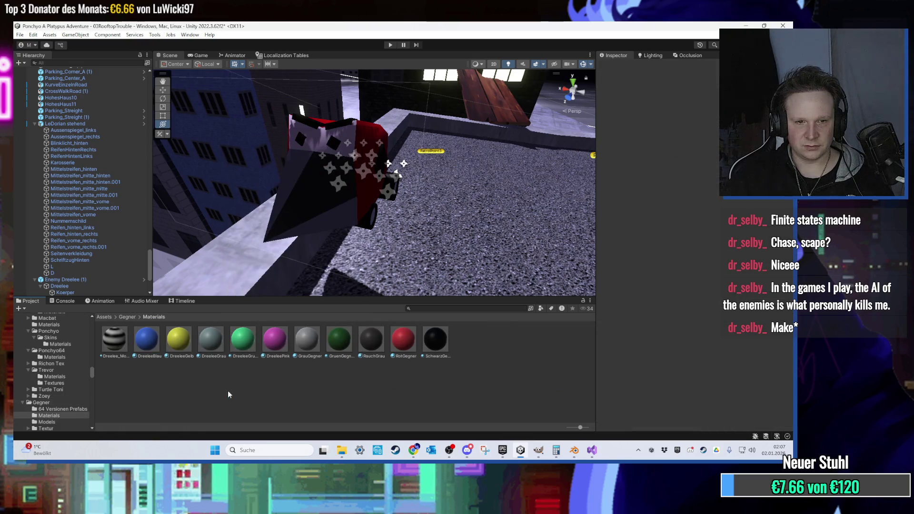
- Rename Material.005 to Drill1 and Material.006 to Drill2
right_click(380, 347)
left_click(436, 136)
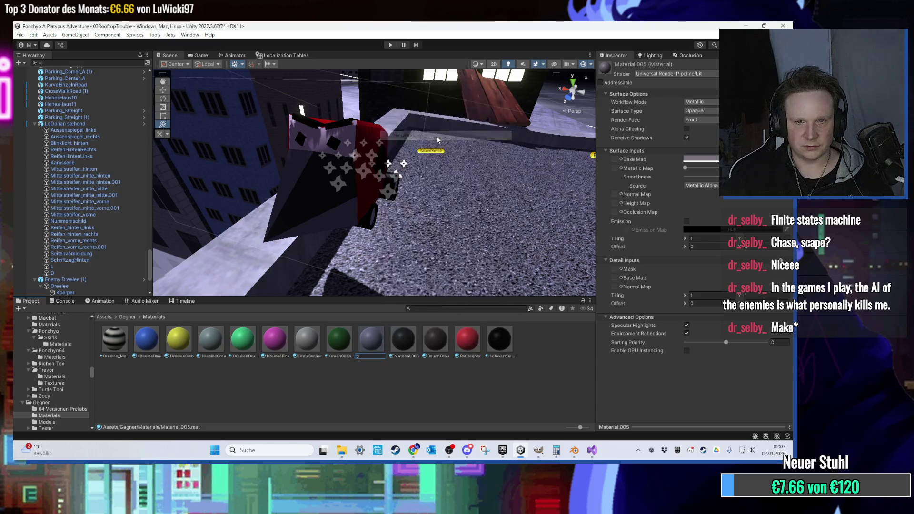
type("rill1")
key("Return")
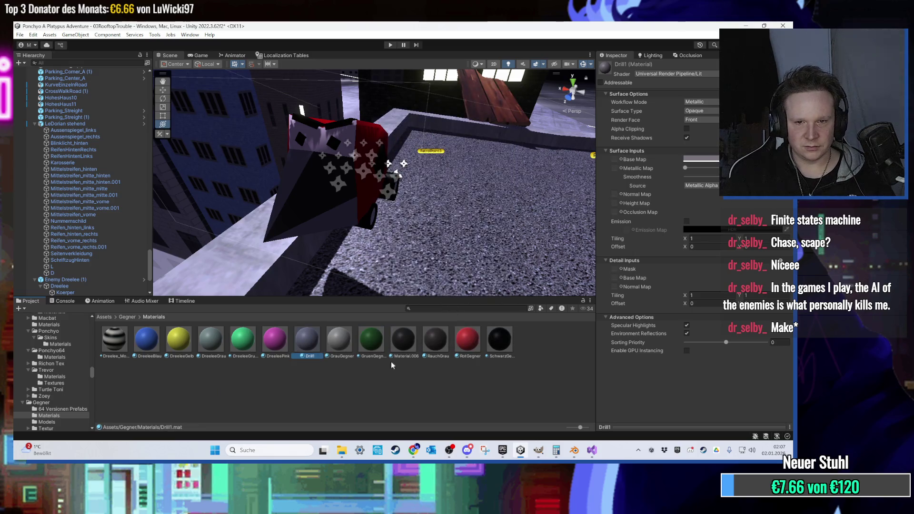
right_click(405, 353)
left_click(452, 139)
type("Dru")
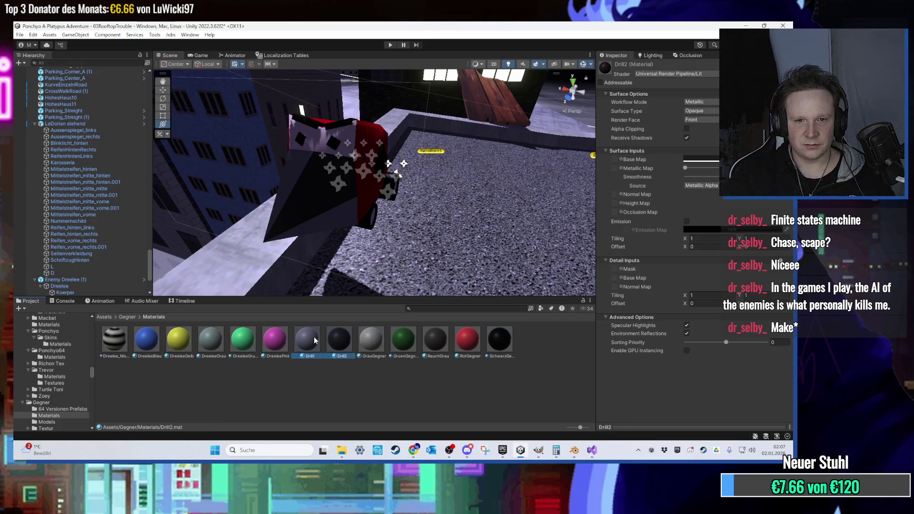
- Apply Drill1 to the enemy's pink drill face in the Scene view
left_click_drag(396, 172, 394, 275)
mouse_move(303, 352)
left_mouse_down()
mouse_move(395, 233)
mouse_move(371, 280)
mouse_move(700, 167)
left_mouse_up()
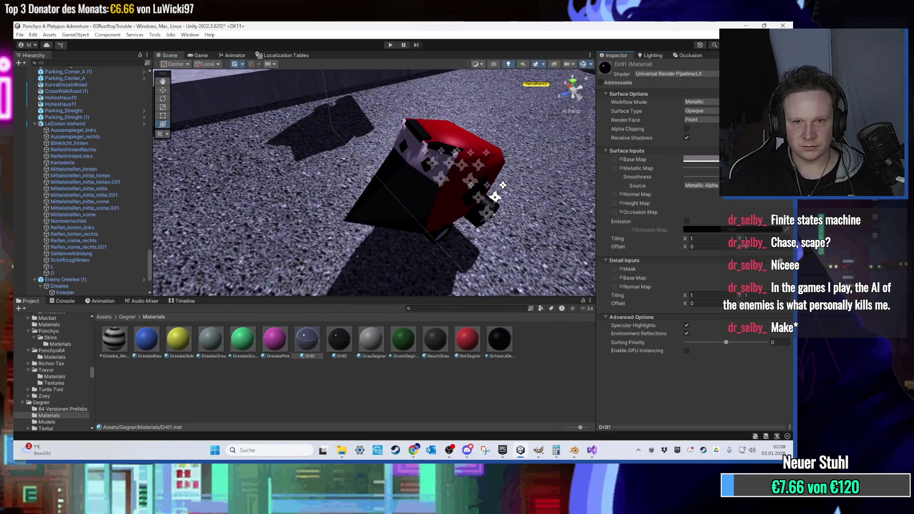
left_click_drag(563, 182, 371, 112)
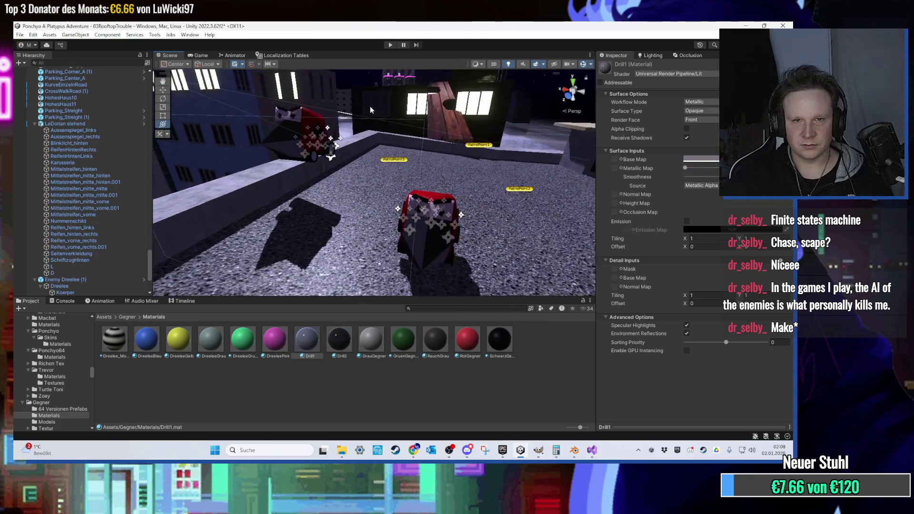
- Play-test the scene, then push Drill1's Metallic slider higher
left_click(390, 45)
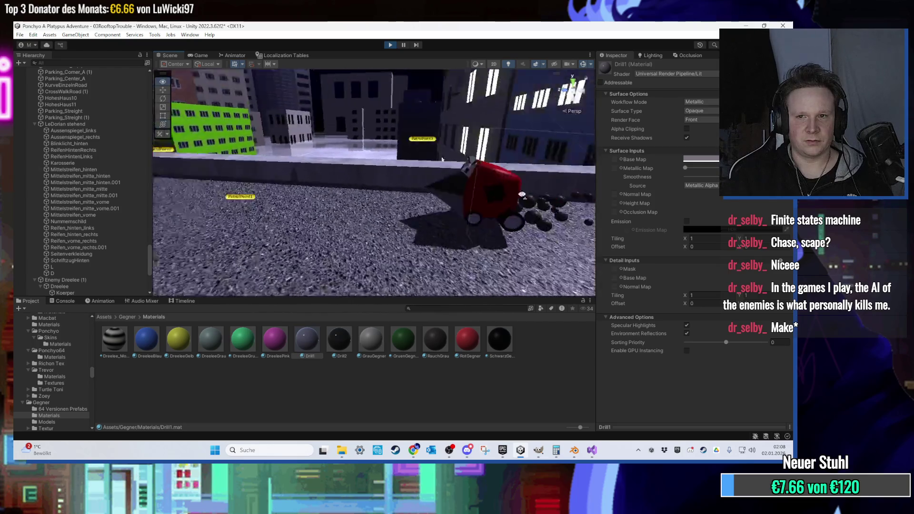
mouse_move(384, 143)
left_mouse_down()
mouse_move(382, 166)
mouse_move(381, 139)
left_mouse_up()
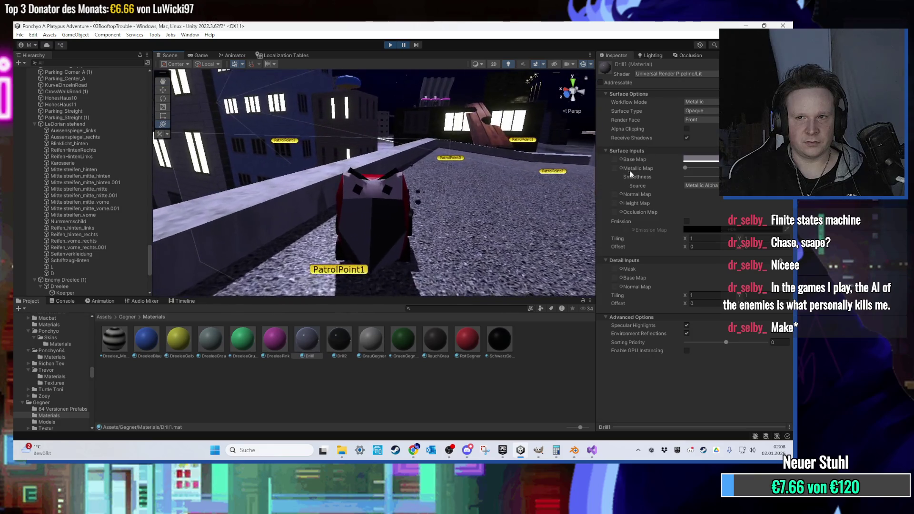
left_click_drag(686, 169, 762, 169)
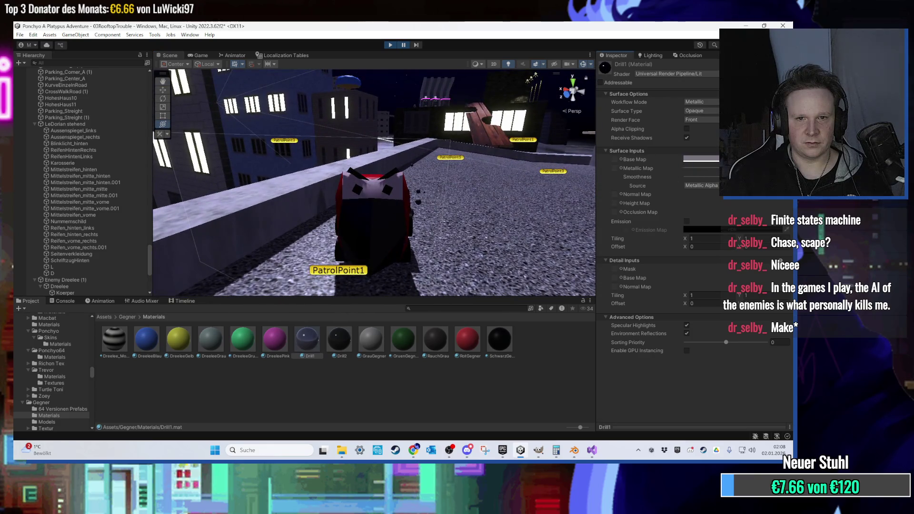
key("Right")
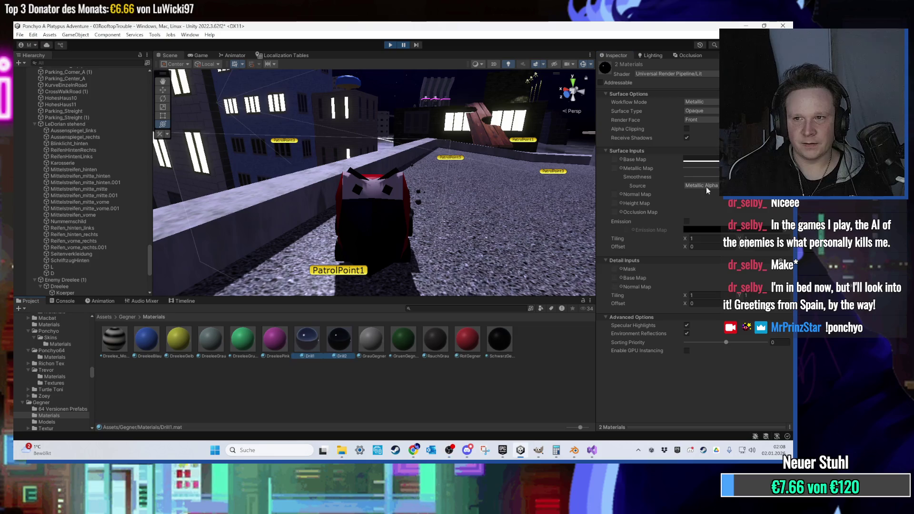
left_click(356, 352)
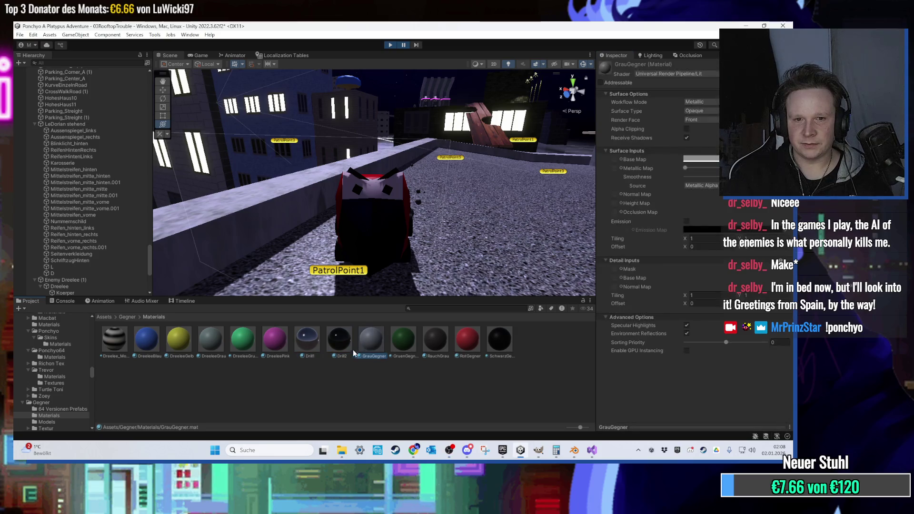
- Give Drill1 a light, near-white base colour and open Drill2's colour picker
left_click(310, 340)
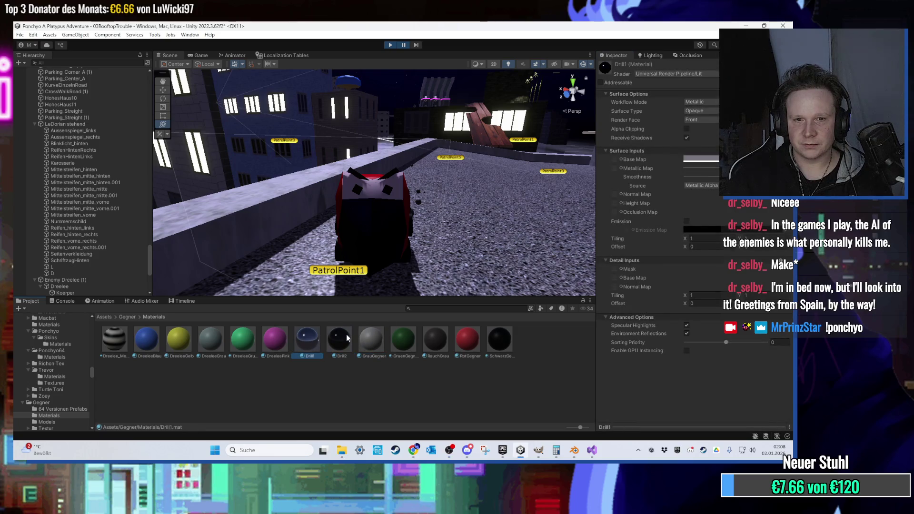
left_click(707, 160)
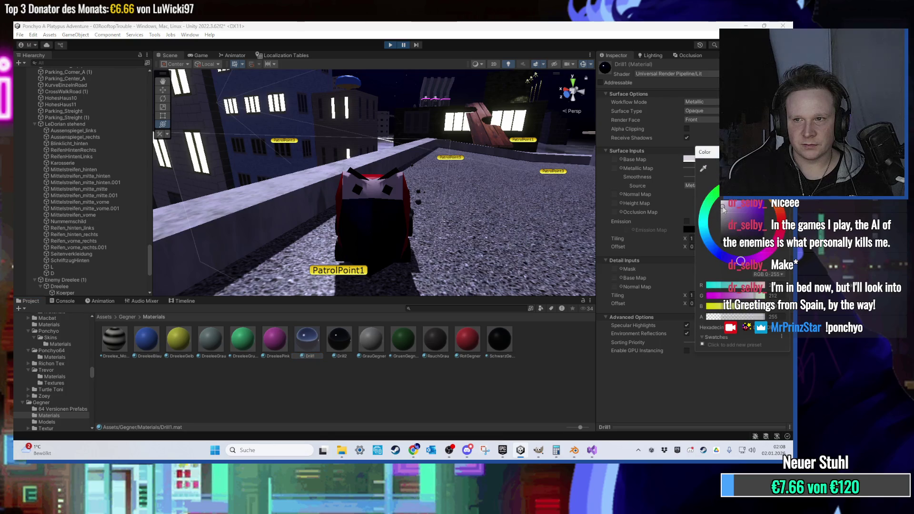
left_click(339, 339)
left_click(705, 159)
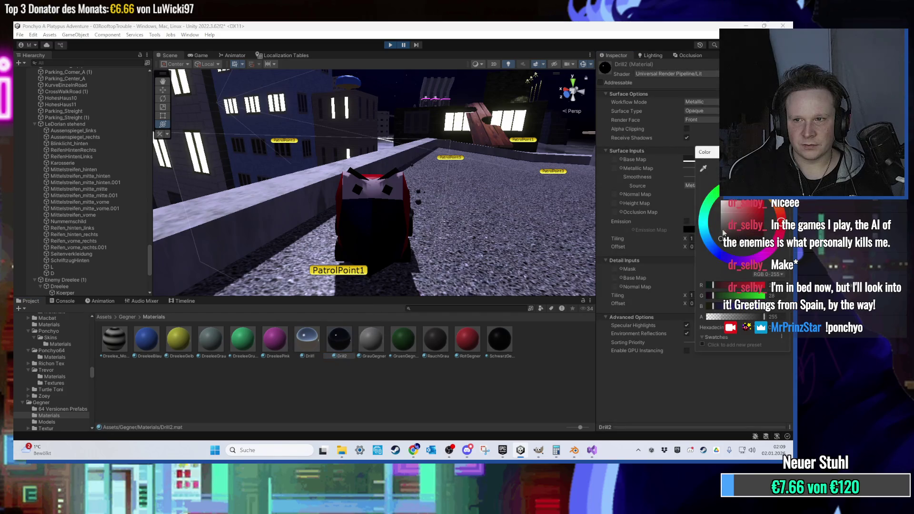
left_click(349, 358)
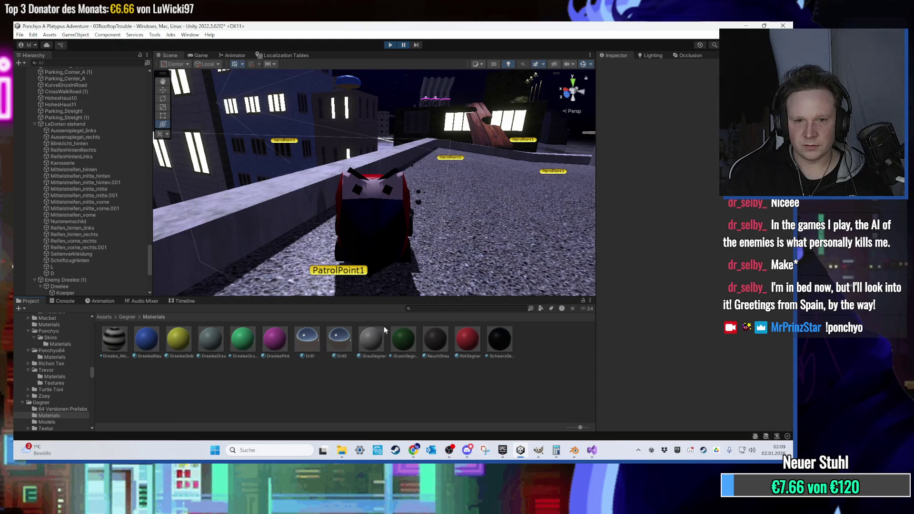
- Darken Drill2's base colour to grey-blue and play-test the drill colours
left_click(336, 340)
left_click(339, 340)
left_click(689, 158)
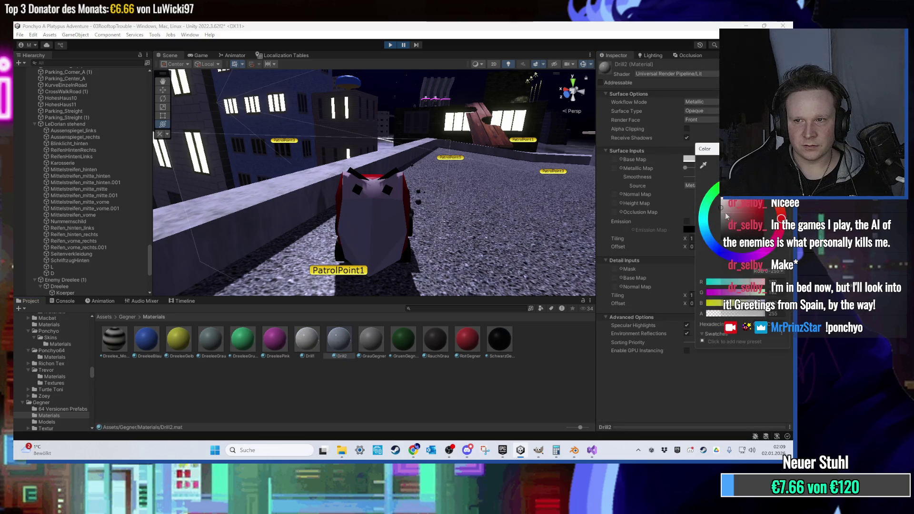
left_click_drag(727, 217, 720, 228)
mouse_move(429, 222)
left_mouse_down()
mouse_move(385, 224)
mouse_move(473, 215)
left_mouse_up()
left_click(390, 45)
left_click(393, 45)
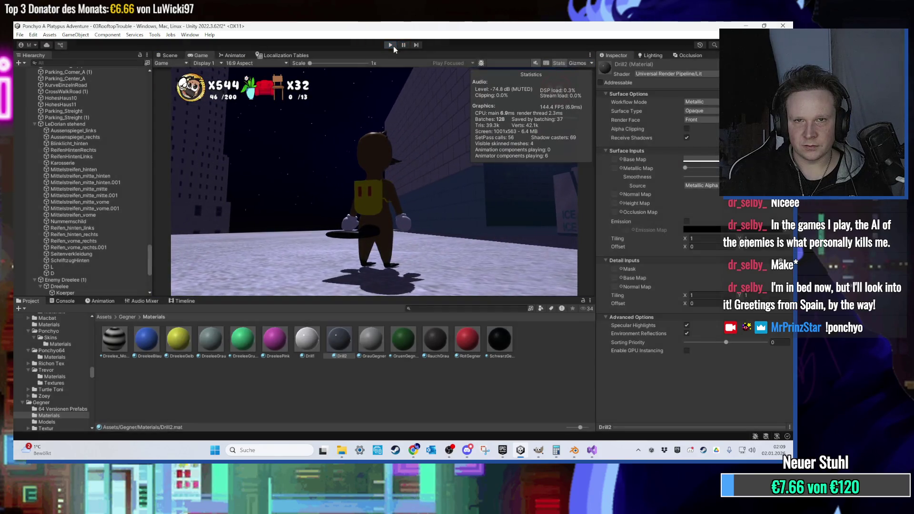
- Frame Enemy Dreelee (1) and ping its Koerper body's Element 0 material in the Models folder
mouse_move(415, 128)
left_mouse_down()
mouse_move(362, 174)
mouse_move(324, 293)
left_mouse_up()
left_click(363, 149)
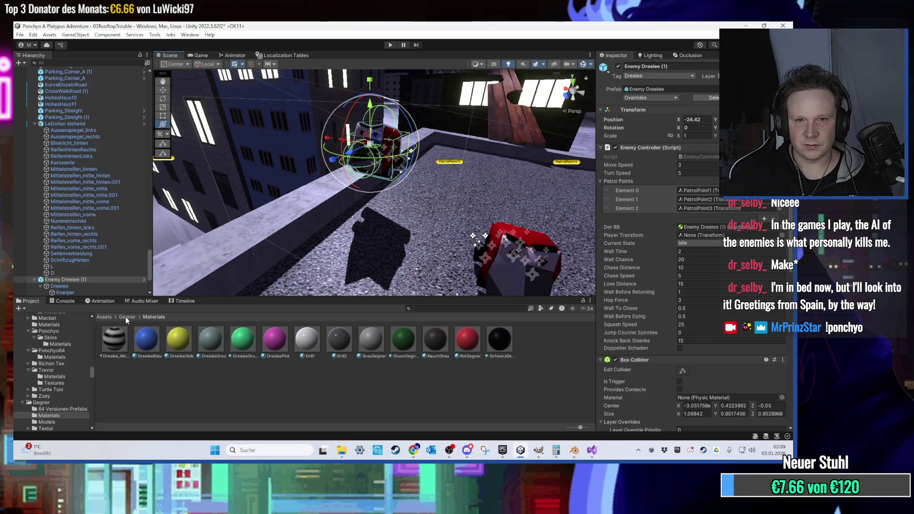
key("f")
left_click(255, 262)
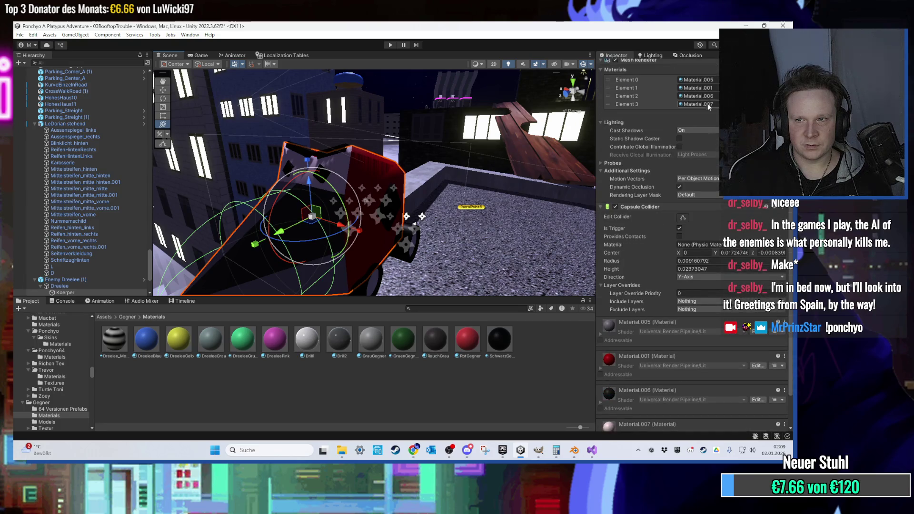
left_click(698, 79)
mouse_move(562, 200)
left_mouse_down()
mouse_move(440, 201)
mouse_move(400, 295)
left_mouse_up()
mouse_move(421, 337)
left_mouse_down()
mouse_move(409, 281)
mouse_move(458, 307)
left_mouse_up()
key("f")
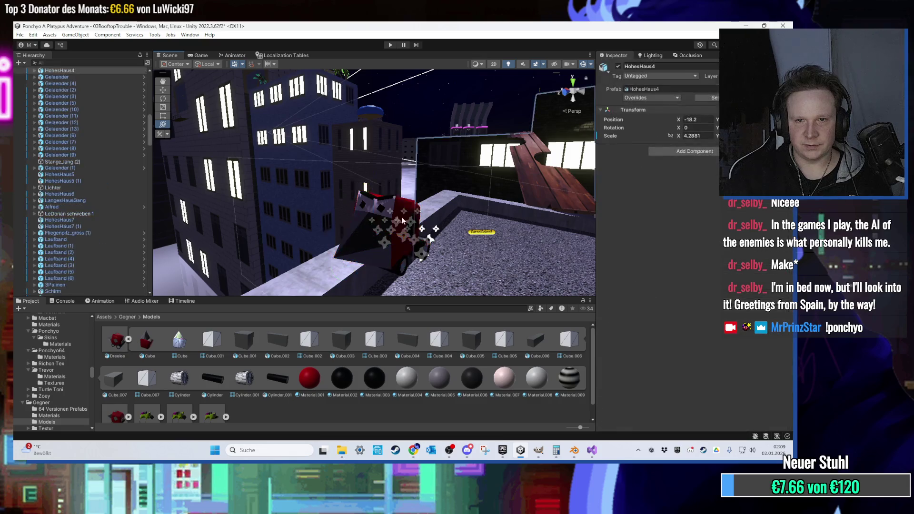
- Inspect the gas-station Eismaschine ice machines, then select the LongRoad (1) road piece
scroll(447, 246, "down", 5)
mouse_move(447, 245)
left_mouse_down()
mouse_move(319, 144)
mouse_move(351, 184)
mouse_move(348, 202)
mouse_move(401, 233)
mouse_move(395, 221)
mouse_move(400, 235)
left_mouse_up()
left_click(385, 219)
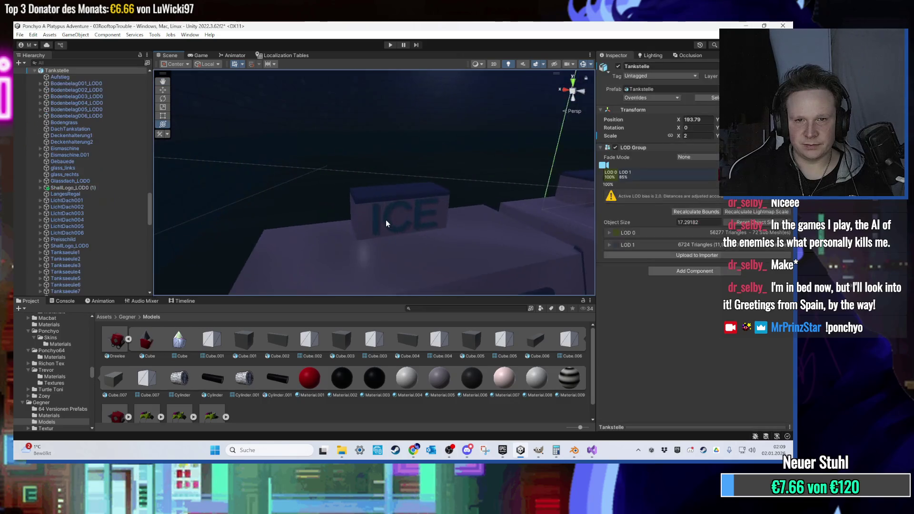
key("f")
scroll(675, 295, "down", 3)
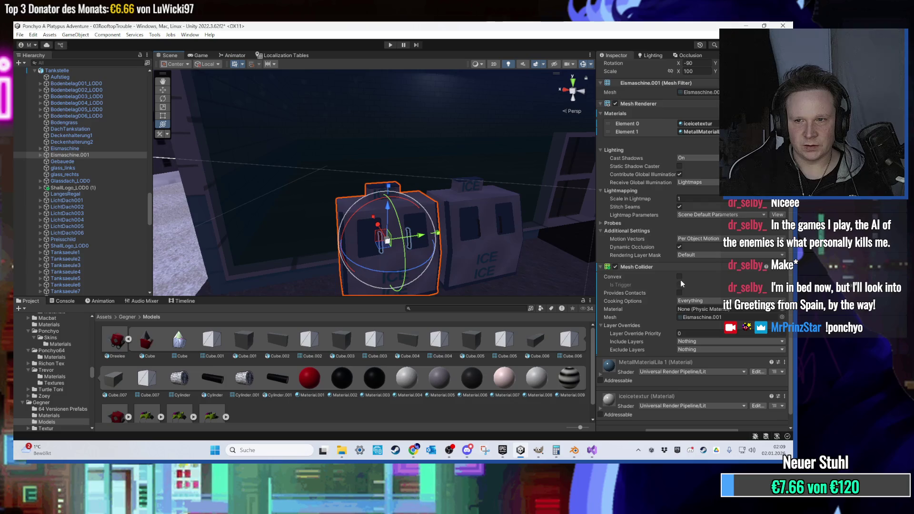
left_click(487, 211)
key("f")
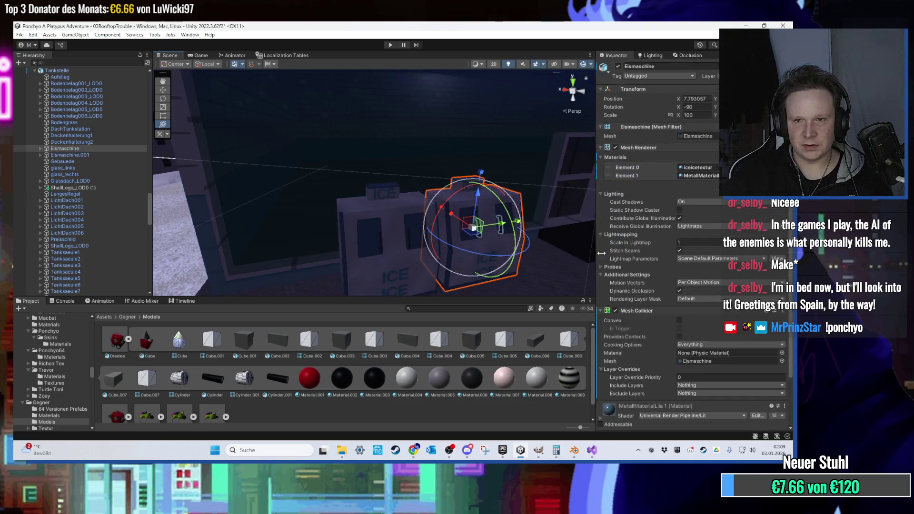
mouse_move(670, 311)
left_mouse_down()
mouse_move(300, 207)
mouse_move(326, 190)
mouse_move(473, 214)
mouse_move(433, 233)
left_mouse_up()
left_click(349, 199)
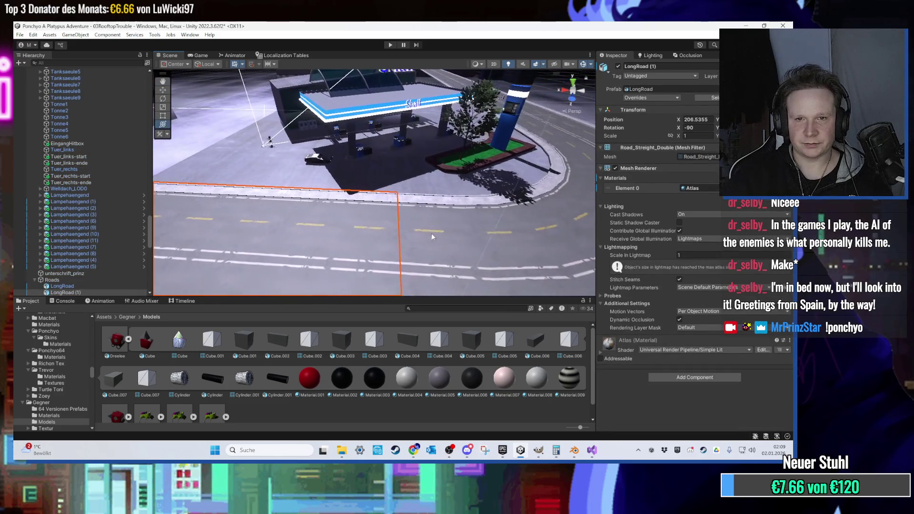
- Add a Box Collider to LongRoad (1) and a Mesh Collider to the DoubleRoadKurve curve
left_click(689, 377)
type("box")
key("Return")
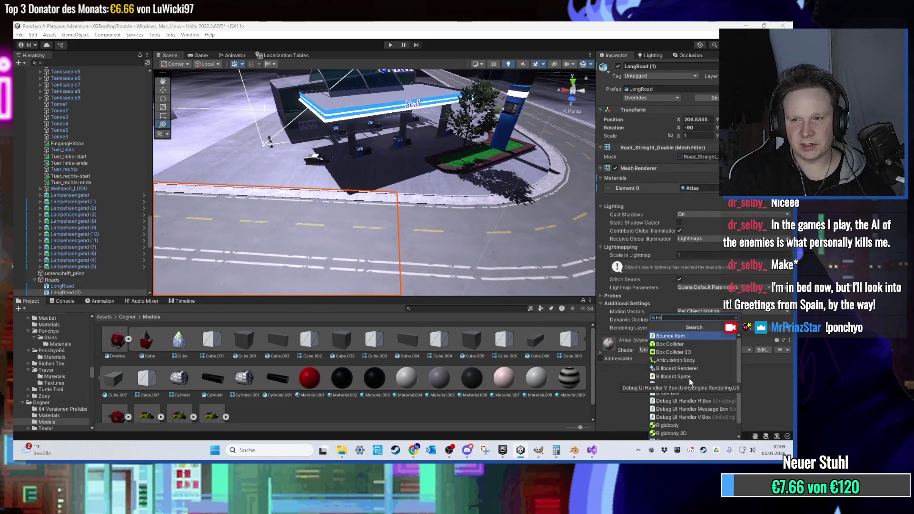
left_click(533, 261)
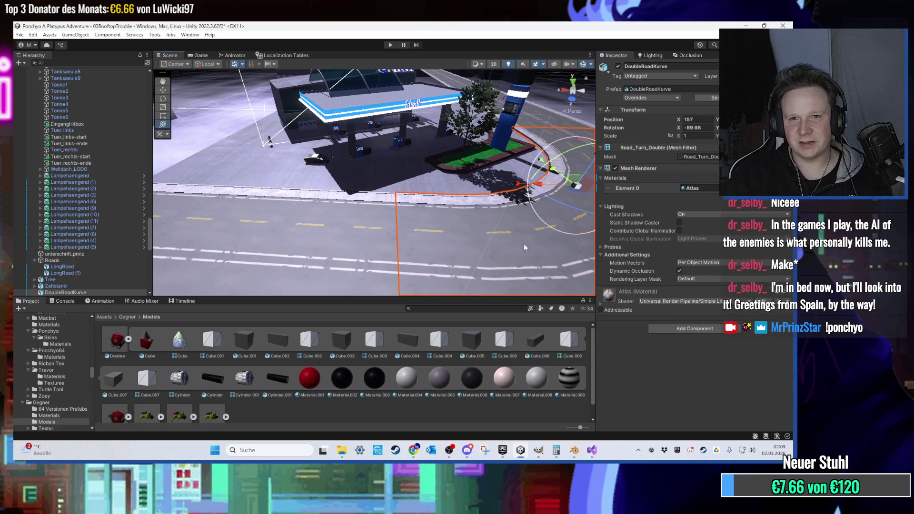
left_click(681, 328)
type("m")
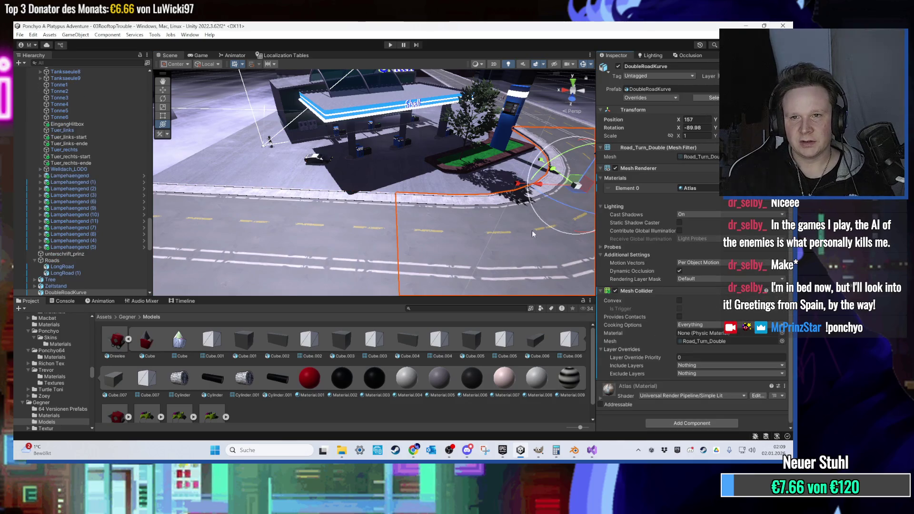
left_click(573, 244)
- Give the LongRoad piece a Box Collider, then look along the road
key("f")
left_click(666, 377)
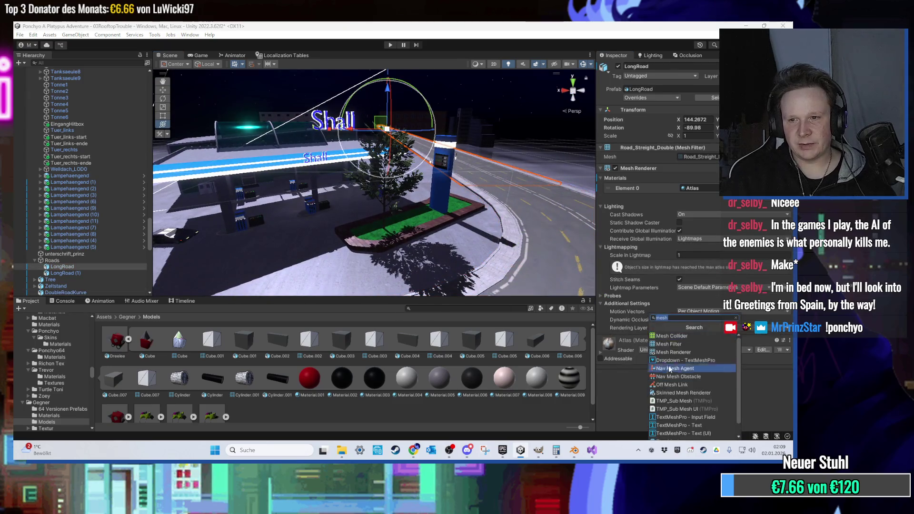
type("box")
left_click(675, 337)
mouse_move(361, 199)
left_mouse_down()
mouse_move(207, 226)
mouse_move(362, 229)
mouse_move(404, 170)
mouse_move(301, 173)
mouse_move(320, 174)
mouse_move(346, 205)
mouse_move(424, 196)
mouse_move(391, 195)
mouse_move(380, 196)
mouse_move(461, 205)
mouse_move(499, 237)
mouse_move(426, 264)
mouse_move(428, 252)
mouse_move(352, 221)
mouse_move(324, 250)
mouse_move(327, 239)
mouse_move(491, 184)
mouse_move(467, 189)
mouse_move(441, 219)
mouse_move(444, 180)
mouse_move(313, 191)
mouse_move(349, 201)
mouse_move(314, 168)
mouse_move(344, 185)
mouse_move(514, 128)
left_mouse_up()
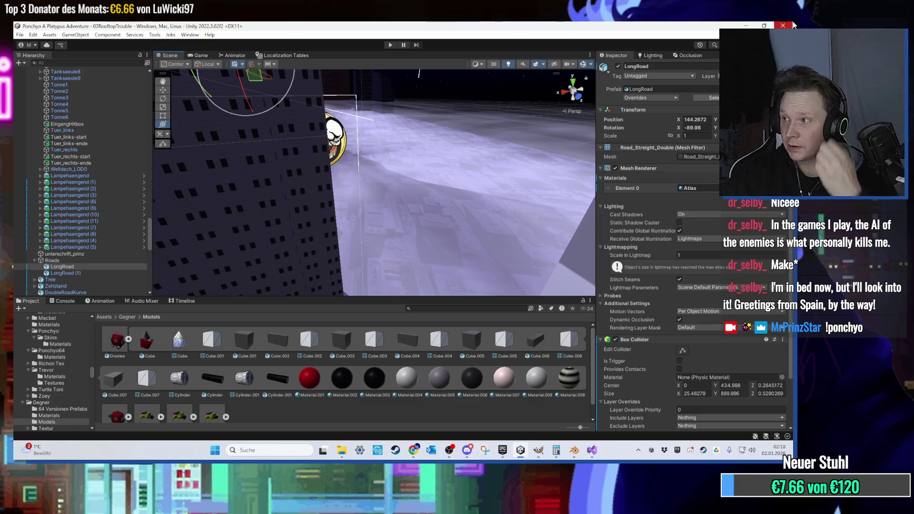
- Quit Blender without saving changes and minimise the Unity editor
left_click(574, 450)
key("ctrl+q")
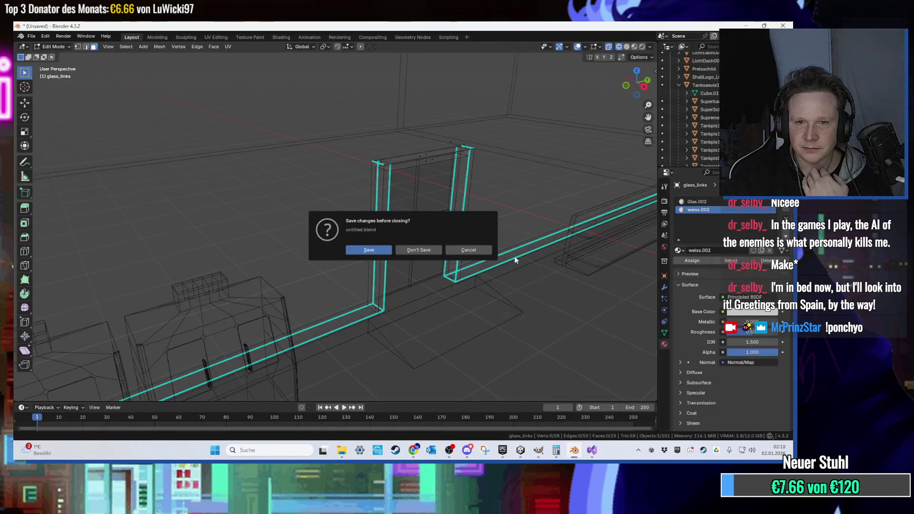
left_click(410, 250)
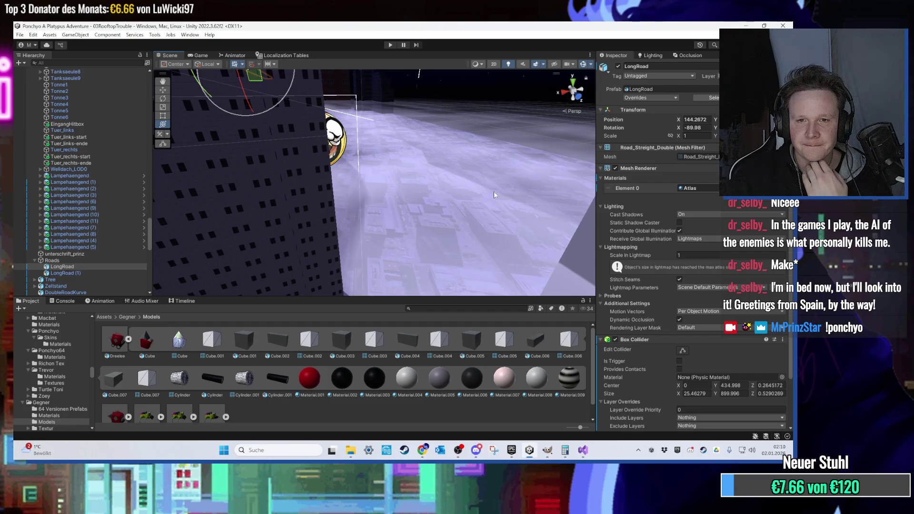
left_click(529, 450)
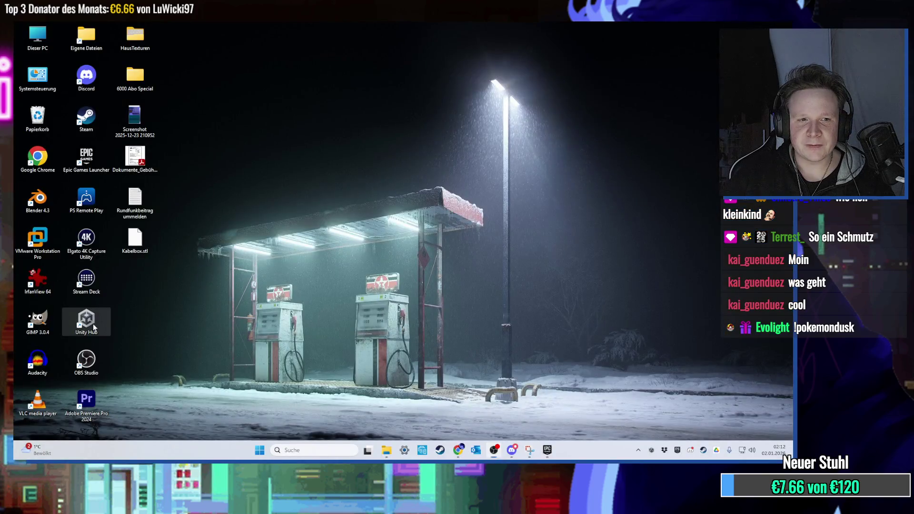
- Launch Unity Hub, open the Ponchyo A Platypus Adventure project, and close the Hub
double_click(93, 324)
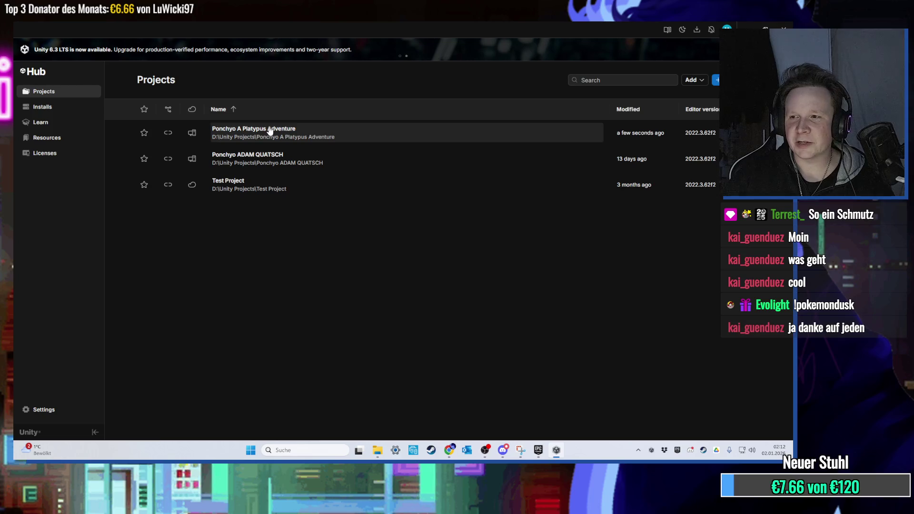
left_click(272, 131)
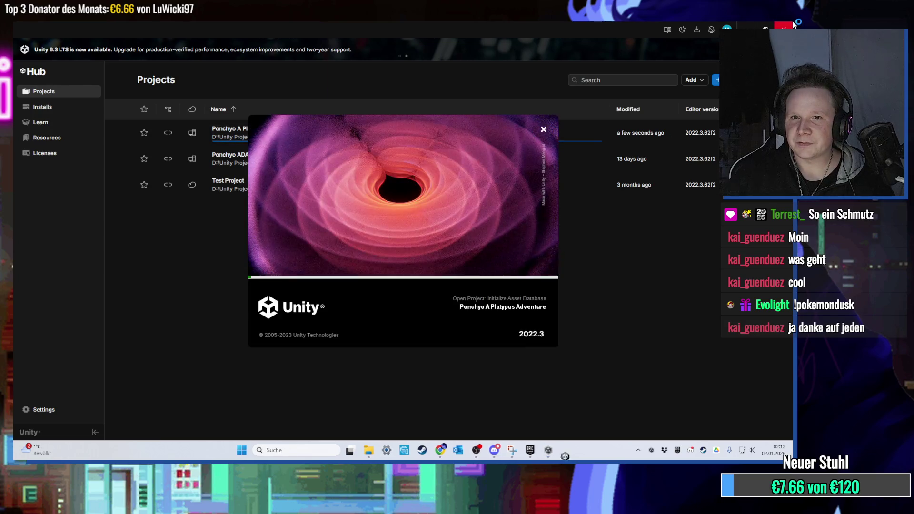
left_click(793, 21)
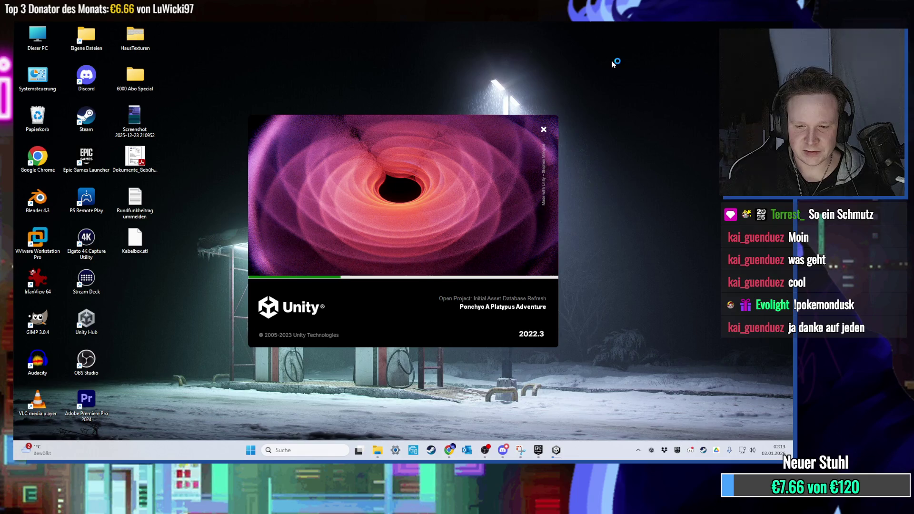